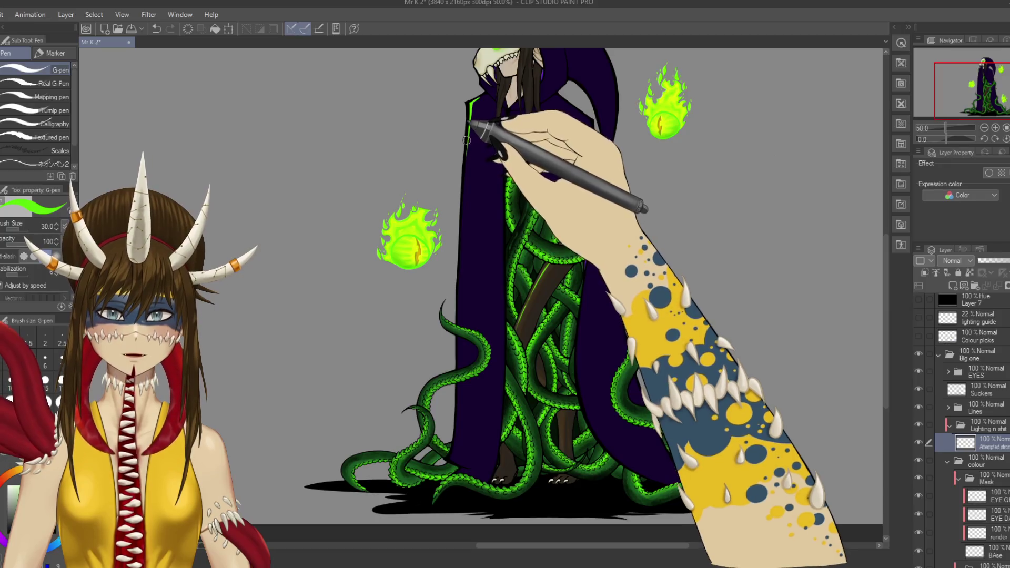
Step: Redraw the neon-green rim-light down the cloak's left edge, dropping the short stroke near the hem
{"action": "key", "text": "ctrl+z"}
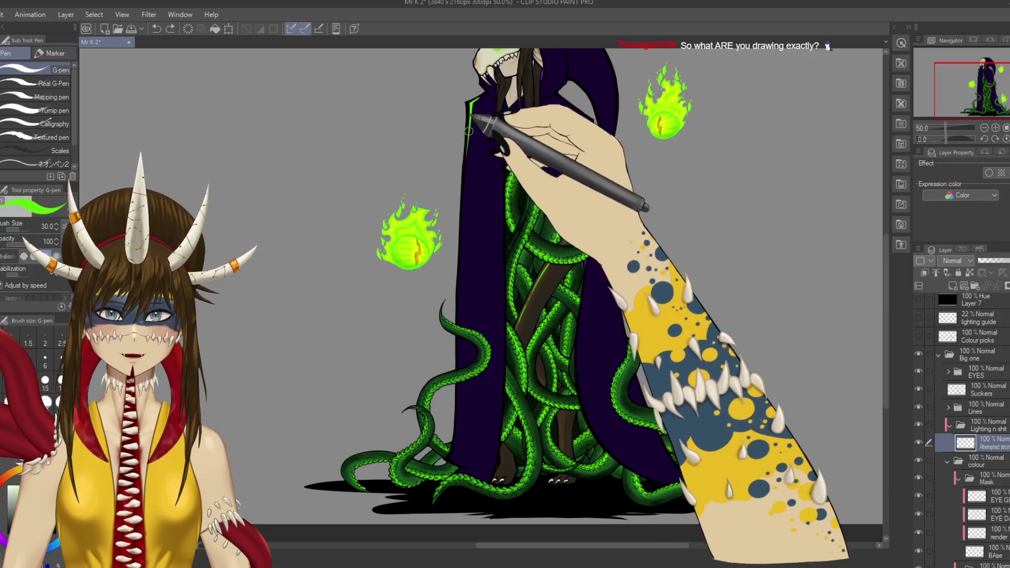
{"action": "left_click_drag", "start_coordinate": [477, 119], "coordinate": [467, 185]}
{"action": "mouse_move", "coordinate": [478, 124]}
{"action": "left_mouse_down"}
{"action": "mouse_move", "coordinate": [456, 218]}
{"action": "mouse_move", "coordinate": [466, 254]}
{"action": "mouse_move", "coordinate": [457, 327]}
{"action": "left_mouse_up"}
{"action": "left_click_drag", "start_coordinate": [462, 412], "coordinate": [458, 439]}
{"action": "key", "text": "ctrl+z"}
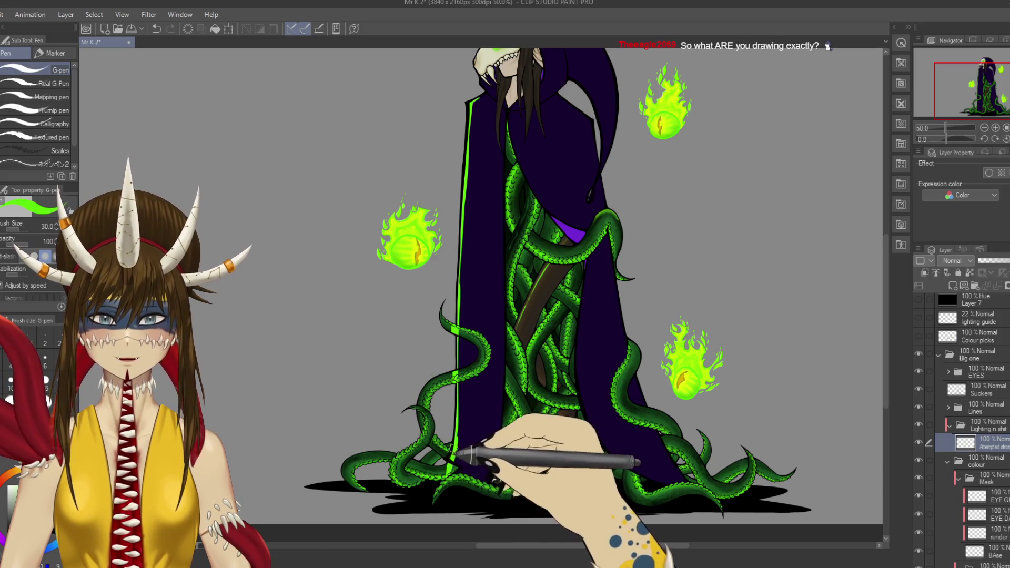
Step: Save, erase the stray line at the robe's bottom-left, and zoom out over the illustration
{"action": "key", "text": "ctrl+s"}
{"action": "key", "text": "e"}
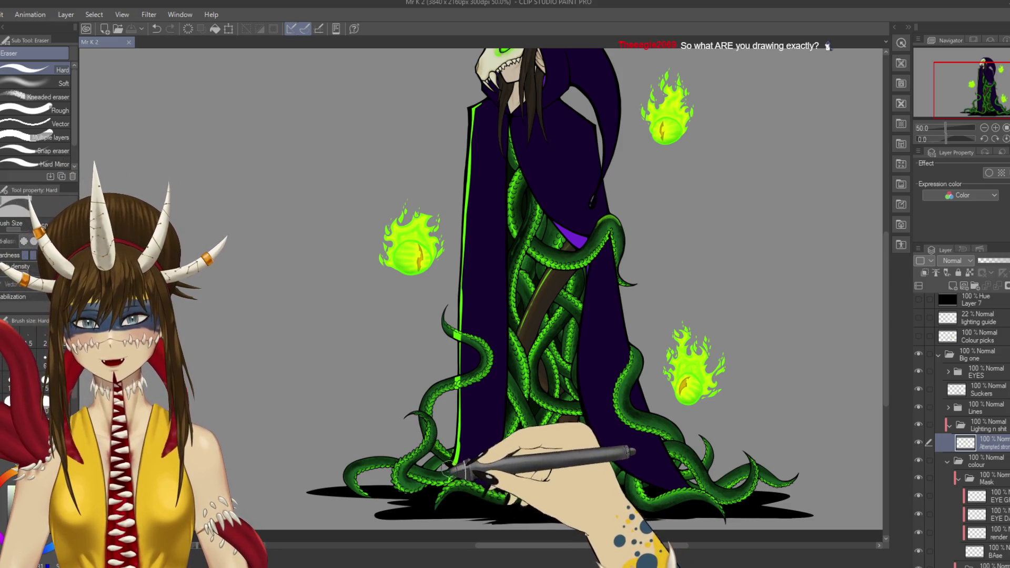
{"action": "left_click_drag", "start_coordinate": [447, 471], "coordinate": [451, 473]}
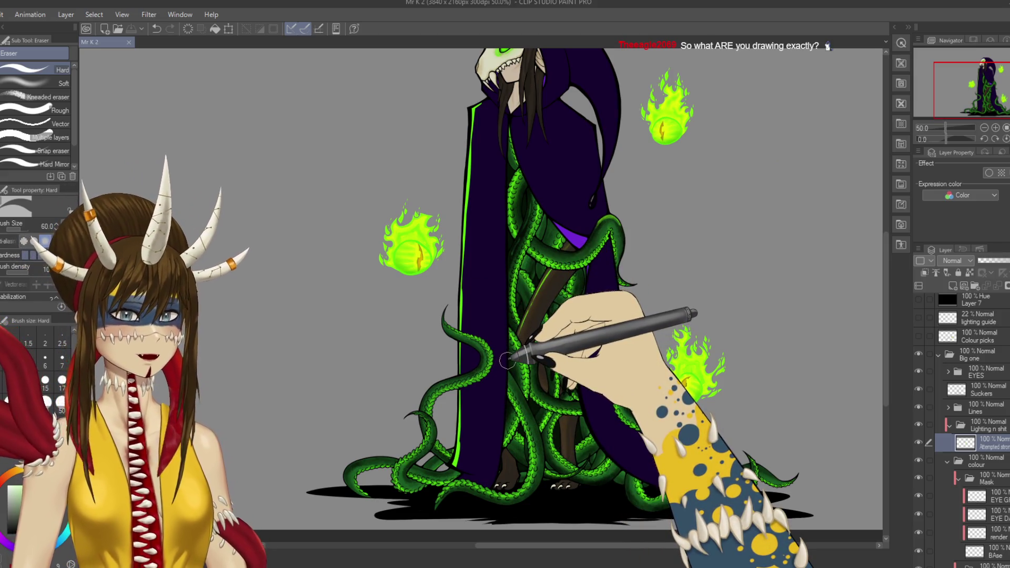
{"action": "scroll", "coordinate": [511, 359], "scroll_direction": "down", "scroll_amount": 2}
{"action": "mouse_move", "coordinate": [507, 360]}
{"action": "left_mouse_down"}
{"action": "mouse_move", "coordinate": [424, 399]}
{"action": "mouse_move", "coordinate": [458, 429]}
{"action": "mouse_move", "coordinate": [406, 410]}
{"action": "mouse_move", "coordinate": [395, 420]}
{"action": "left_mouse_up"}
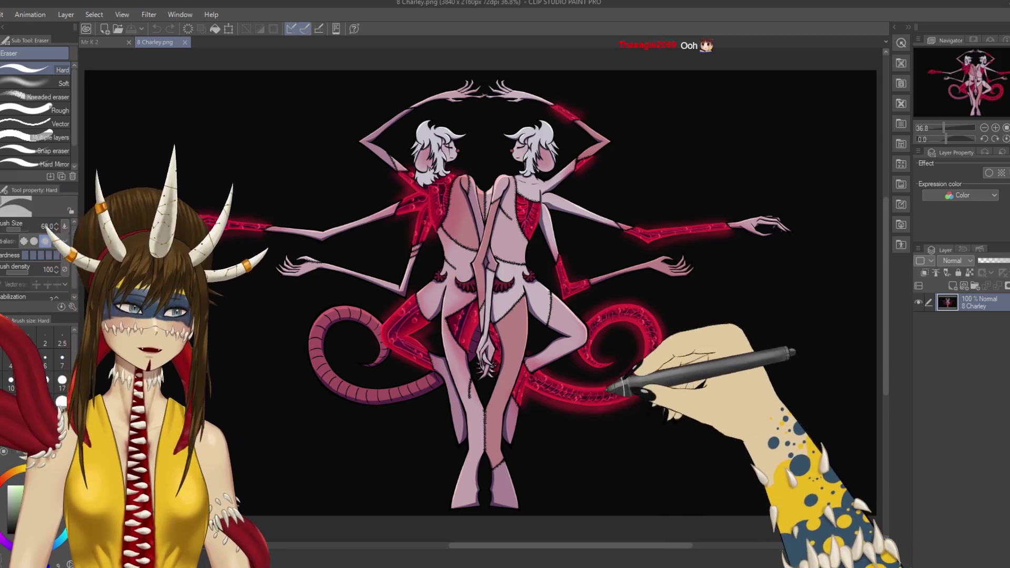
Step: Nudge the view of the 8 Charley.png artwork, then go back to the Mr K 2 illustration
{"action": "left_click_drag", "start_coordinate": [626, 380], "coordinate": [640, 381]}
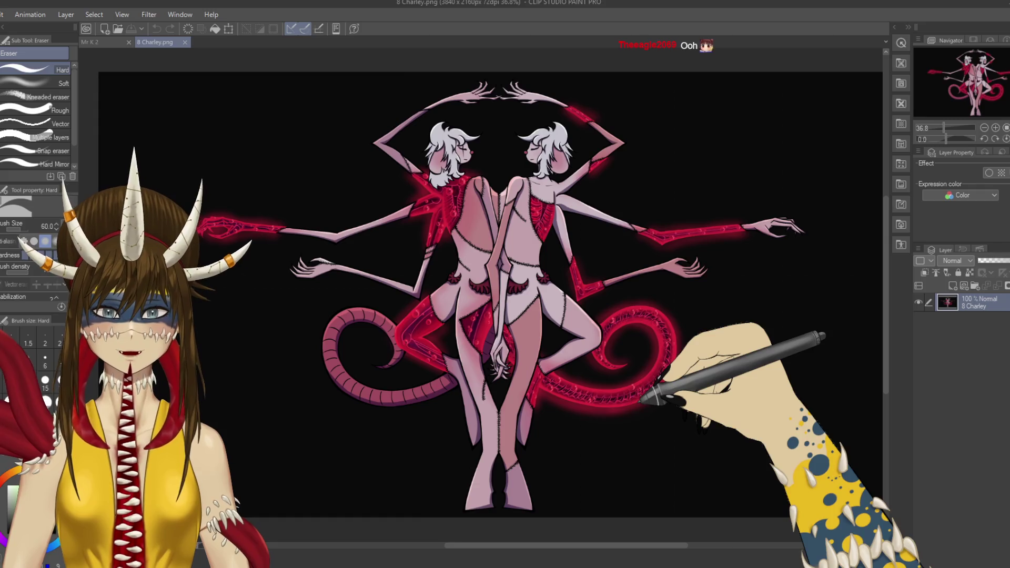
{"action": "left_click_drag", "start_coordinate": [639, 402], "coordinate": [636, 398]}
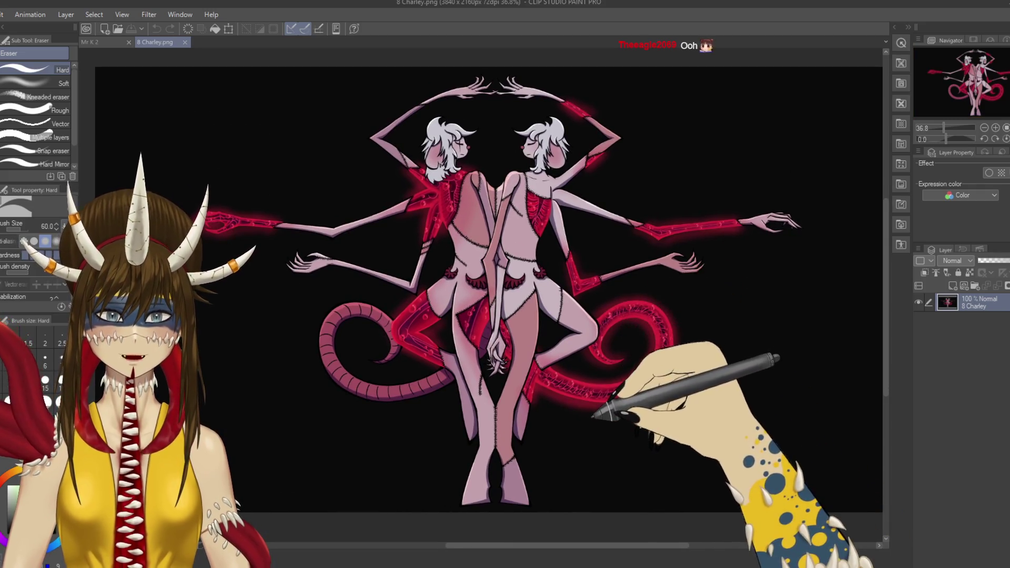
{"action": "left_click", "coordinate": [89, 42]}
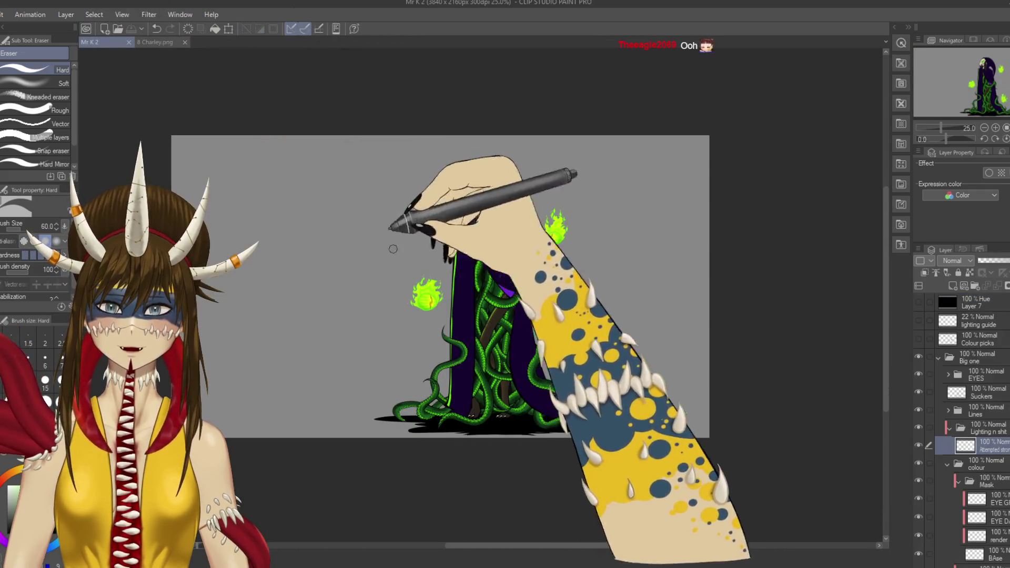
Step: At 50% zoom, redraw green G-pen rim-light strokes down the cloak's left edge to the hem
{"action": "key", "text": "ctrl+plus"}
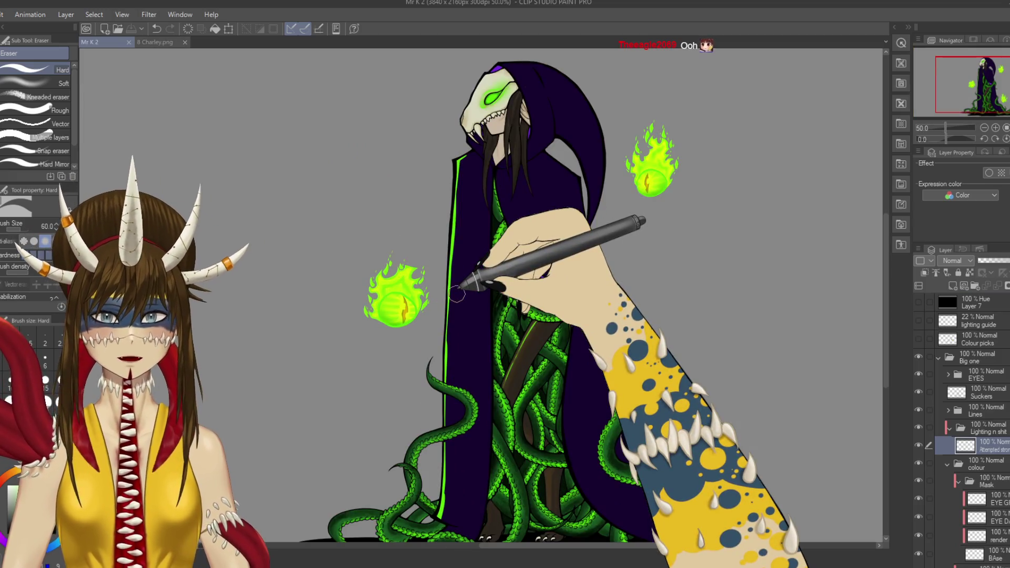
{"action": "left_click_drag", "start_coordinate": [457, 295], "coordinate": [481, 237]}
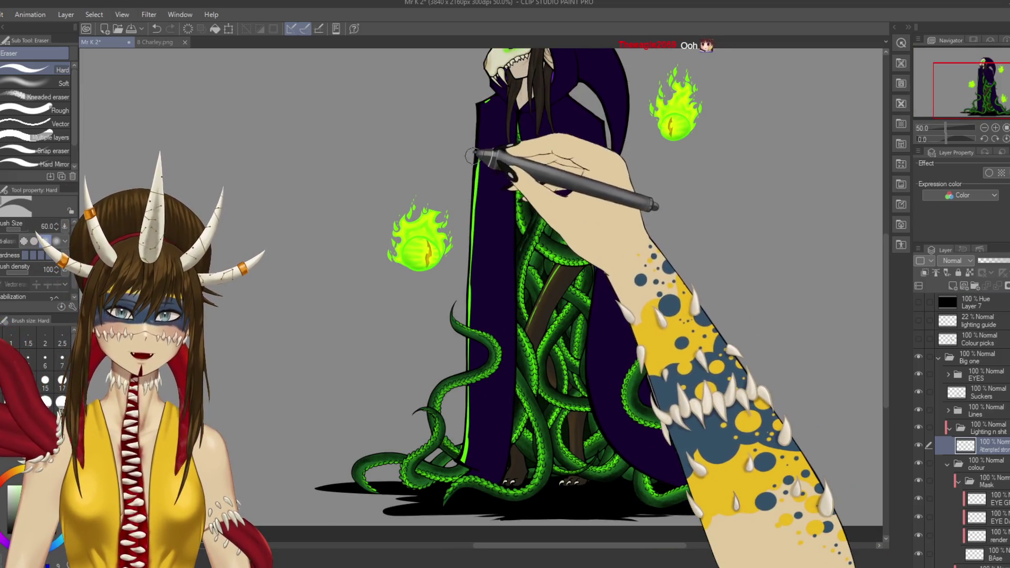
{"action": "key", "text": "p"}
{"action": "left_click_drag", "start_coordinate": [477, 158], "coordinate": [479, 102]}
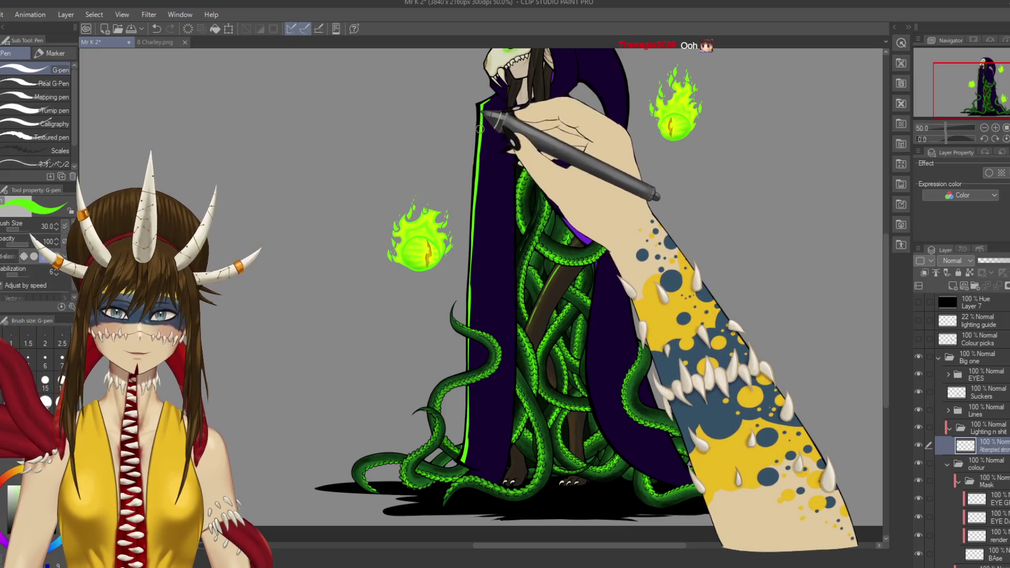
{"action": "key", "text": "ctrl+z"}
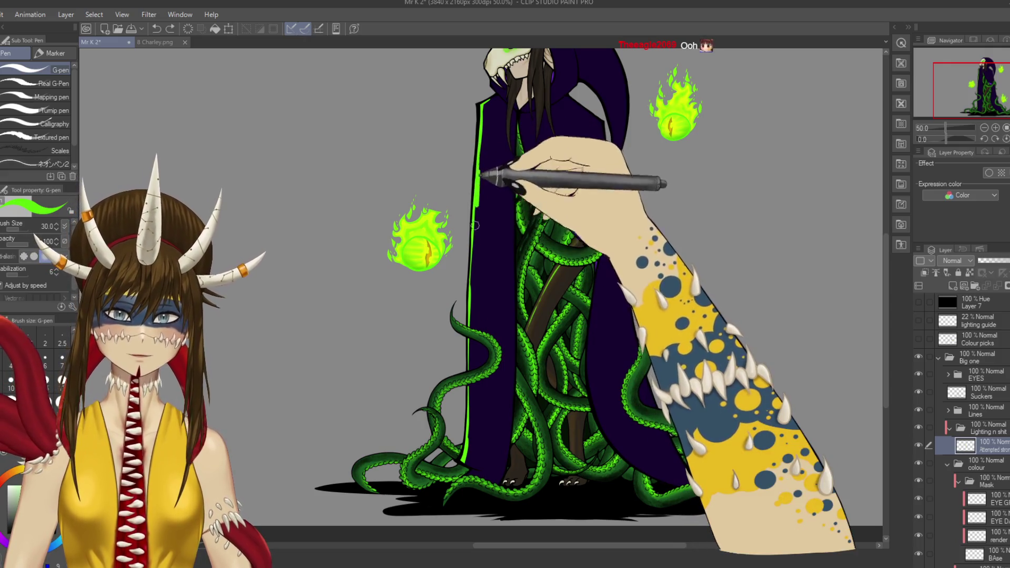
{"action": "left_click_drag", "start_coordinate": [474, 225], "coordinate": [472, 232]}
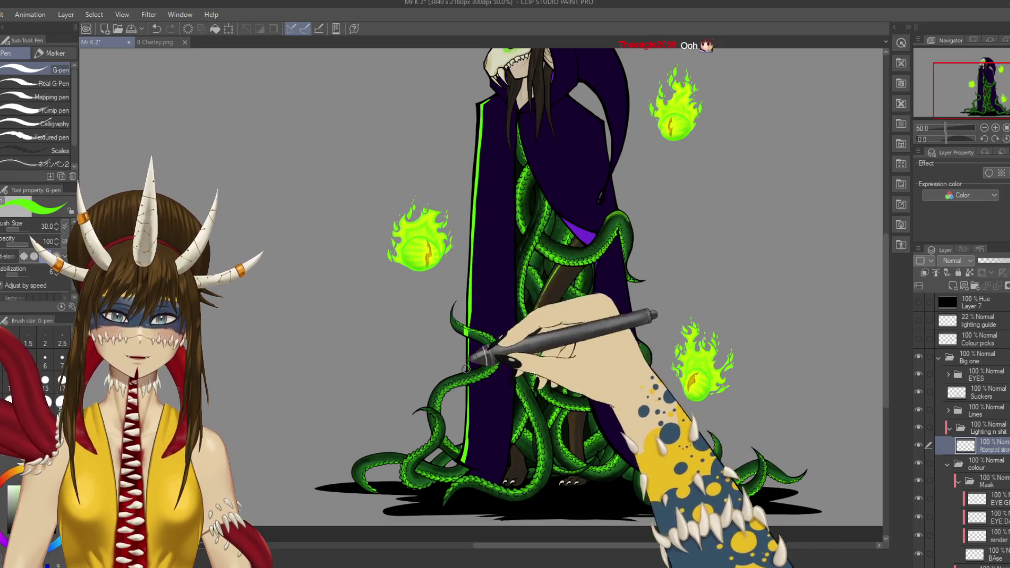
{"action": "key", "text": "ctrl+z"}
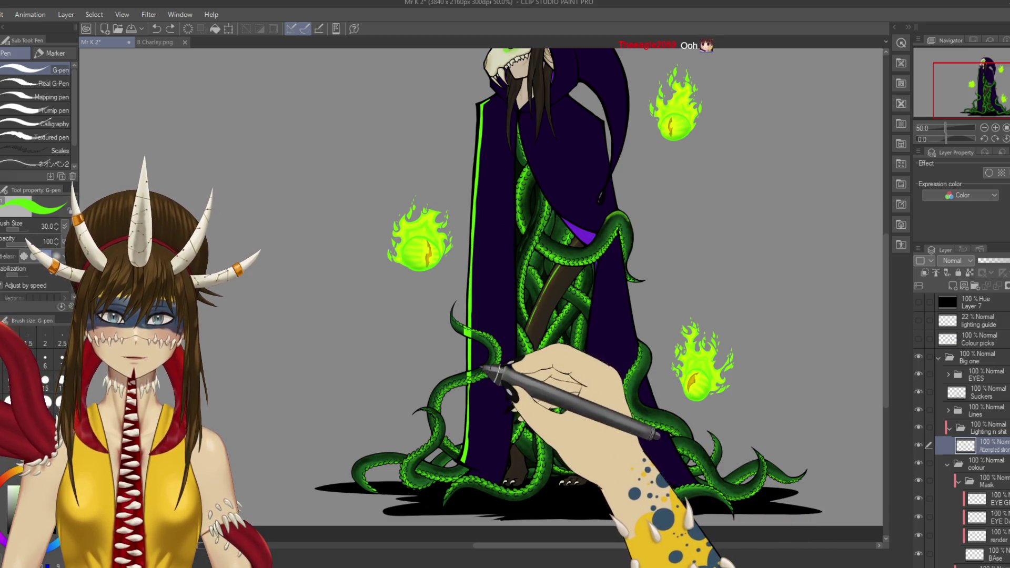
{"action": "left_click_drag", "start_coordinate": [483, 366], "coordinate": [507, 293]}
{"action": "left_click_drag", "start_coordinate": [497, 335], "coordinate": [500, 315]}
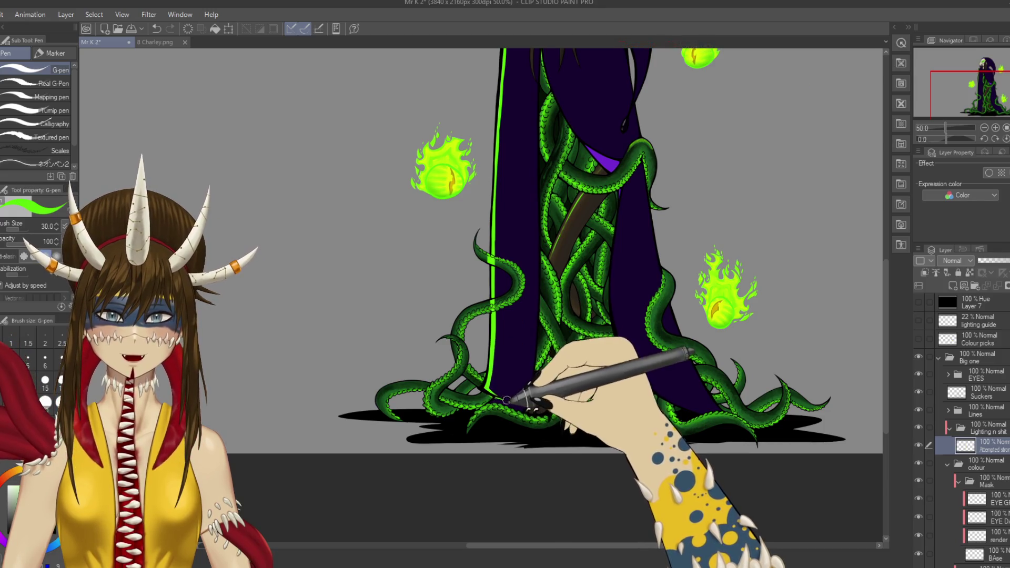
Step: Show and hide the lighting guide layer to check the light, then zoom to 100%
{"action": "key", "text": "e"}
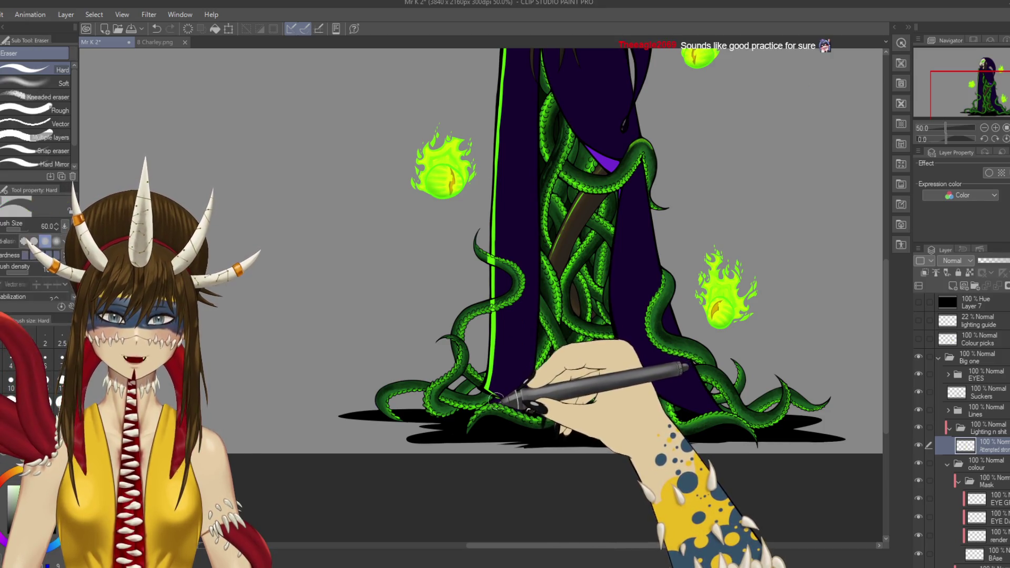
{"action": "scroll", "coordinate": [500, 323], "scroll_direction": "up", "scroll_amount": 1}
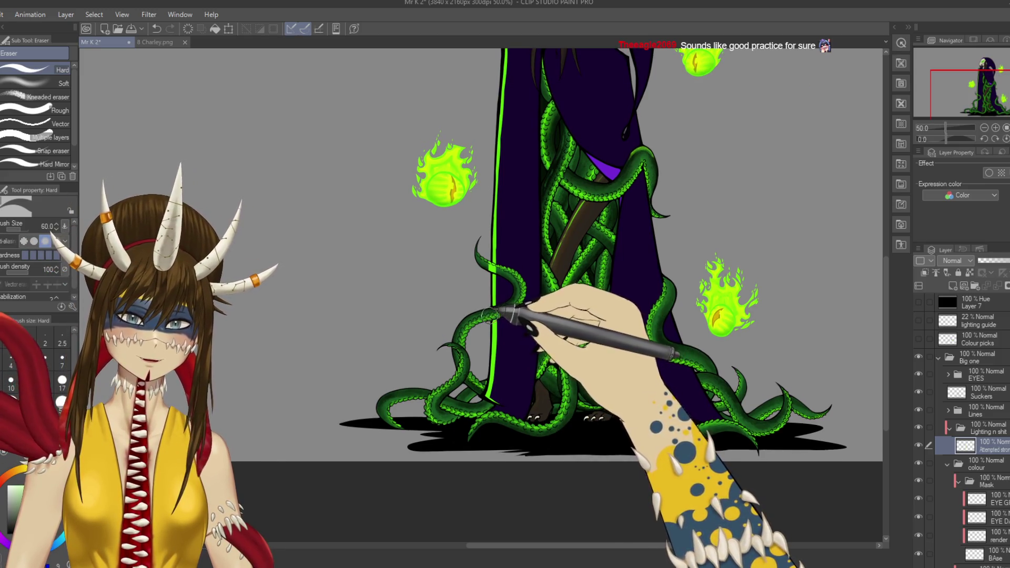
{"action": "left_click", "coordinate": [918, 320]}
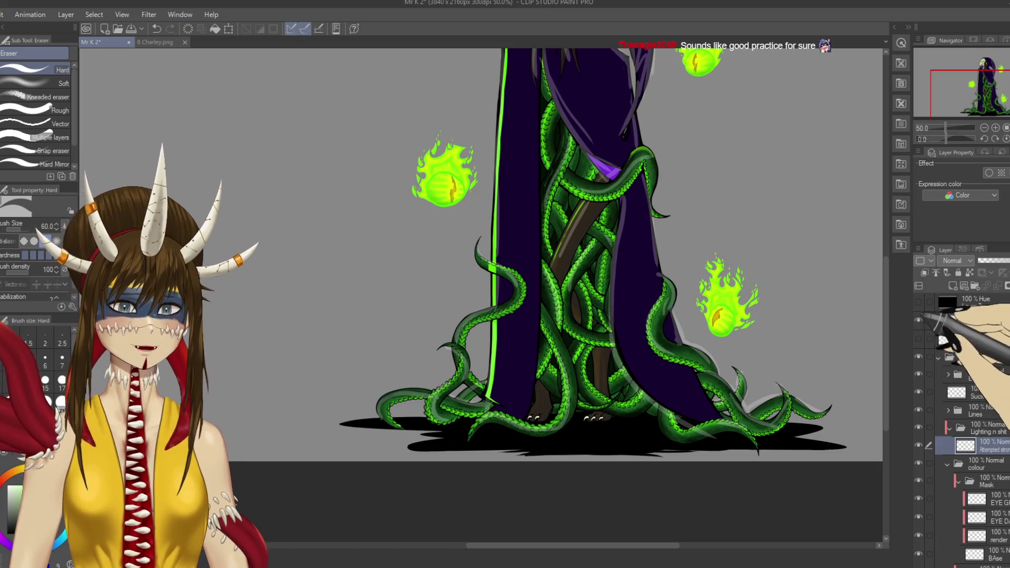
{"action": "left_click", "coordinate": [918, 320]}
{"action": "scroll", "coordinate": [522, 246], "scroll_direction": "up", "scroll_amount": 3}
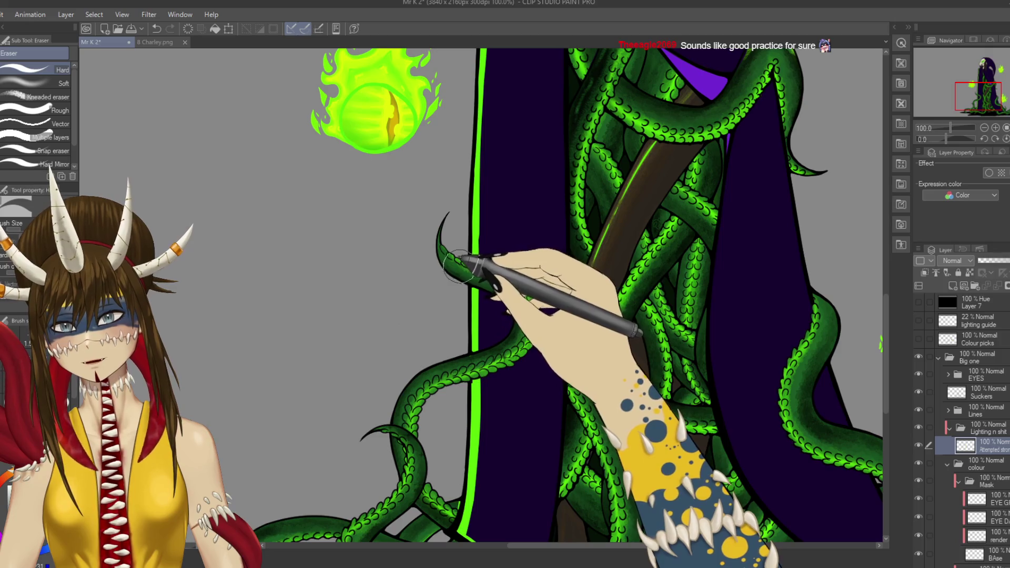
Step: Save the illustration and glance at the 8 Charley.png artwork before returning to Mr K 2
{"action": "left_click_drag", "start_coordinate": [461, 265], "coordinate": [405, 189]}
{"action": "key", "text": "ctrl+s"}
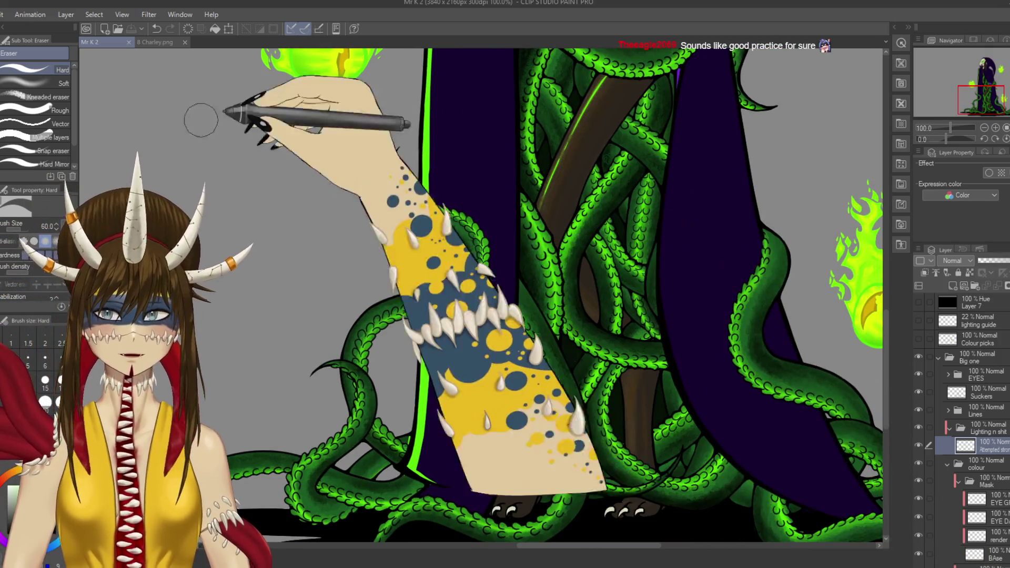
{"action": "left_click", "coordinate": [157, 42]}
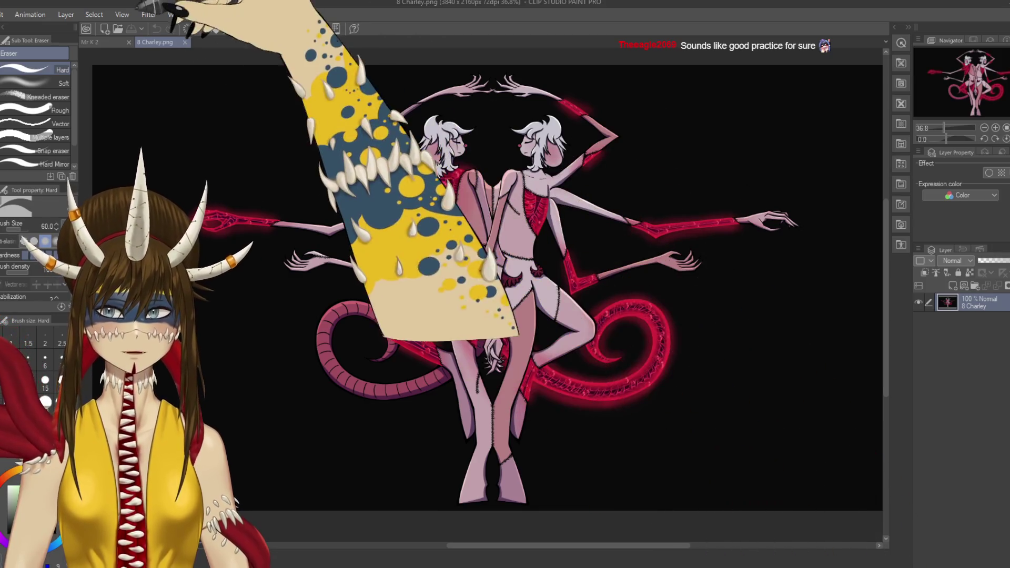
{"action": "left_click", "coordinate": [94, 42]}
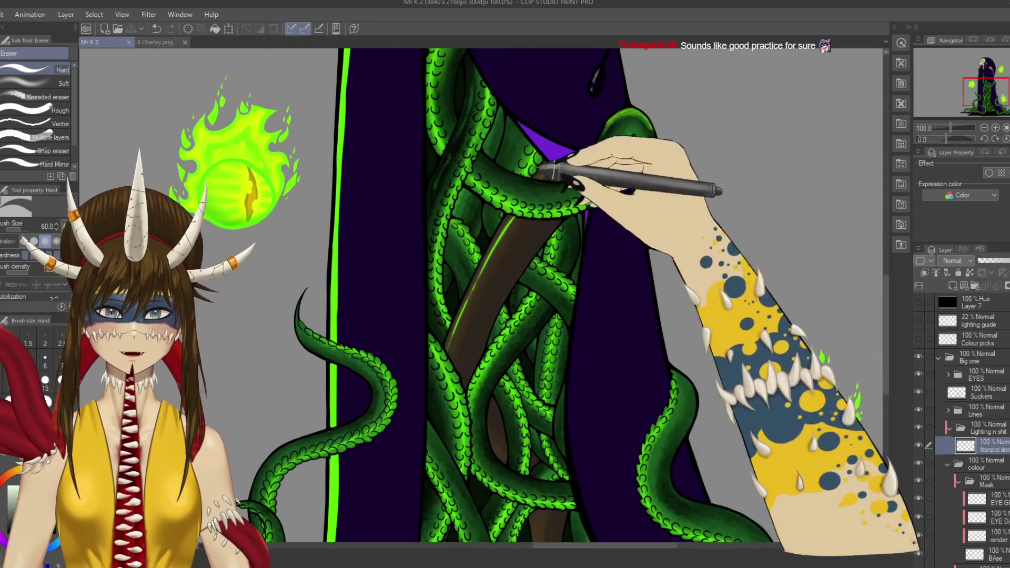
{"action": "scroll", "coordinate": [481, 294], "scroll_direction": "down", "scroll_amount": 5}
{"action": "scroll", "coordinate": [482, 295], "scroll_direction": "down", "scroll_amount": 3}
{"action": "scroll", "coordinate": [482, 295], "scroll_direction": "up", "scroll_amount": 6}
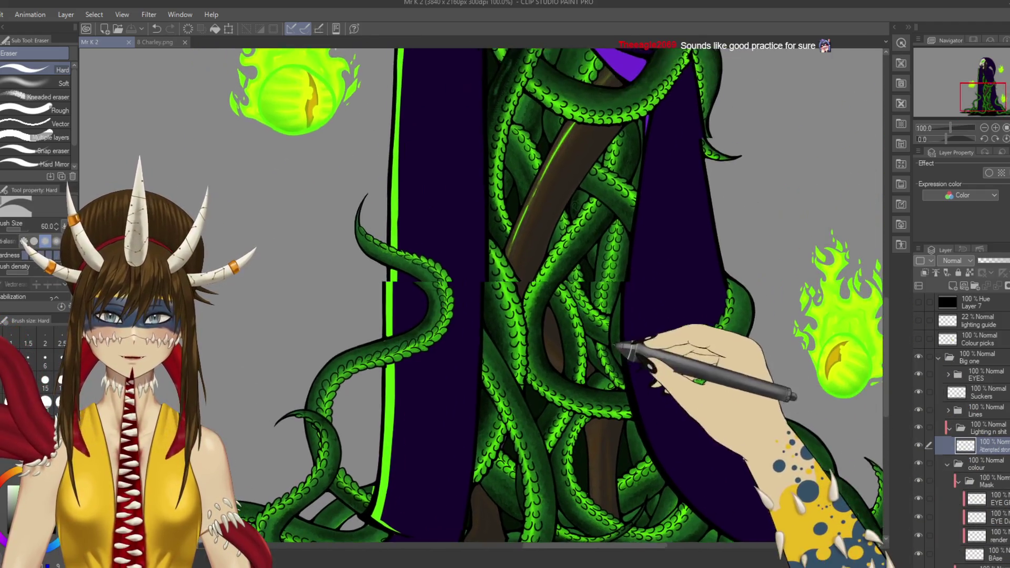
{"action": "scroll", "coordinate": [616, 344], "scroll_direction": "down", "scroll_amount": 1}
Step: Paint bright green rim-light along the curling tentacle's upper edge, save, and set pen size 15
{"action": "key", "text": "p"}
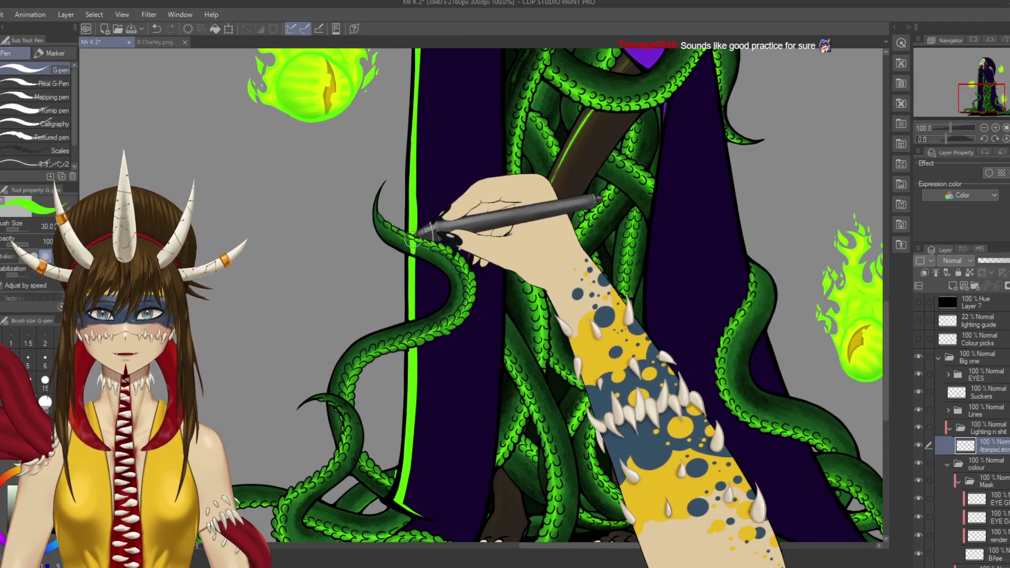
{"action": "key", "text": "e"}
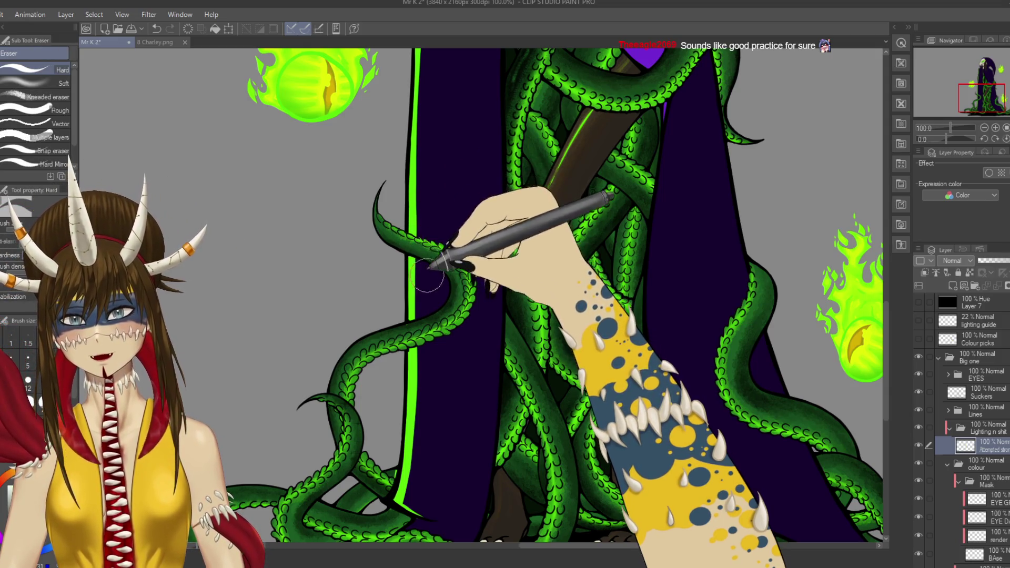
{"action": "key", "text": "p"}
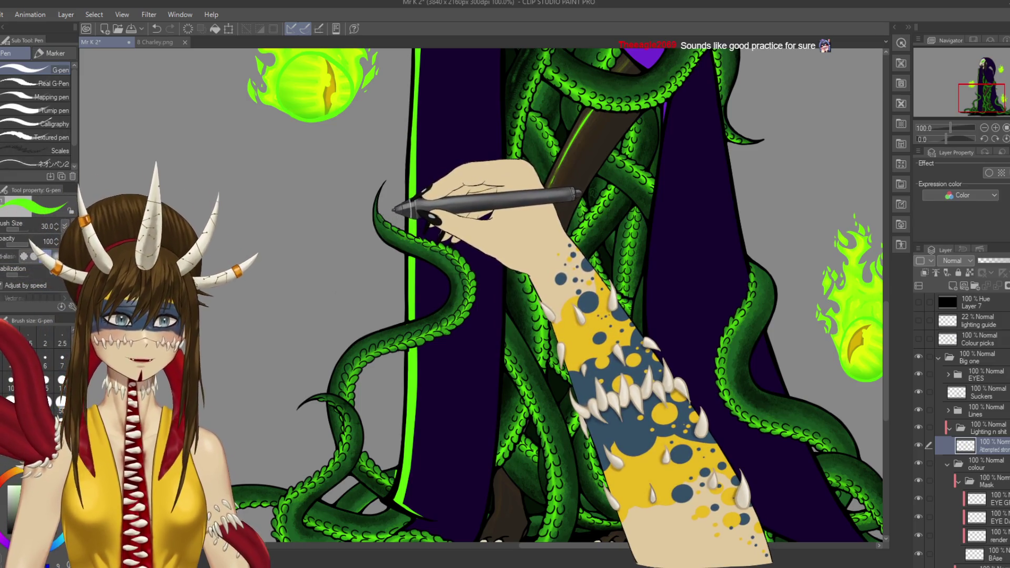
{"action": "left_click_drag", "start_coordinate": [379, 221], "coordinate": [375, 207]}
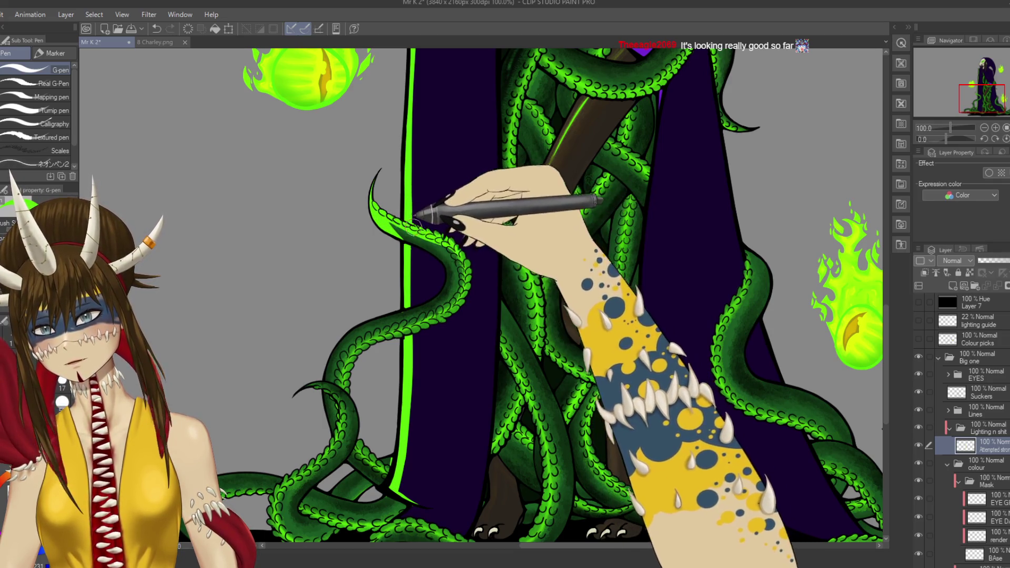
{"action": "left_click_drag", "start_coordinate": [418, 223], "coordinate": [389, 223]}
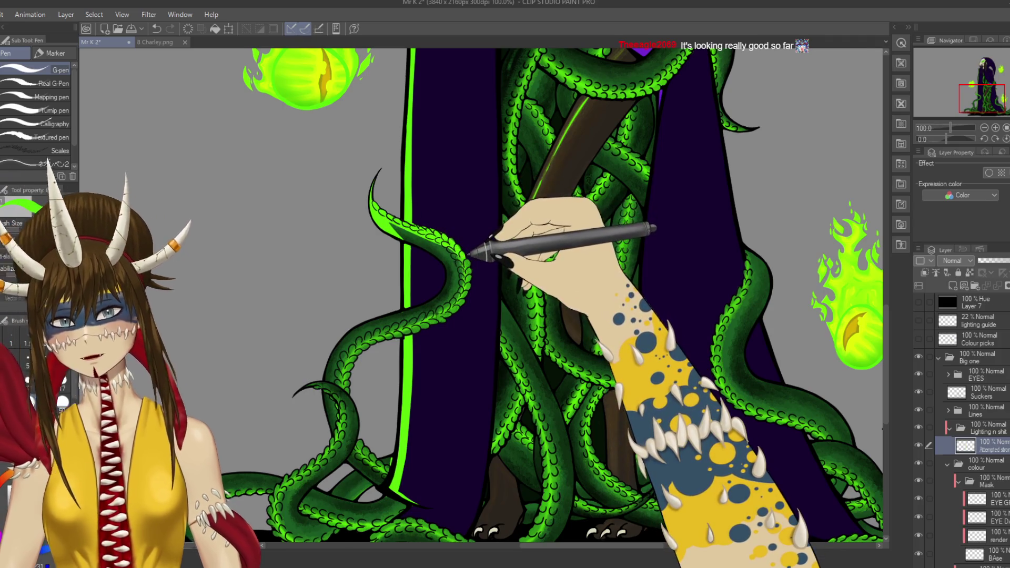
{"action": "scroll", "coordinate": [468, 263], "scroll_direction": "up", "scroll_amount": 2}
{"action": "key", "text": "ctrl+s"}
{"action": "key", "text": "bracketleft"}
{"action": "key", "text": "bracketleft"}
{"action": "key", "text": "bracketleft"}
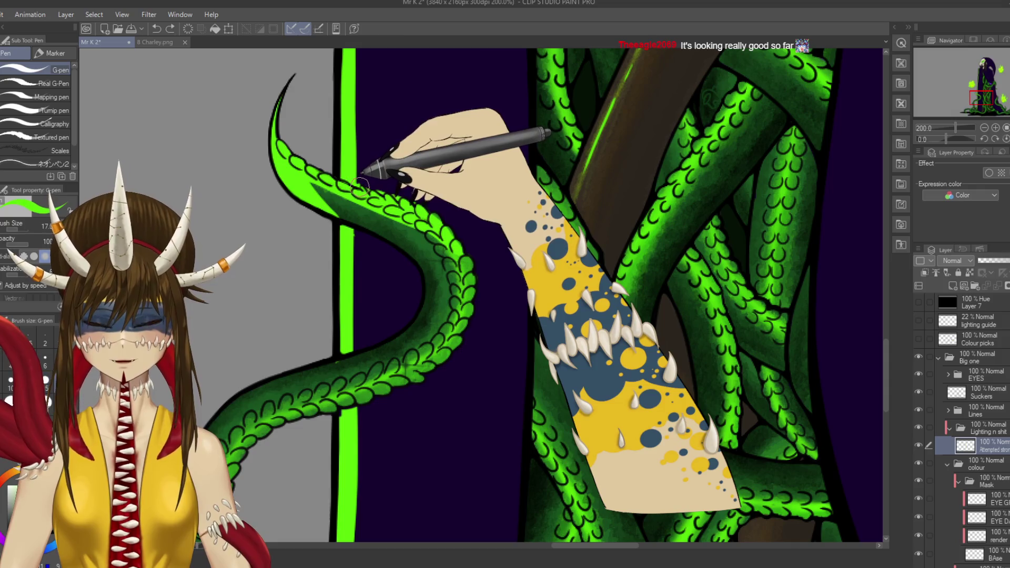
Step: Trim the bright green glow off the curling tentacle tip with the eraser and save
{"action": "key", "text": "e"}
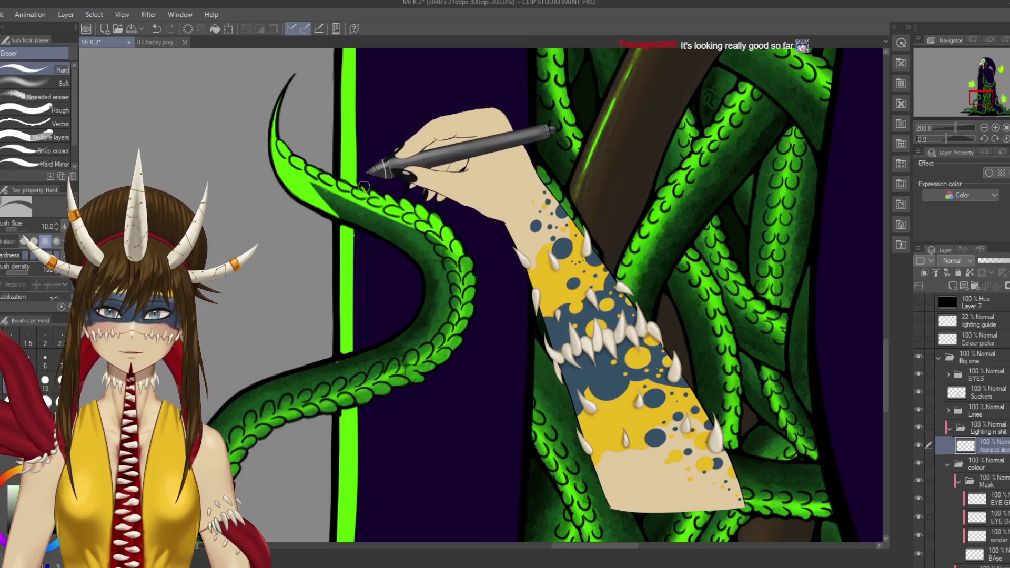
{"action": "key", "text": "p"}
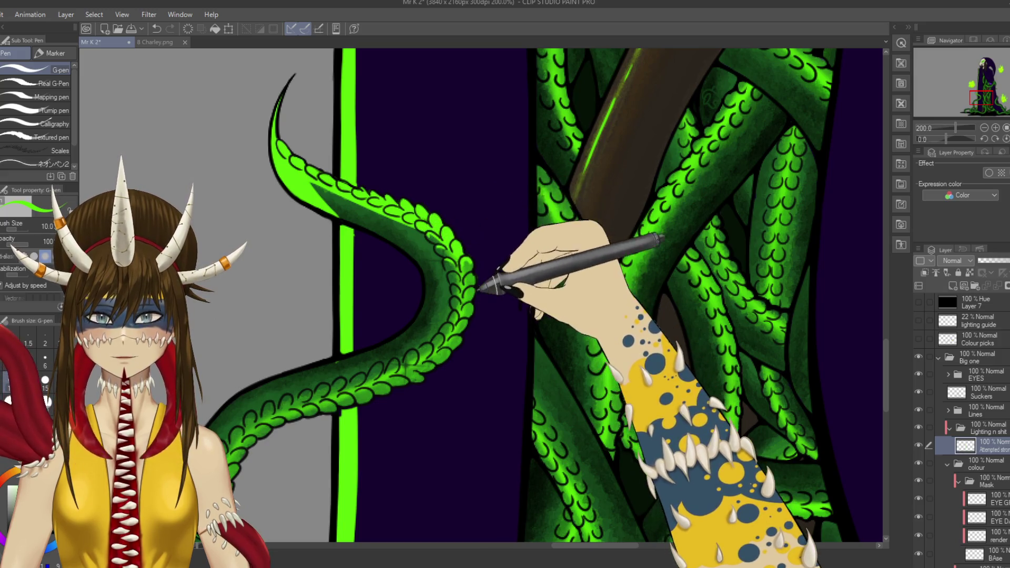
{"action": "scroll", "coordinate": [478, 288], "scroll_direction": "down", "scroll_amount": 1}
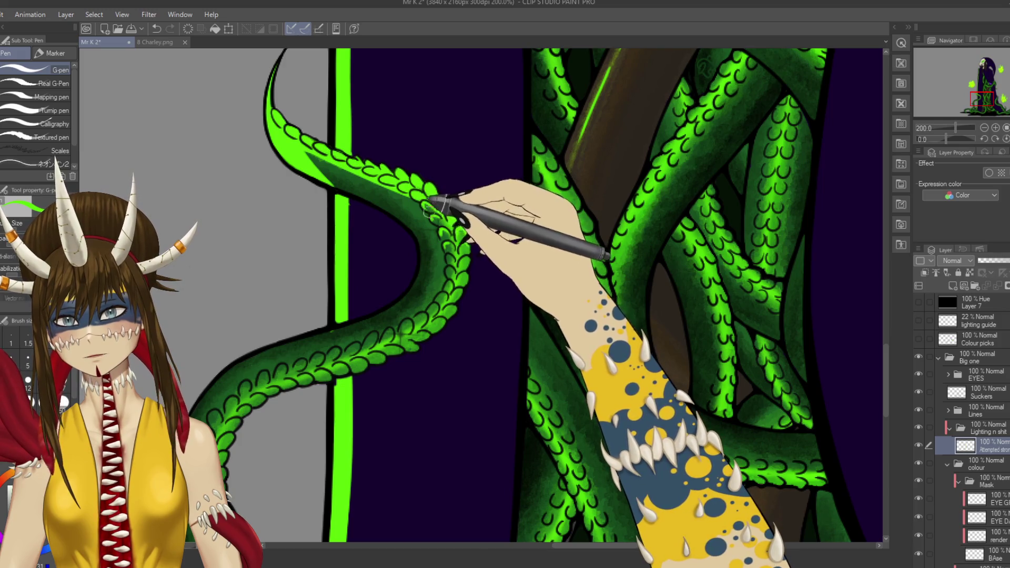
{"action": "mouse_move", "coordinate": [447, 260]}
{"action": "left_mouse_down"}
{"action": "mouse_move", "coordinate": [463, 417]}
{"action": "mouse_move", "coordinate": [439, 287]}
{"action": "mouse_move", "coordinate": [398, 247]}
{"action": "left_mouse_up"}
{"action": "key", "text": "e"}
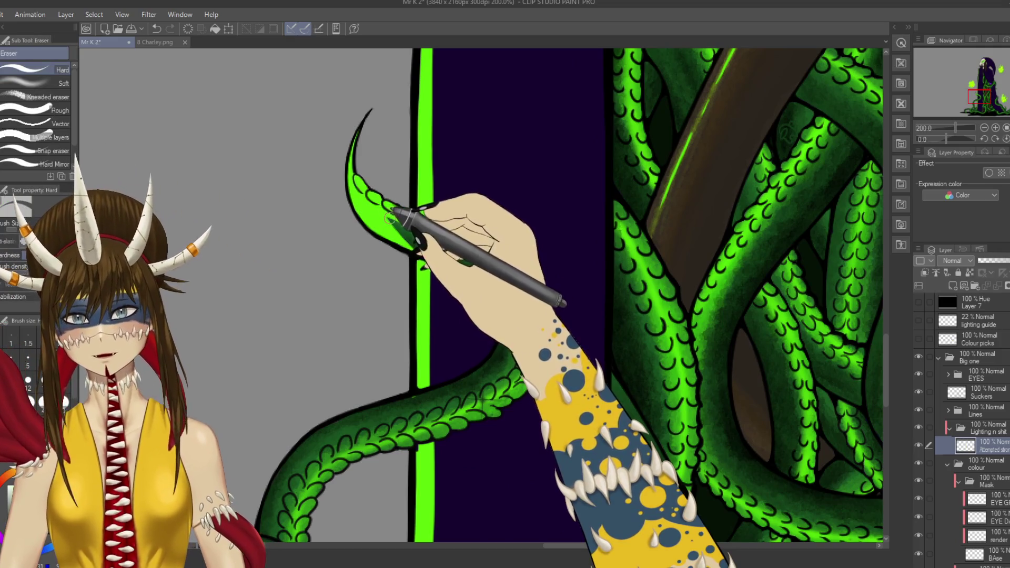
{"action": "mouse_move", "coordinate": [387, 214]}
{"action": "left_mouse_down"}
{"action": "mouse_move", "coordinate": [455, 234]}
{"action": "mouse_move", "coordinate": [417, 248]}
{"action": "left_mouse_up"}
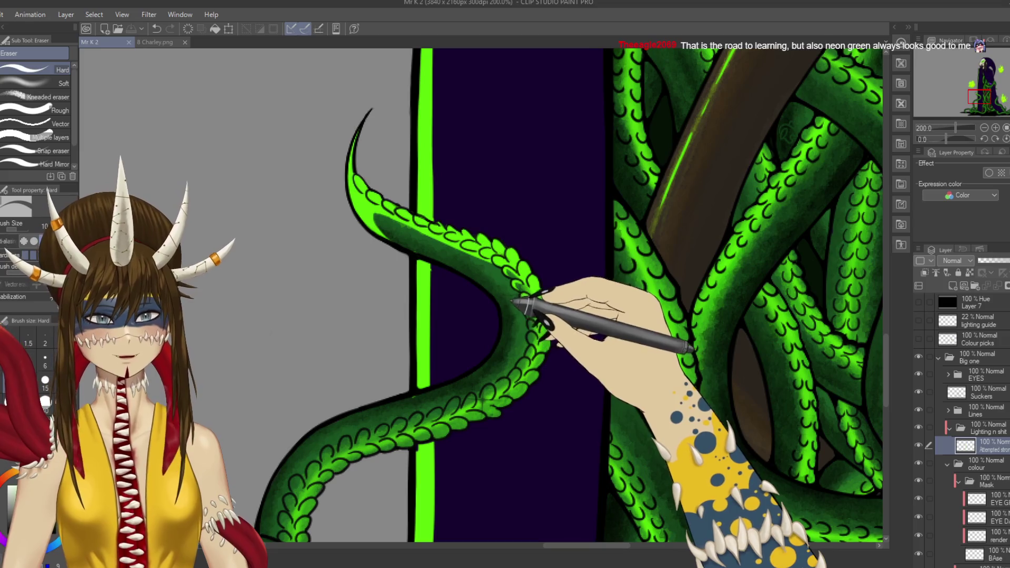
{"action": "key", "text": "ctrl+s"}
Step: Soften the glow at the tentacle tip with the soft airbrush and save
{"action": "scroll", "coordinate": [523, 310], "scroll_direction": "down", "scroll_amount": 1}
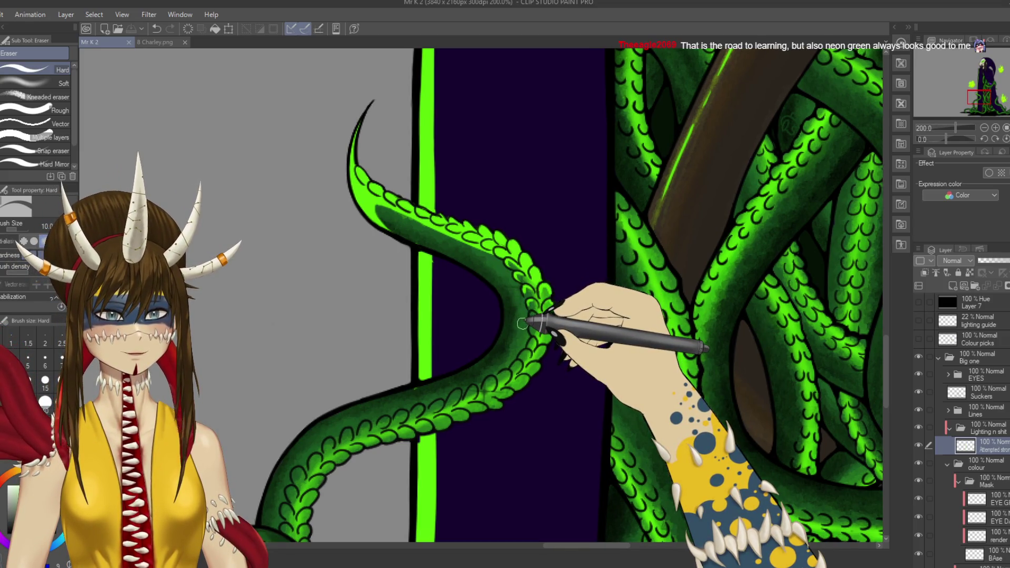
{"action": "scroll", "coordinate": [456, 274], "scroll_direction": "right", "scroll_amount": 1}
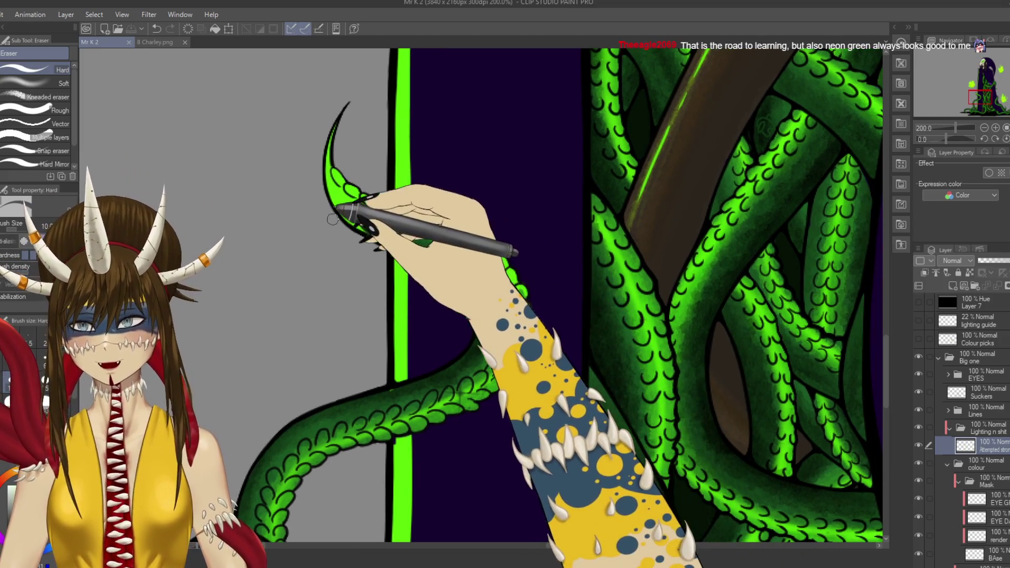
{"action": "key", "text": "b"}
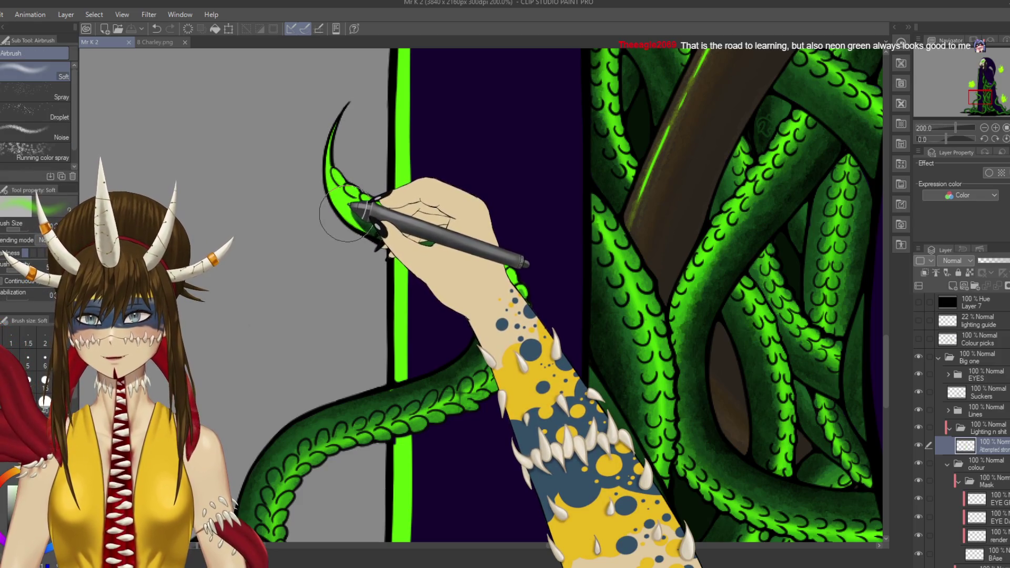
{"action": "left_click_drag", "start_coordinate": [351, 210], "coordinate": [350, 208]}
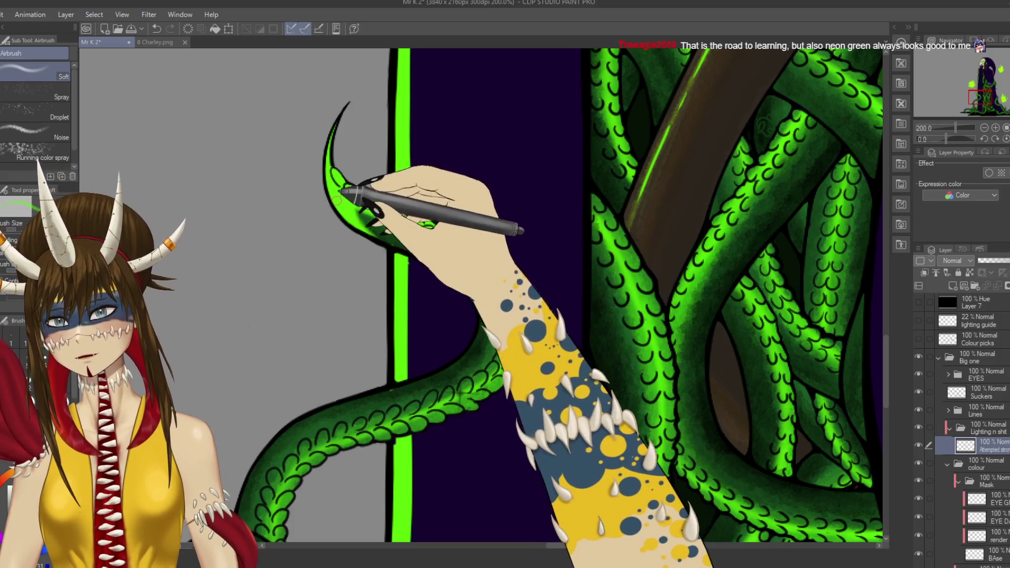
{"action": "key", "text": "ctrl+s"}
Step: Erase part of the lower tentacle's highlight and redraw a lime highlight along its edge
{"action": "scroll", "coordinate": [378, 282], "scroll_direction": "down", "scroll_amount": 6}
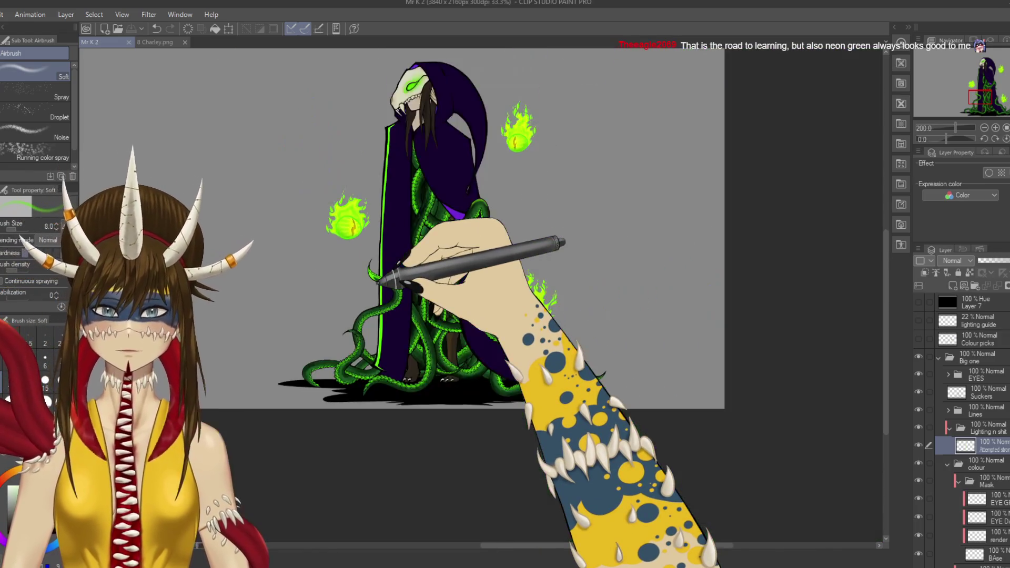
{"action": "scroll", "coordinate": [378, 282], "scroll_direction": "up", "scroll_amount": 5}
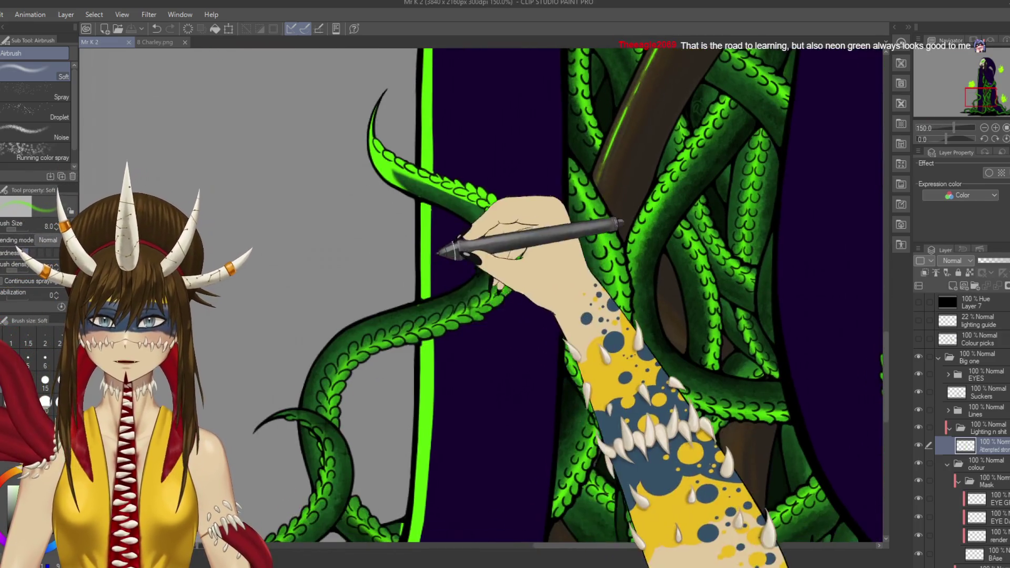
{"action": "key", "text": "e"}
{"action": "mouse_move", "coordinate": [390, 363]}
{"action": "left_mouse_down"}
{"action": "mouse_move", "coordinate": [427, 368]}
{"action": "mouse_move", "coordinate": [433, 339]}
{"action": "left_mouse_up"}
{"action": "key", "text": "p"}
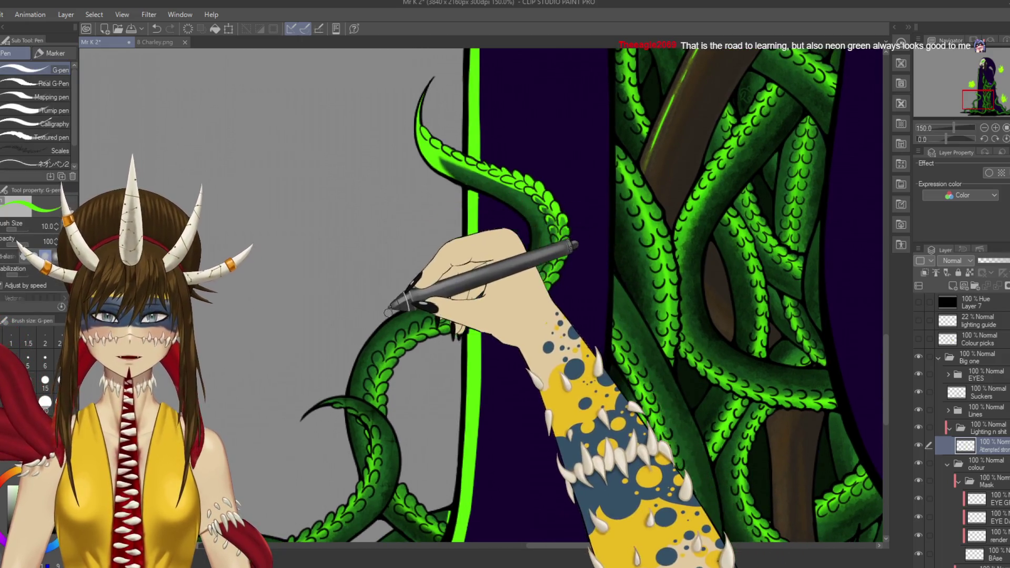
{"action": "key", "text": "ctrl+z"}
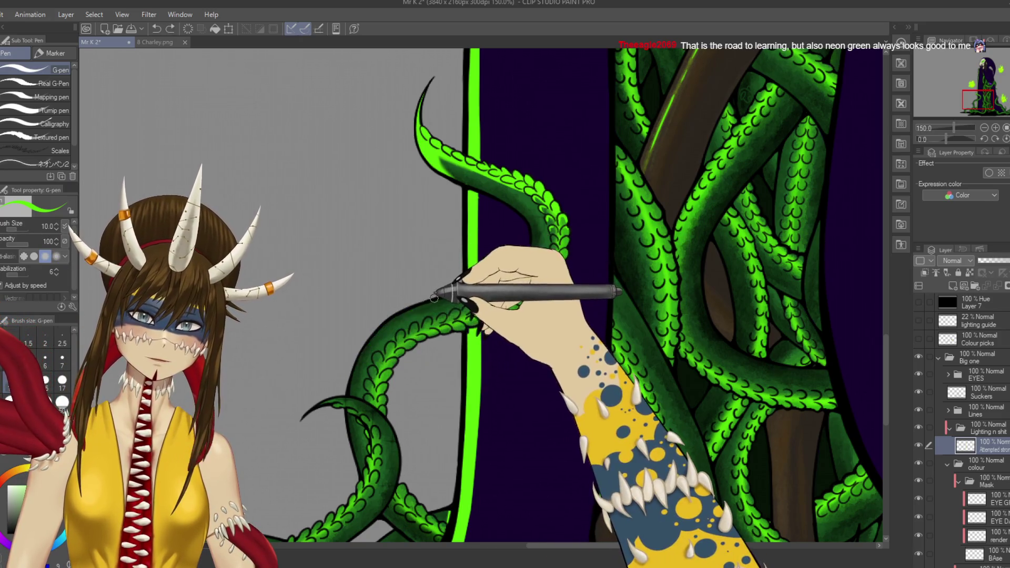
{"action": "left_click_drag", "start_coordinate": [371, 341], "coordinate": [358, 368]}
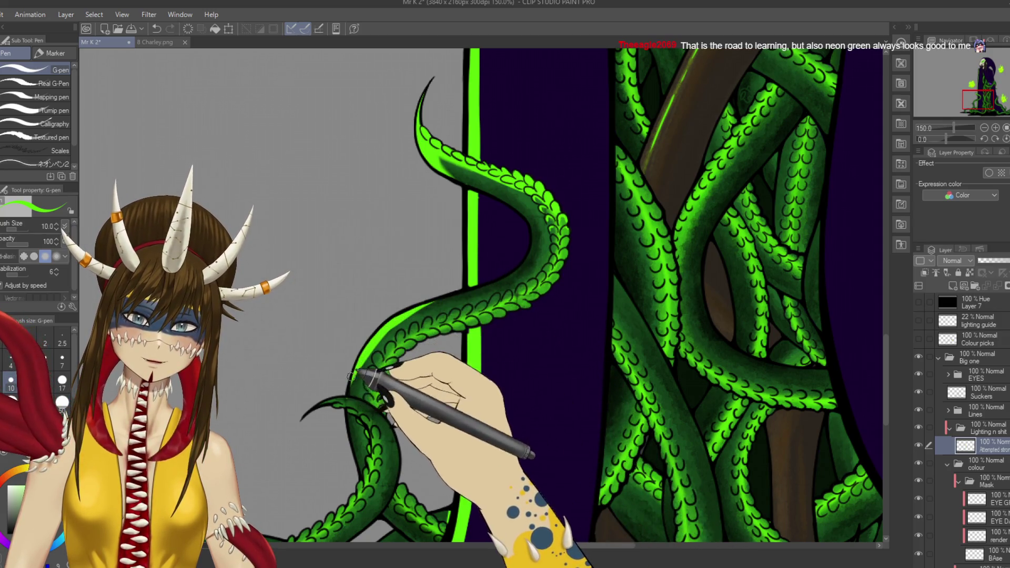
{"action": "key", "text": "ctrl+s"}
Step: Extend the rim-light up the tentacle's upper curve and airbrush glow along its edge
{"action": "mouse_move", "coordinate": [437, 348]}
{"action": "left_mouse_down"}
{"action": "mouse_move", "coordinate": [451, 418]}
{"action": "mouse_move", "coordinate": [452, 323]}
{"action": "left_mouse_up"}
{"action": "left_click_drag", "start_coordinate": [400, 257], "coordinate": [411, 244]}
{"action": "key", "text": "b"}
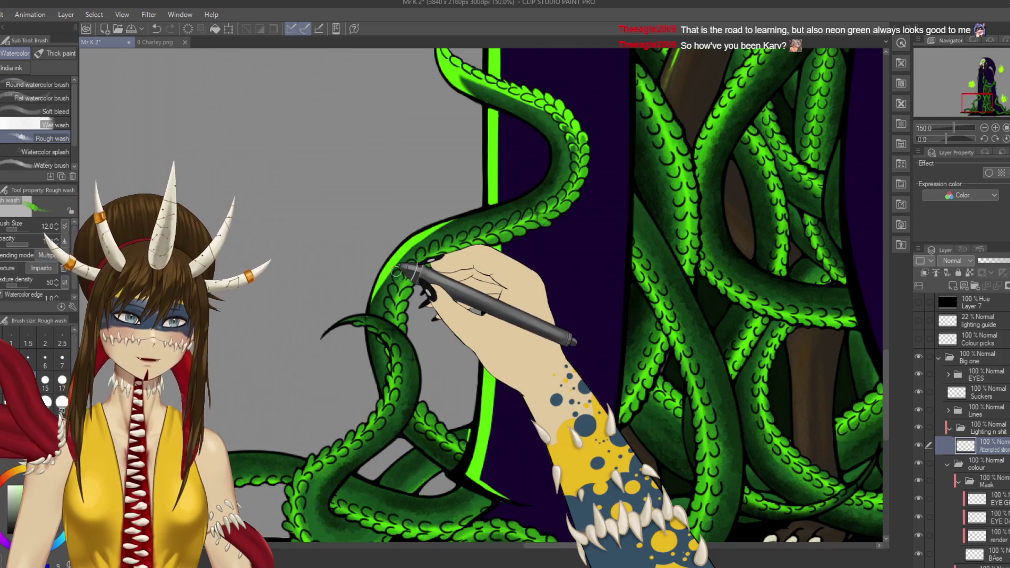
{"action": "key", "text": "ctrl+s"}
{"action": "key", "text": "b"}
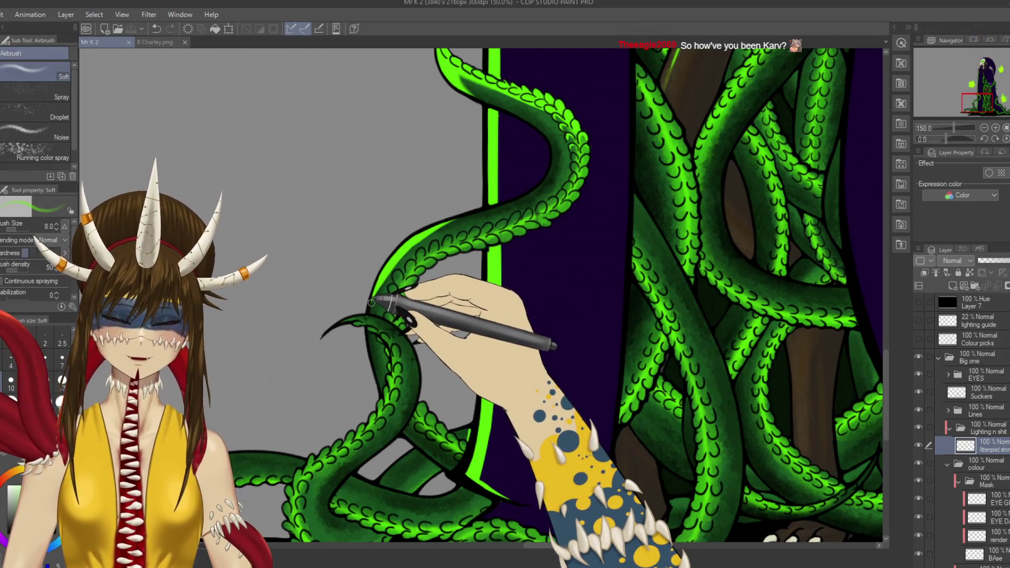
{"action": "mouse_move", "coordinate": [369, 304]}
{"action": "left_mouse_down"}
{"action": "mouse_move", "coordinate": [432, 227]}
{"action": "mouse_move", "coordinate": [491, 207]}
{"action": "mouse_move", "coordinate": [462, 214]}
{"action": "mouse_move", "coordinate": [379, 297]}
{"action": "left_mouse_up"}
{"action": "key", "text": "e"}
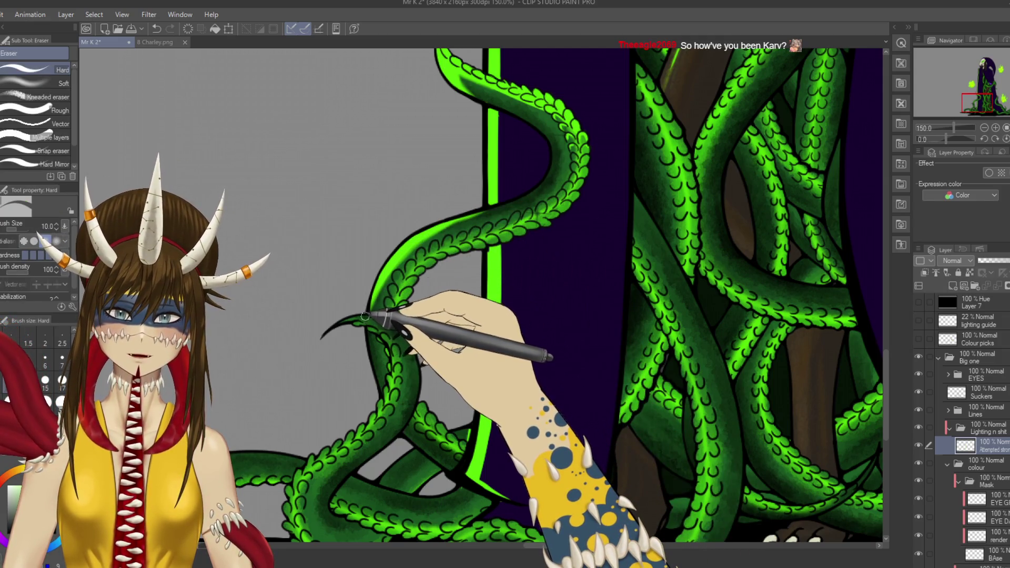
{"action": "key", "text": "ctrl+s"}
Step: Undo several recent tentacle strokes and discard a trial highlight redraw
{"action": "scroll", "coordinate": [428, 328], "scroll_direction": "down", "scroll_amount": 2}
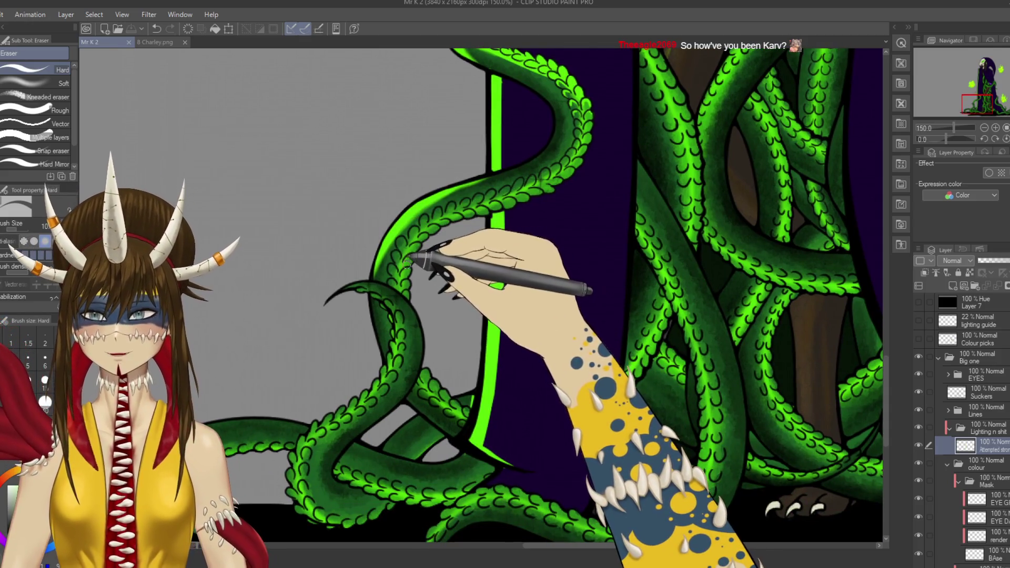
{"action": "key", "text": "b"}
{"action": "key", "text": "p"}
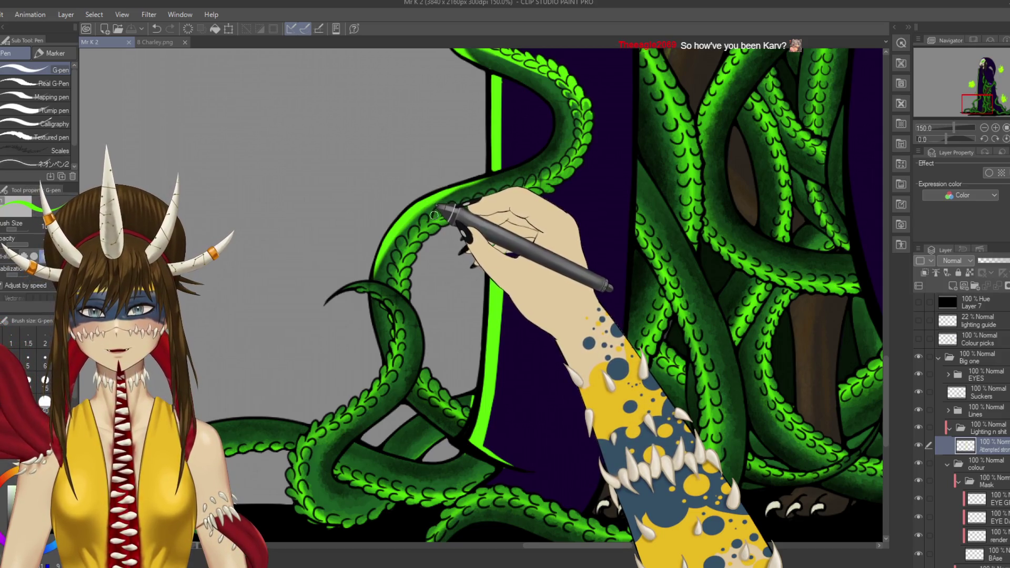
{"action": "key", "text": "ctrl+z"}
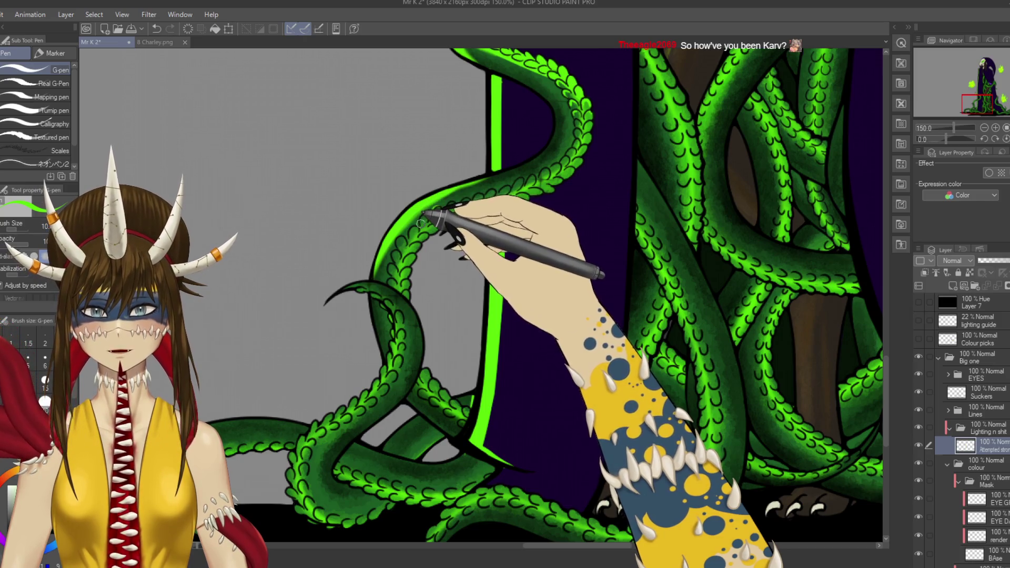
{"action": "key", "text": "ctrl+z"}
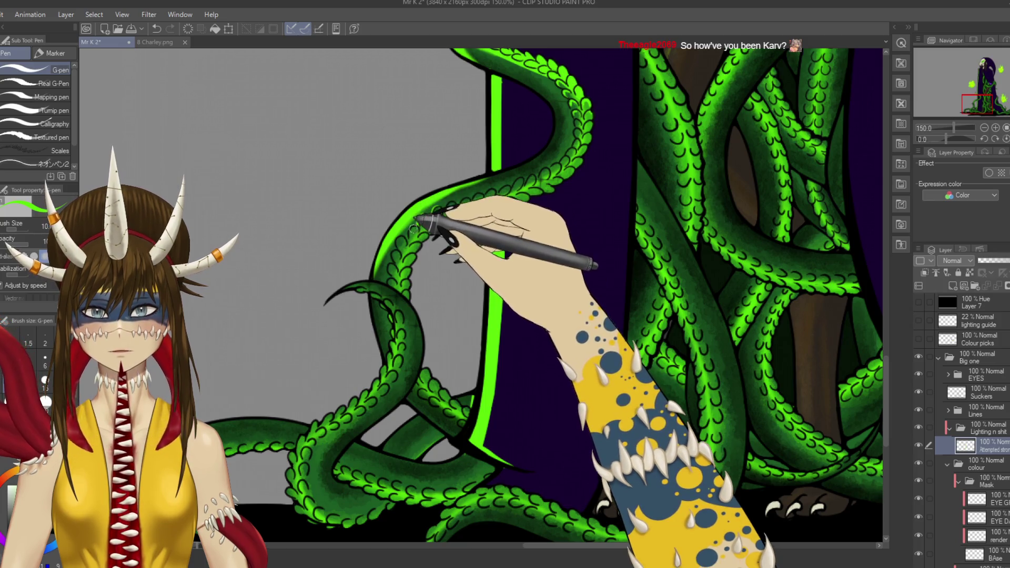
{"action": "key", "text": "ctrl+z"}
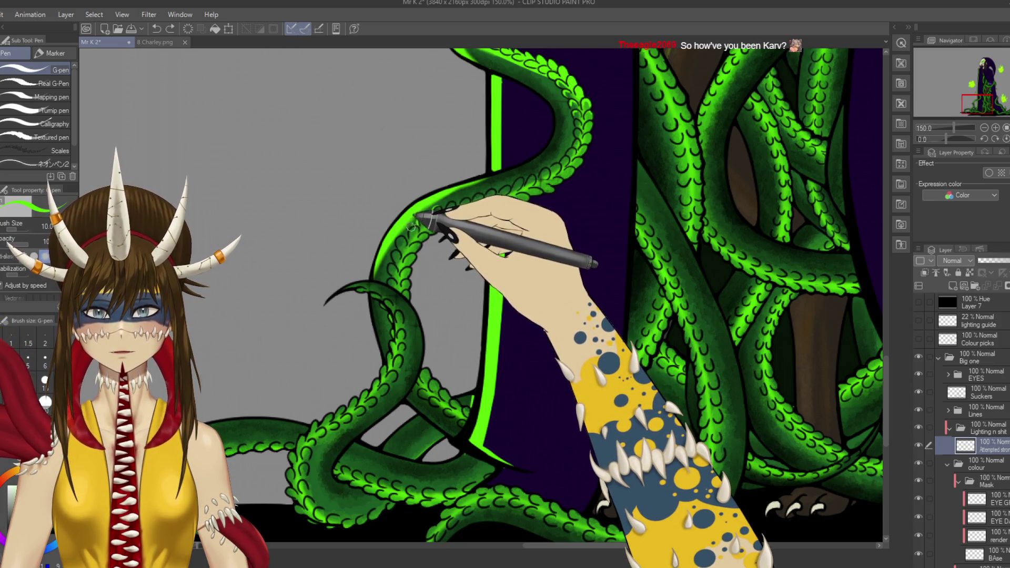
{"action": "left_click_drag", "start_coordinate": [412, 227], "coordinate": [407, 240]}
{"action": "key", "text": "ctrl+z"}
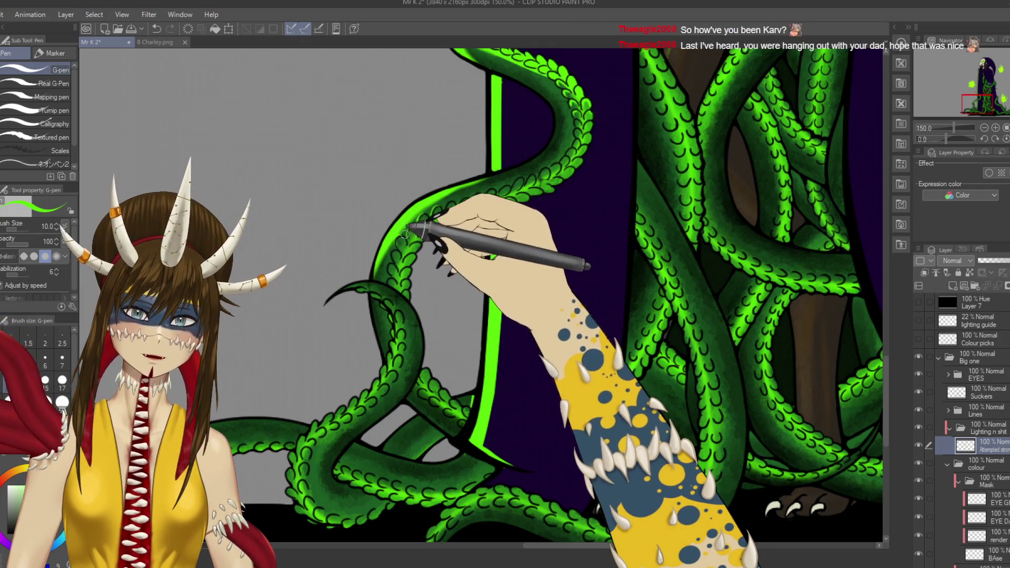
Step: Draw the neon-green rim-light along the tall tentacle's outline and save
{"action": "key", "text": "e"}
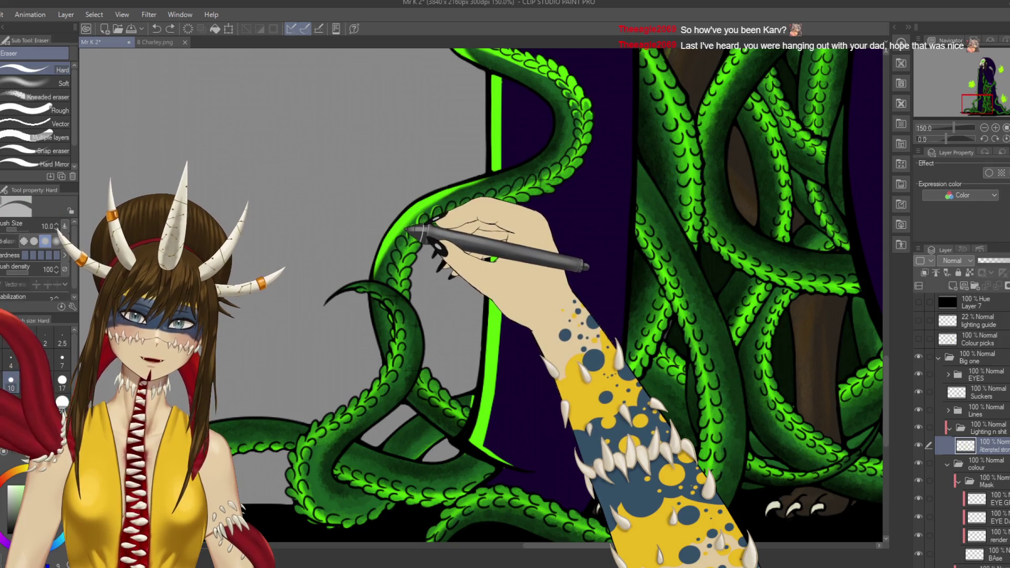
{"action": "key", "text": "p"}
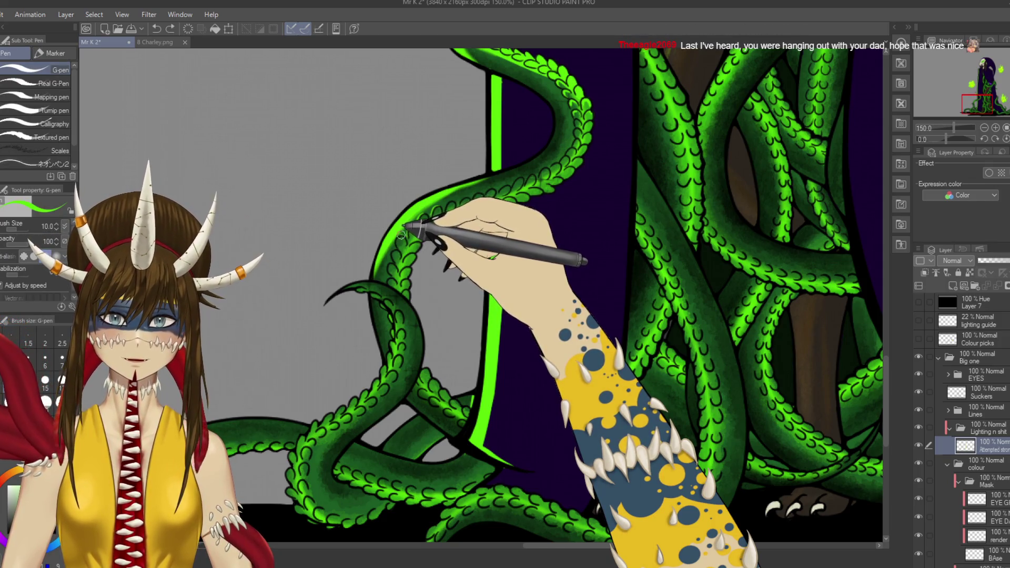
{"action": "mouse_move", "coordinate": [421, 228]}
{"action": "left_mouse_down"}
{"action": "mouse_move", "coordinate": [435, 257]}
{"action": "mouse_move", "coordinate": [462, 226]}
{"action": "mouse_move", "coordinate": [445, 305]}
{"action": "left_mouse_up"}
{"action": "key", "text": "ctrl+s"}
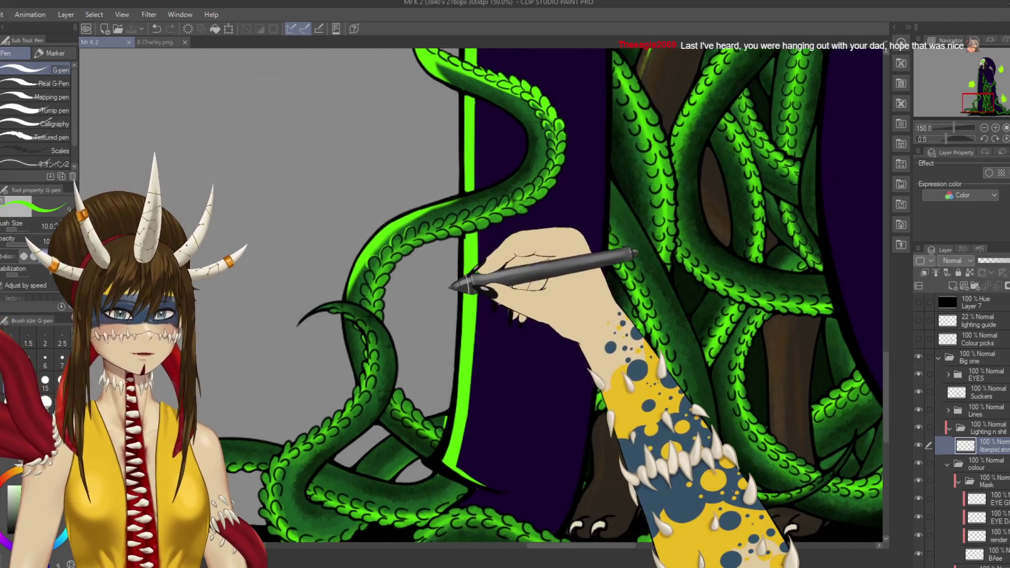
Step: Add a highlight stroke down the tentacle outline, then undo it and save
{"action": "scroll", "coordinate": [445, 305], "scroll_direction": "down", "scroll_amount": 3}
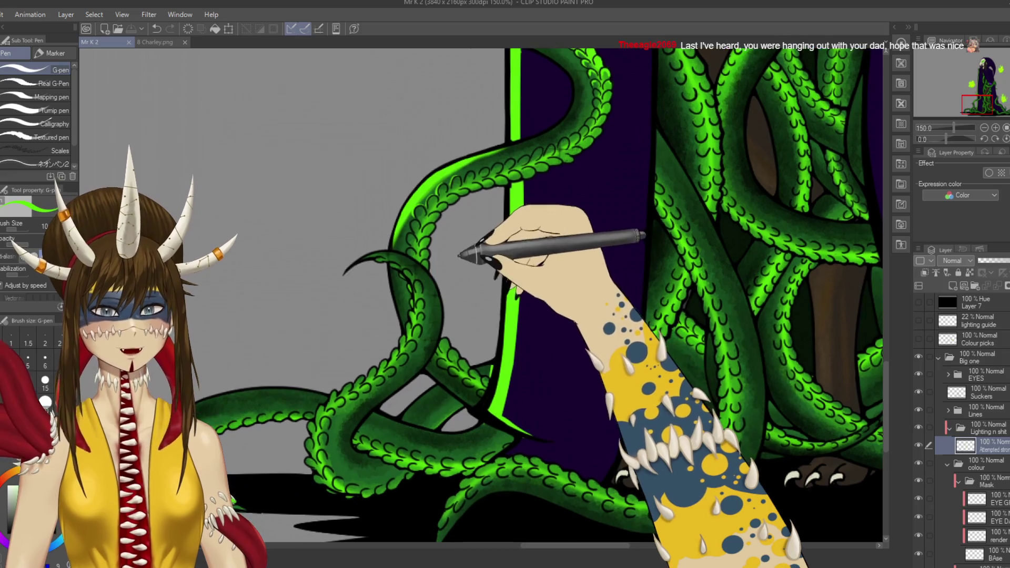
{"action": "scroll", "coordinate": [444, 281], "scroll_direction": "down", "scroll_amount": 1}
{"action": "left_click_drag", "start_coordinate": [413, 220], "coordinate": [408, 244]}
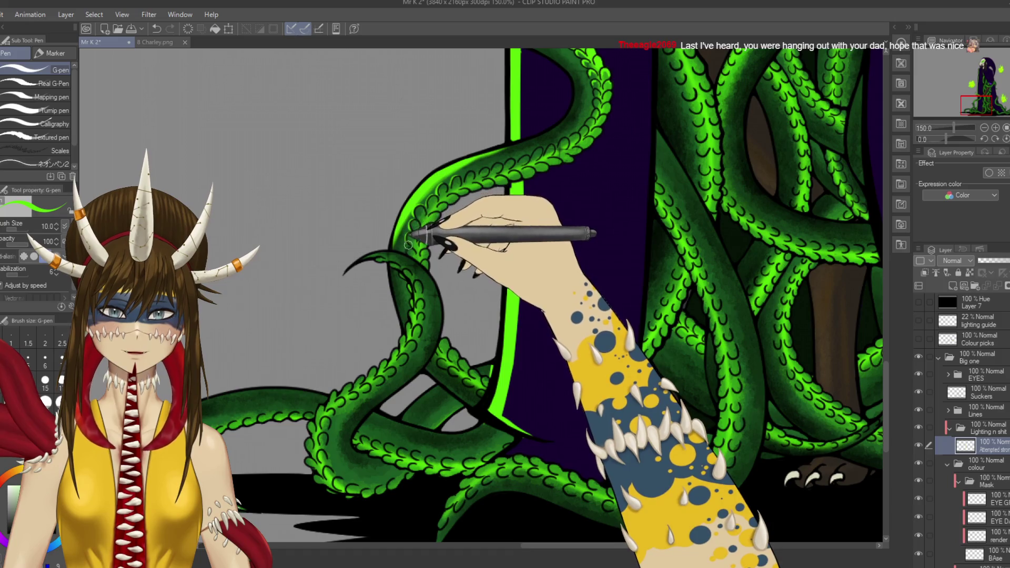
{"action": "left_click_drag", "start_coordinate": [463, 183], "coordinate": [429, 225]}
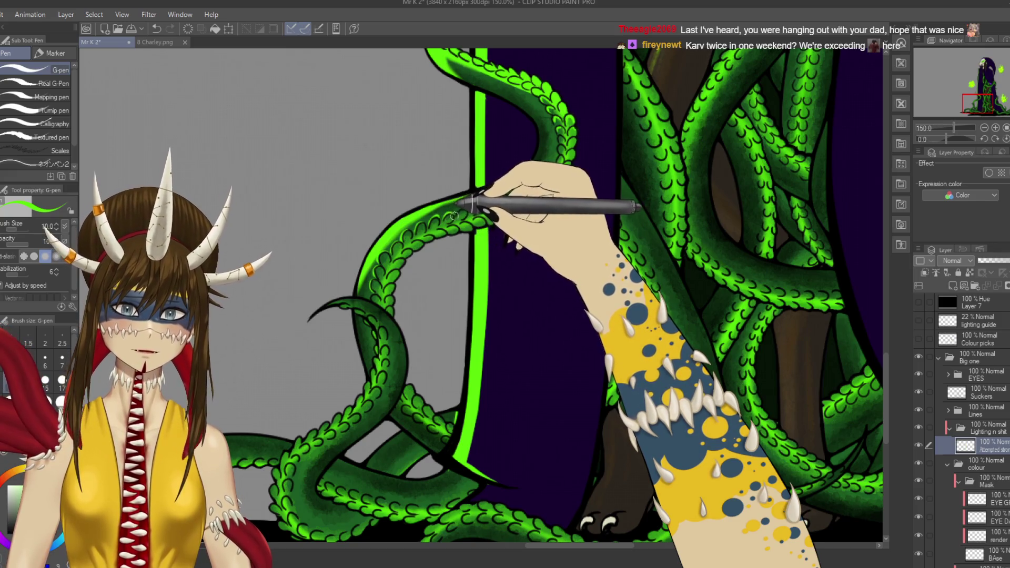
{"action": "key", "text": "ctrl+z"}
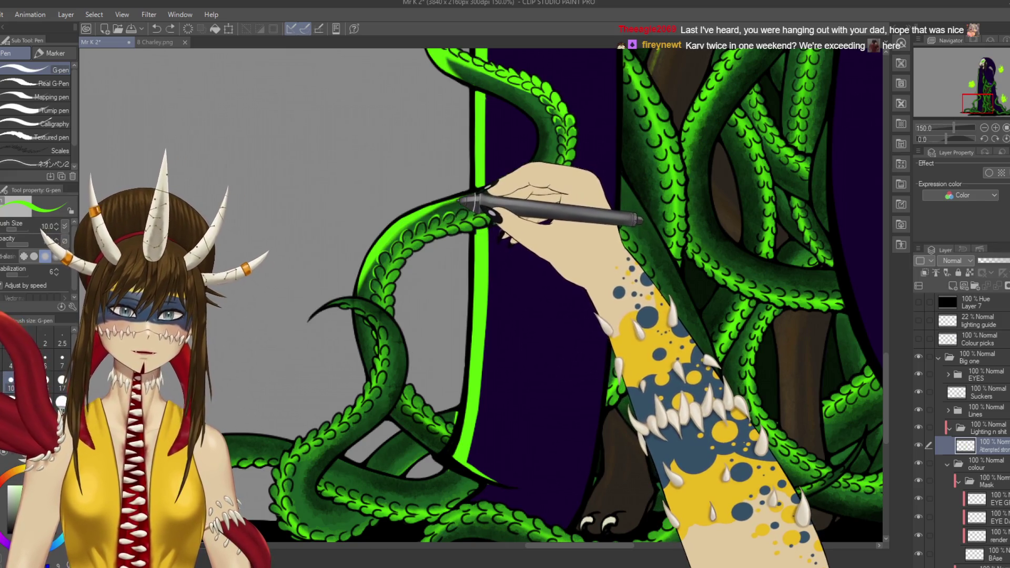
{"action": "key", "text": "ctrl+s"}
Step: Try a short highlight stroke on the tentacle, undo the recent strokes, and save
{"action": "mouse_move", "coordinate": [500, 261]}
{"action": "left_mouse_down"}
{"action": "mouse_move", "coordinate": [531, 303]}
{"action": "mouse_move", "coordinate": [507, 286]}
{"action": "mouse_move", "coordinate": [504, 299]}
{"action": "left_mouse_up"}
{"action": "left_click_drag", "start_coordinate": [481, 238], "coordinate": [490, 240]}
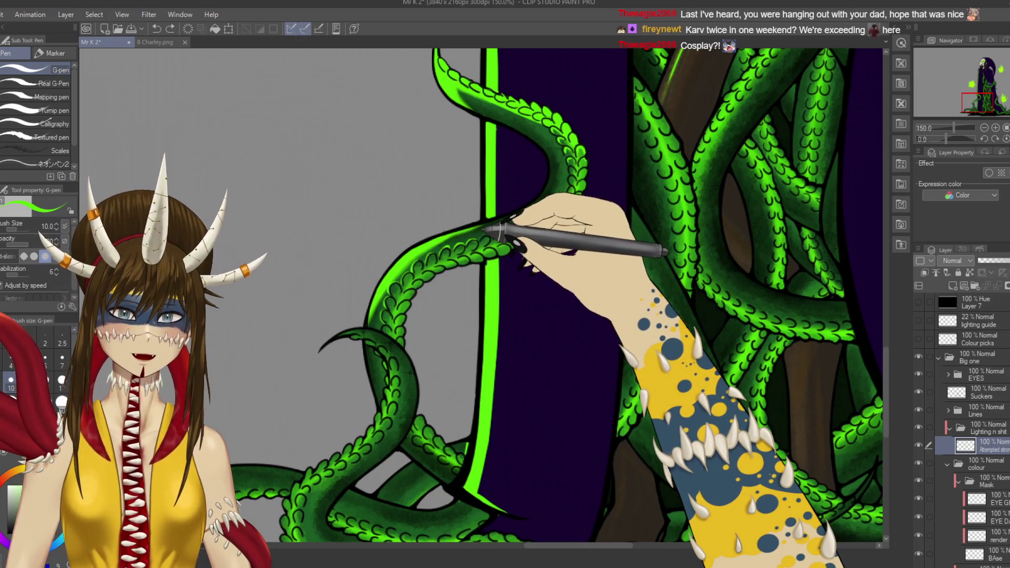
{"action": "key", "text": "ctrl+z"}
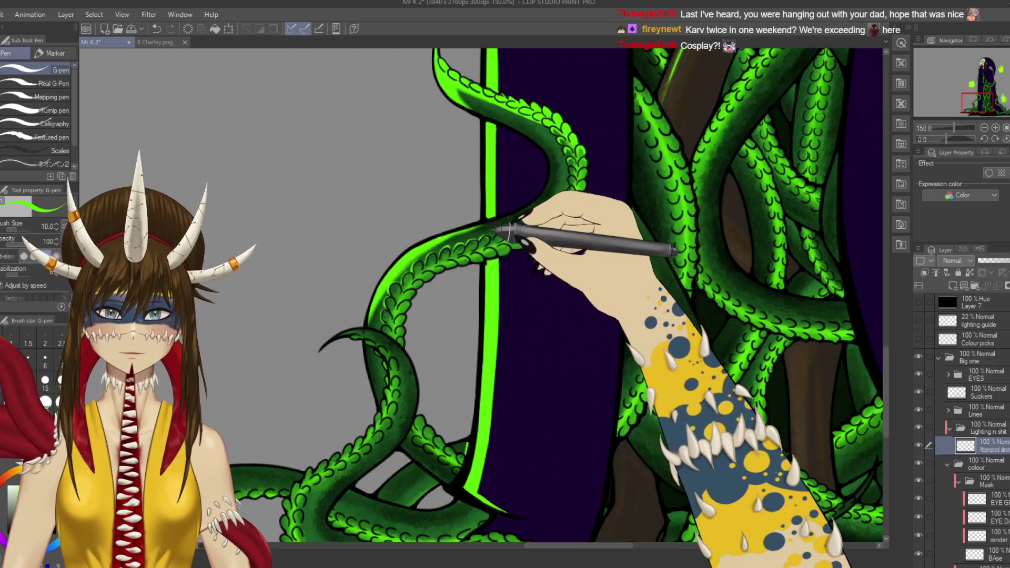
{"action": "key", "text": "ctrl+z"}
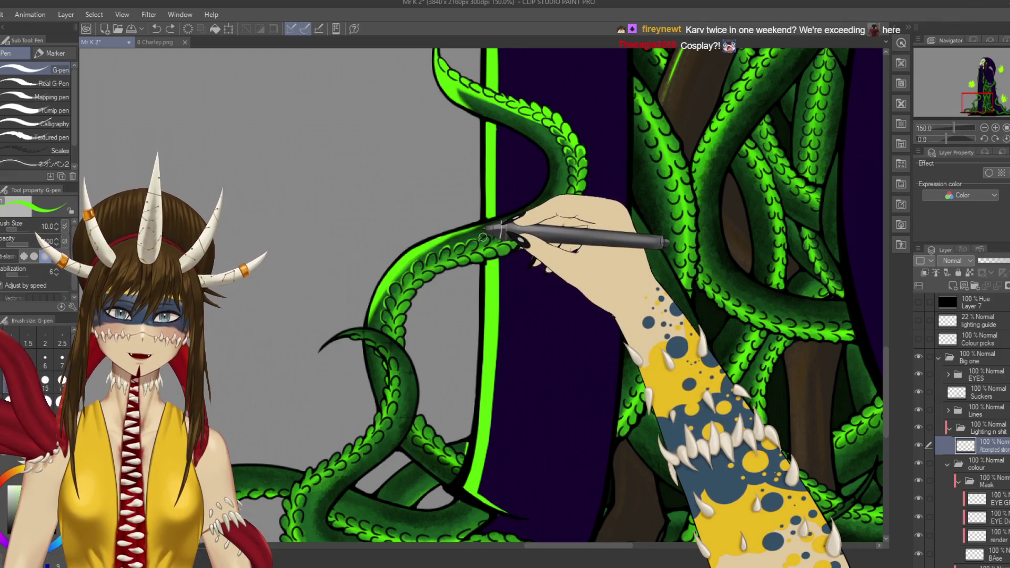
{"action": "key", "text": "ctrl+s"}
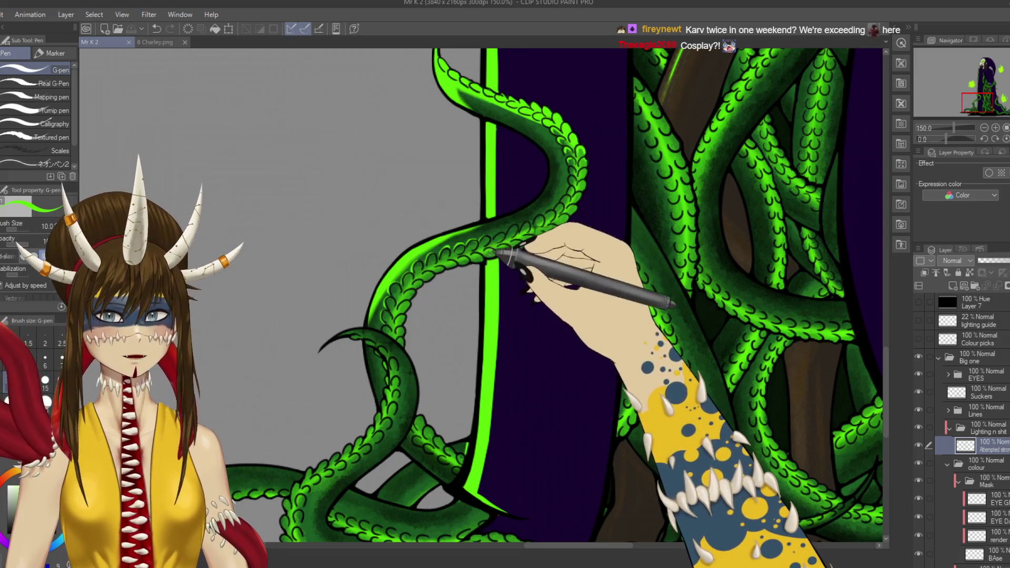
Step: Test the hard eraser and G-pen with tick and X marks on the background, then undo them
{"action": "key", "text": "e"}
{"action": "left_click", "coordinate": [487, 239]}
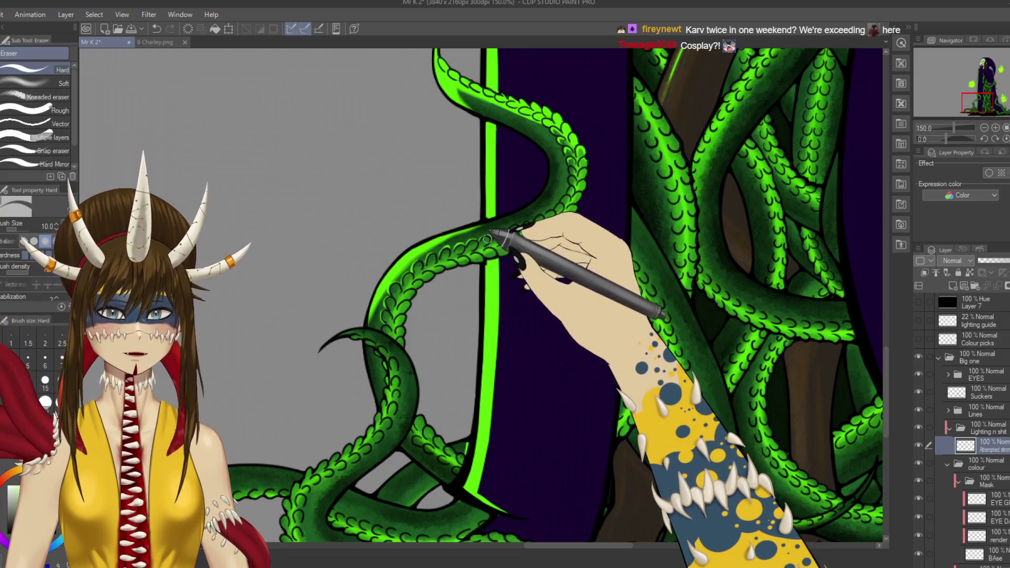
{"action": "key", "text": "p"}
{"action": "key", "text": "ctrl+s"}
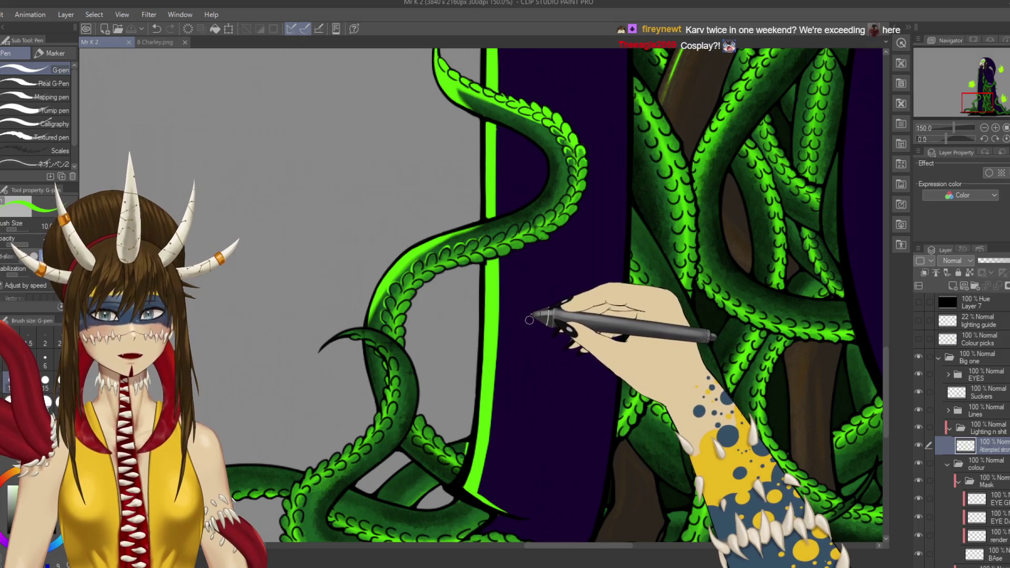
{"action": "left_click_drag", "start_coordinate": [528, 320], "coordinate": [574, 295]}
{"action": "left_click_drag", "start_coordinate": [561, 303], "coordinate": [576, 311]}
{"action": "key", "text": "ctrl+z"}
{"action": "key", "text": "ctrl+z"}
{"action": "key", "text": "ctrl+z"}
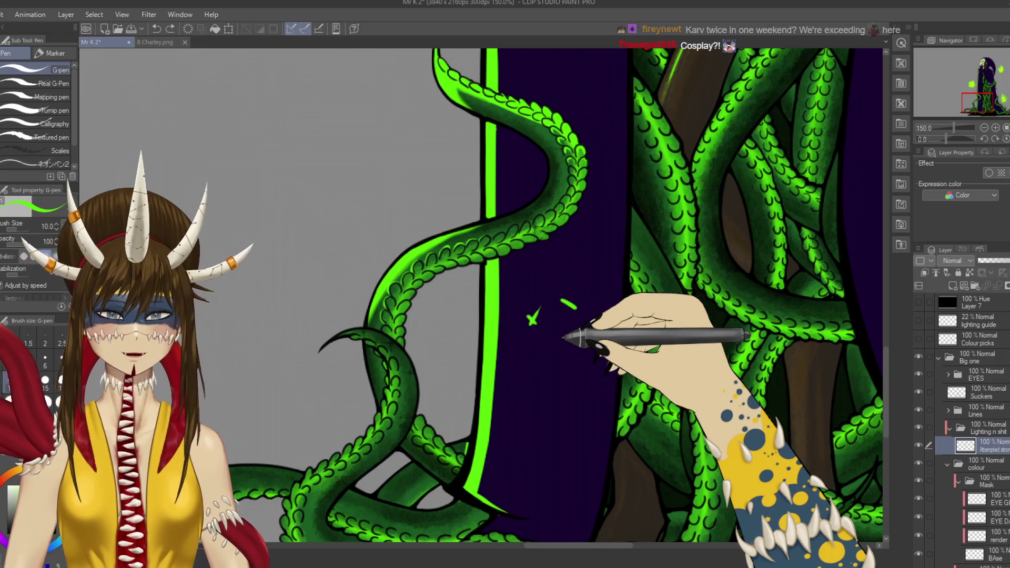
{"action": "key", "text": "ctrl+s"}
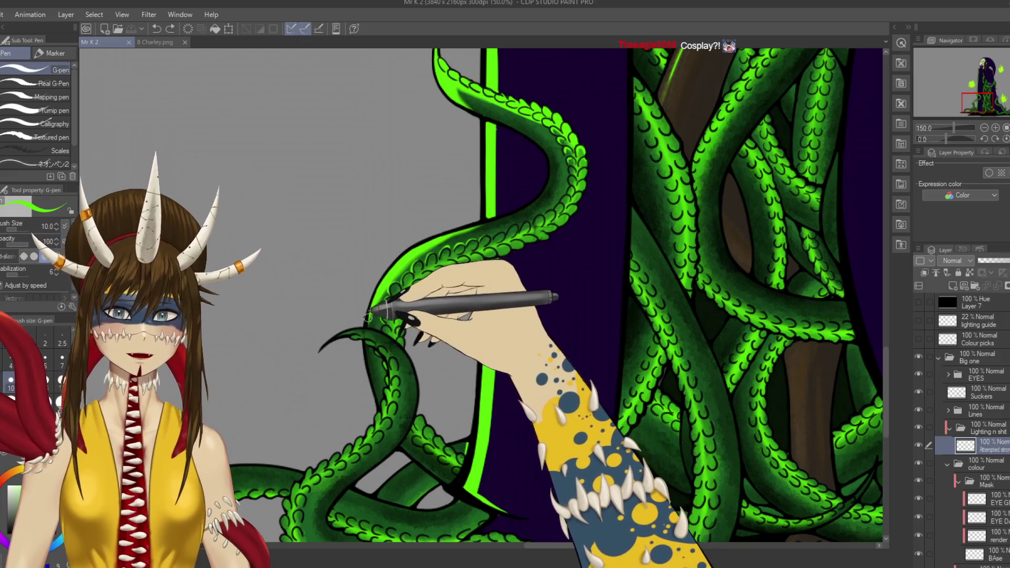
Step: Ink a G-pen stroke along the tentacle's curled tip and save
{"action": "scroll", "coordinate": [372, 322], "scroll_direction": "down", "scroll_amount": 2}
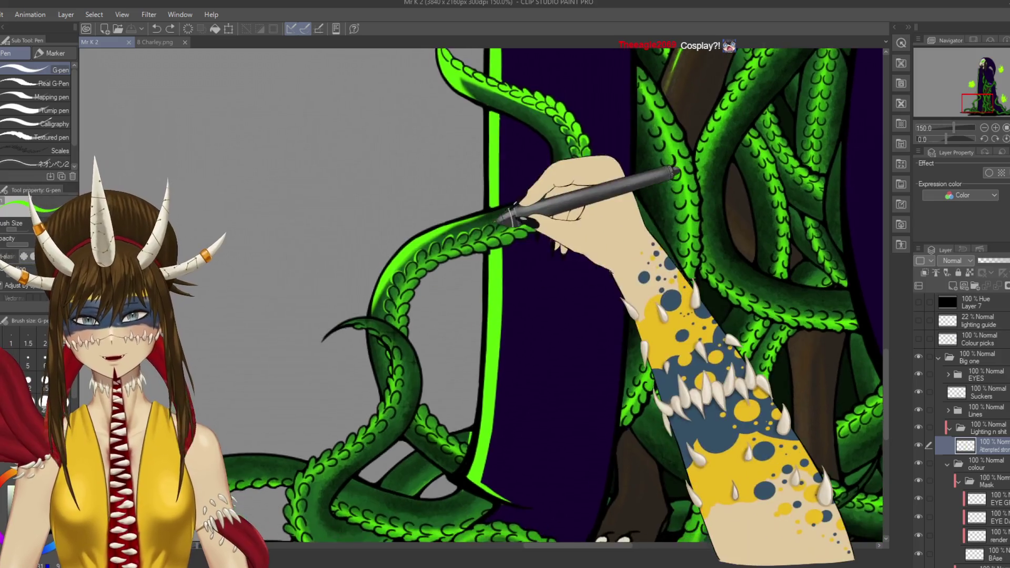
{"action": "left_click_drag", "start_coordinate": [372, 322], "coordinate": [399, 302]}
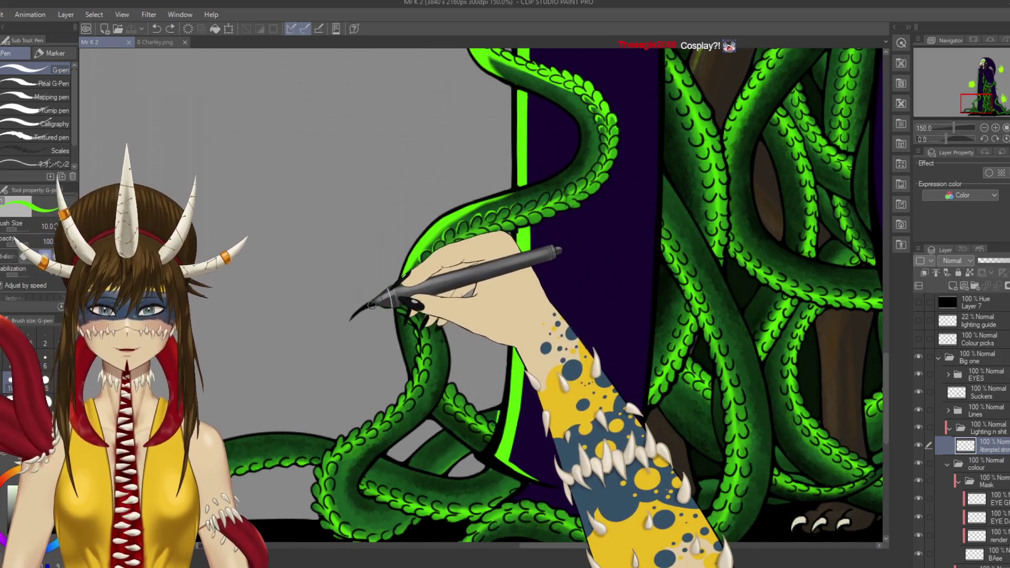
{"action": "scroll", "coordinate": [386, 303], "scroll_direction": "down", "scroll_amount": 1}
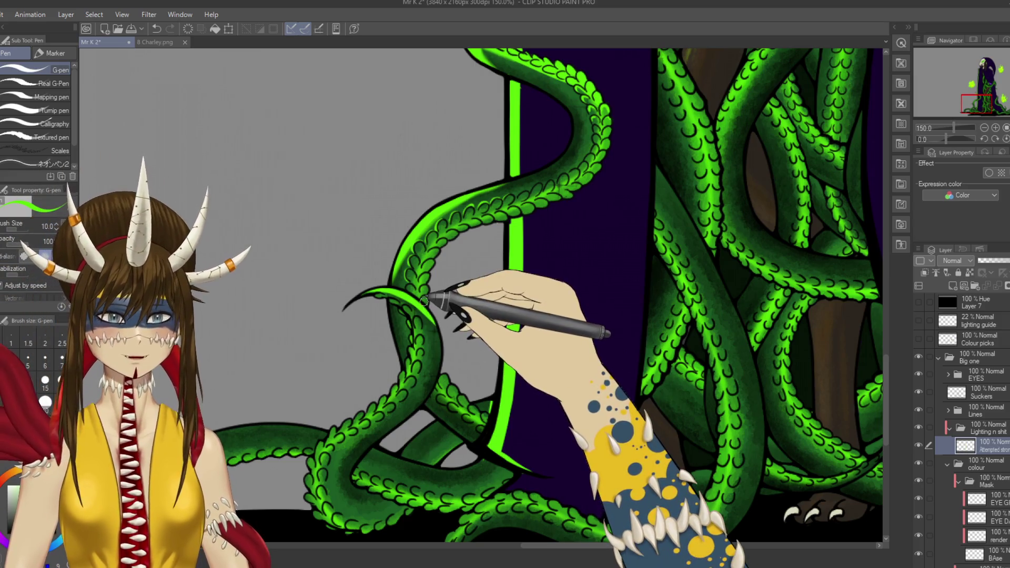
{"action": "key", "text": "ctrl+s"}
{"action": "scroll", "coordinate": [429, 296], "scroll_direction": "up", "scroll_amount": 3}
Step: Trace a Lasso selection around the curled tentacle tip's top and left edges
{"action": "key", "text": "m"}
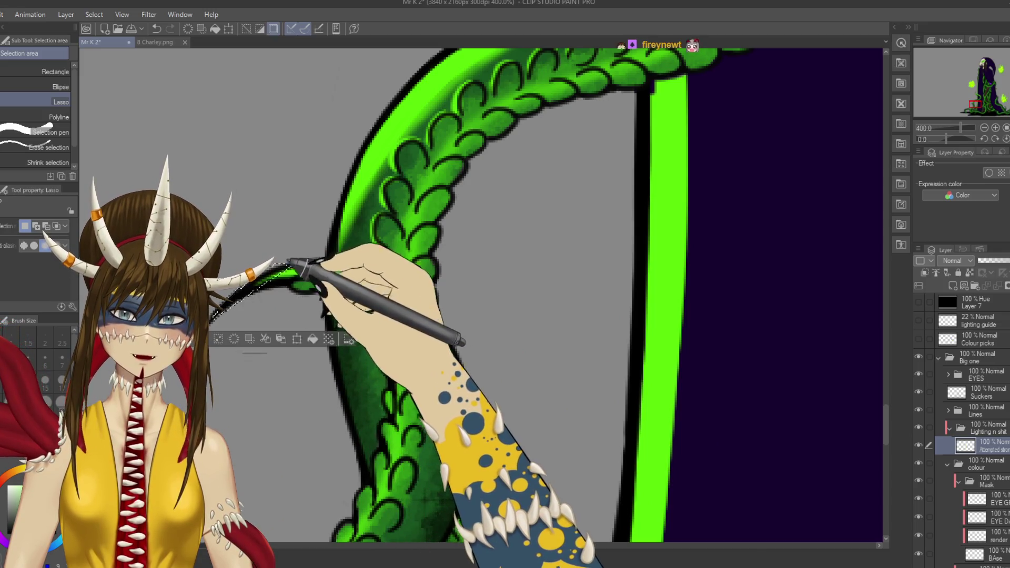
{"action": "key", "text": "ctrl+z"}
{"action": "mouse_move", "coordinate": [284, 261]}
{"action": "left_mouse_down"}
{"action": "mouse_move", "coordinate": [375, 269]}
{"action": "mouse_move", "coordinate": [419, 289]}
{"action": "mouse_move", "coordinate": [463, 343]}
{"action": "mouse_move", "coordinate": [484, 405]}
{"action": "mouse_move", "coordinate": [473, 513]}
{"action": "mouse_move", "coordinate": [421, 532]}
{"action": "mouse_move", "coordinate": [348, 530]}
{"action": "mouse_move", "coordinate": [384, 454]}
{"action": "left_mouse_up"}
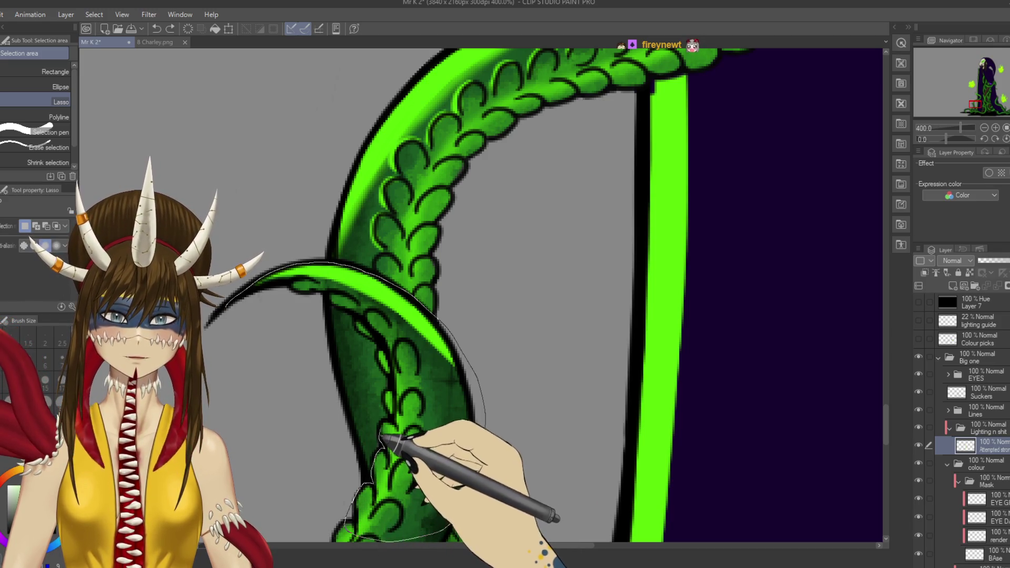
{"action": "mouse_move", "coordinate": [387, 370]}
{"action": "left_mouse_down"}
{"action": "mouse_move", "coordinate": [351, 310]}
{"action": "mouse_move", "coordinate": [305, 283]}
{"action": "mouse_move", "coordinate": [236, 315]}
{"action": "left_mouse_up"}
{"action": "key", "text": "ctrl+s"}
{"action": "scroll", "coordinate": [298, 388], "scroll_direction": "down", "scroll_amount": 2}
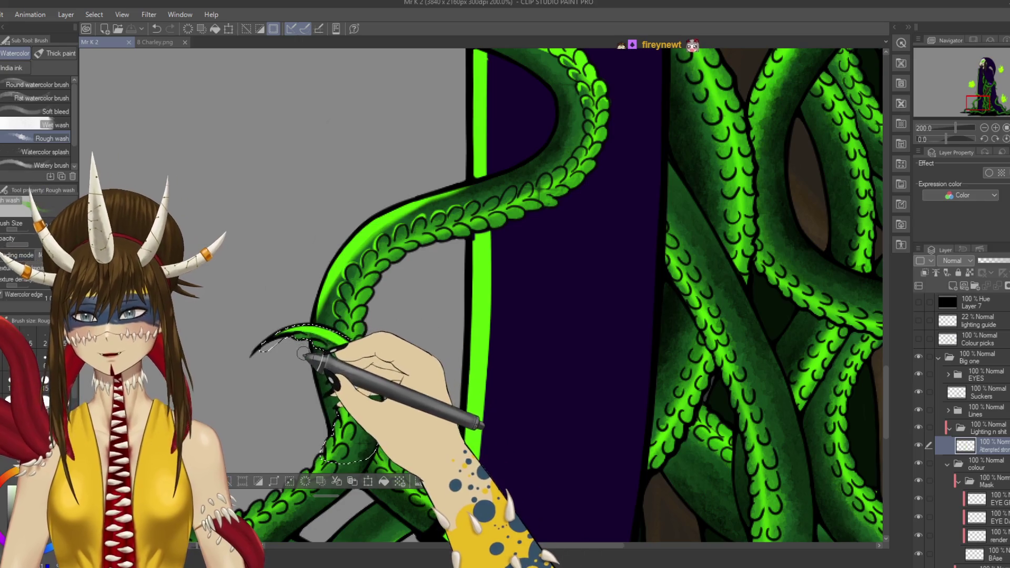
Step: Spray neon green inside the selected tentacle tip with the soft airbrush and save
{"action": "key", "text": "b"}
{"action": "mouse_move", "coordinate": [303, 347]}
{"action": "left_mouse_down"}
{"action": "mouse_move", "coordinate": [287, 330]}
{"action": "mouse_move", "coordinate": [323, 339]}
{"action": "left_mouse_up"}
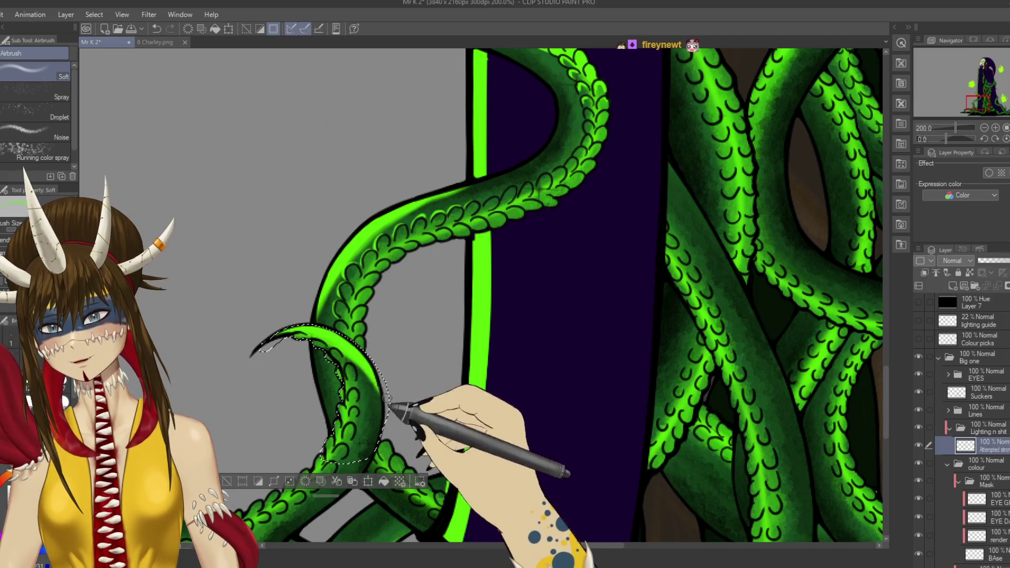
{"action": "left_click_drag", "start_coordinate": [270, 338], "coordinate": [318, 331]}
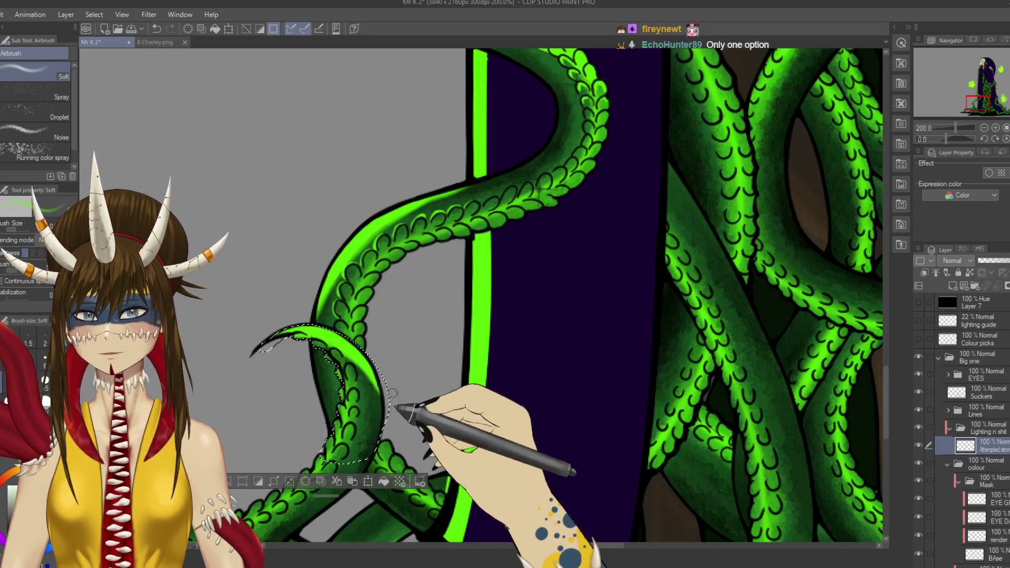
{"action": "key", "text": "p"}
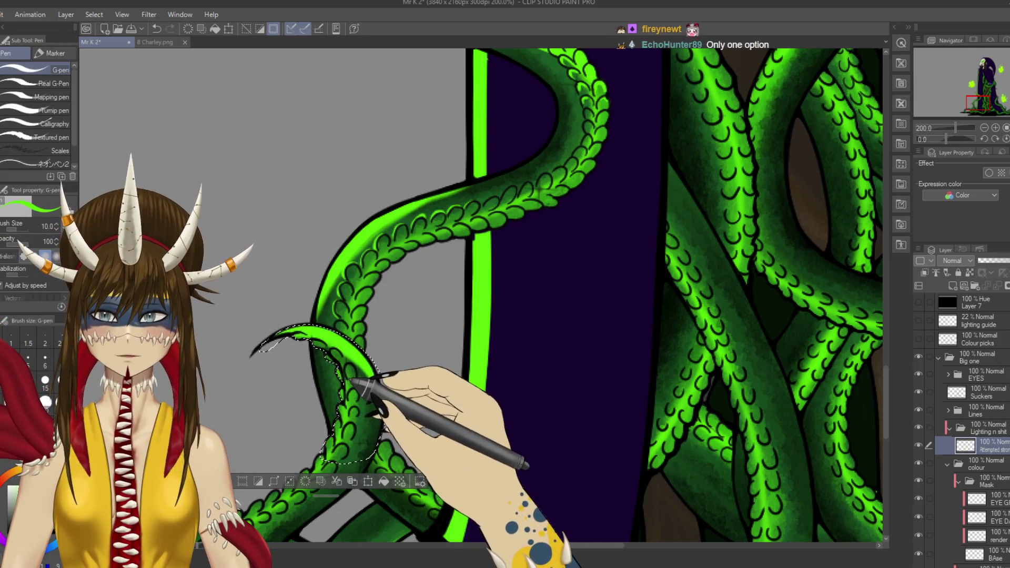
{"action": "key", "text": "ctrl+s"}
Step: Dab a G-pen mark on the tentacle tip, then undo the last two strokes and save
{"action": "left_click_drag", "start_coordinate": [329, 348], "coordinate": [336, 318]}
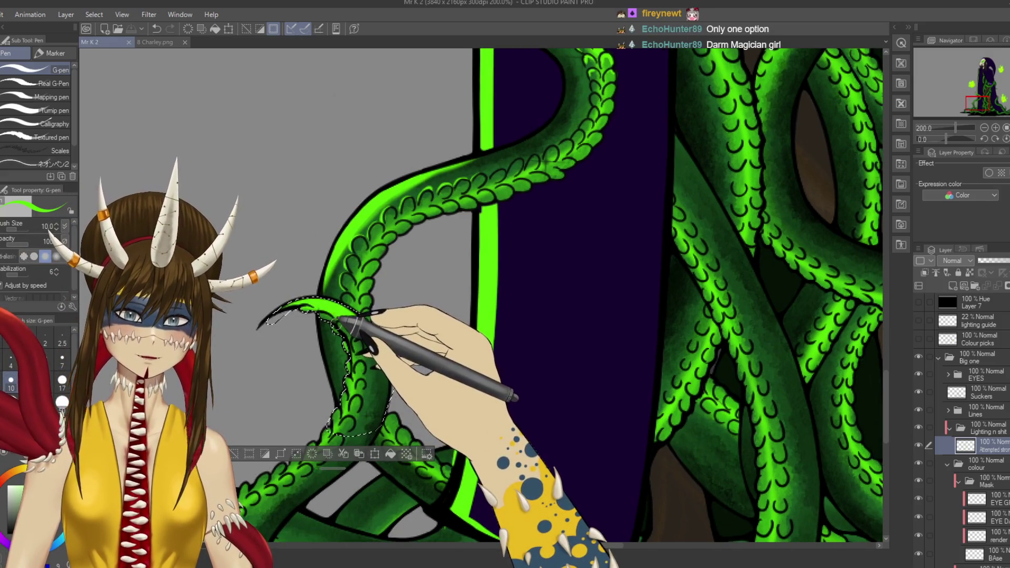
{"action": "left_click", "coordinate": [336, 324]}
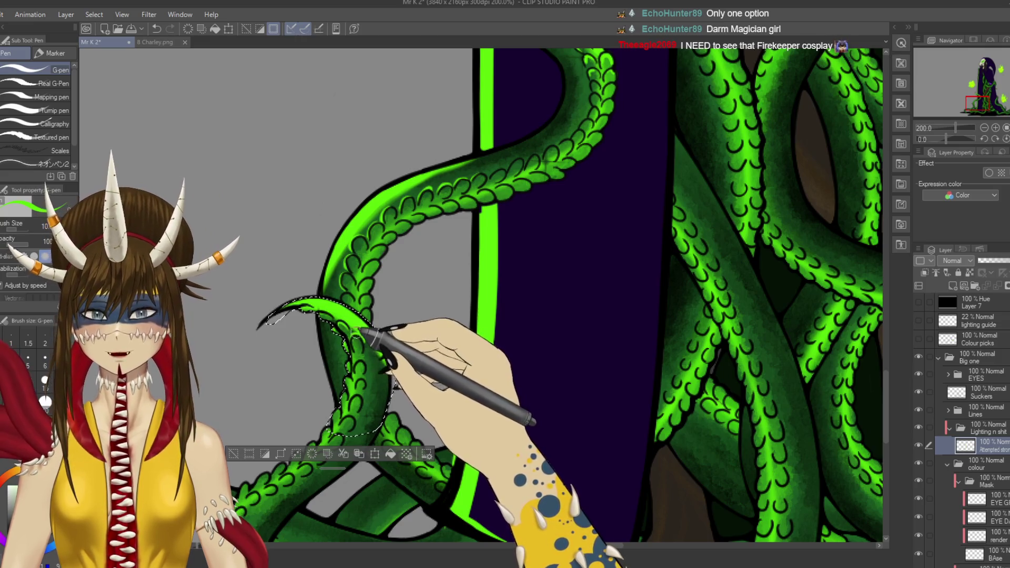
{"action": "key", "text": "ctrl+s"}
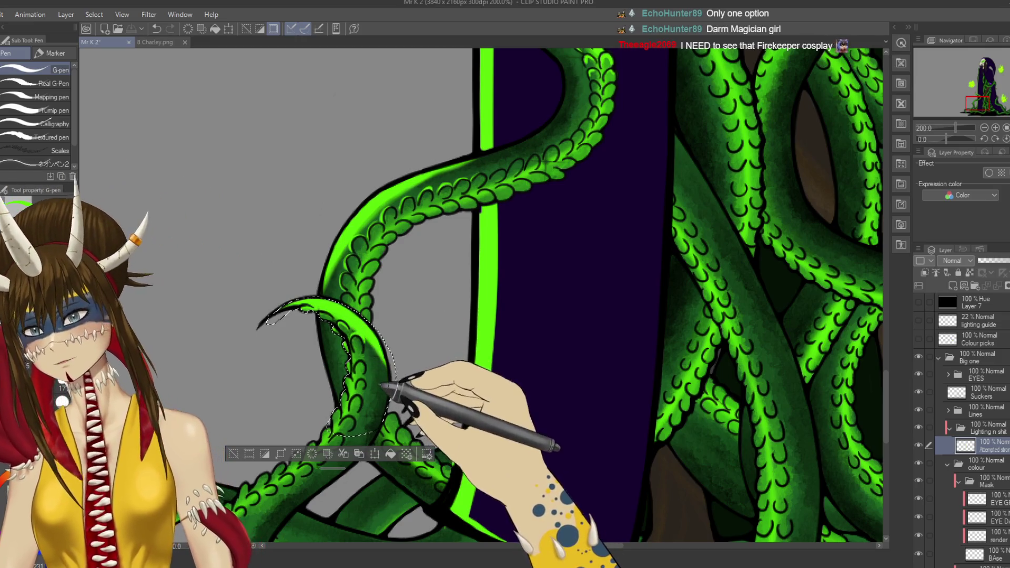
{"action": "scroll", "coordinate": [363, 318], "scroll_direction": "down", "scroll_amount": 2}
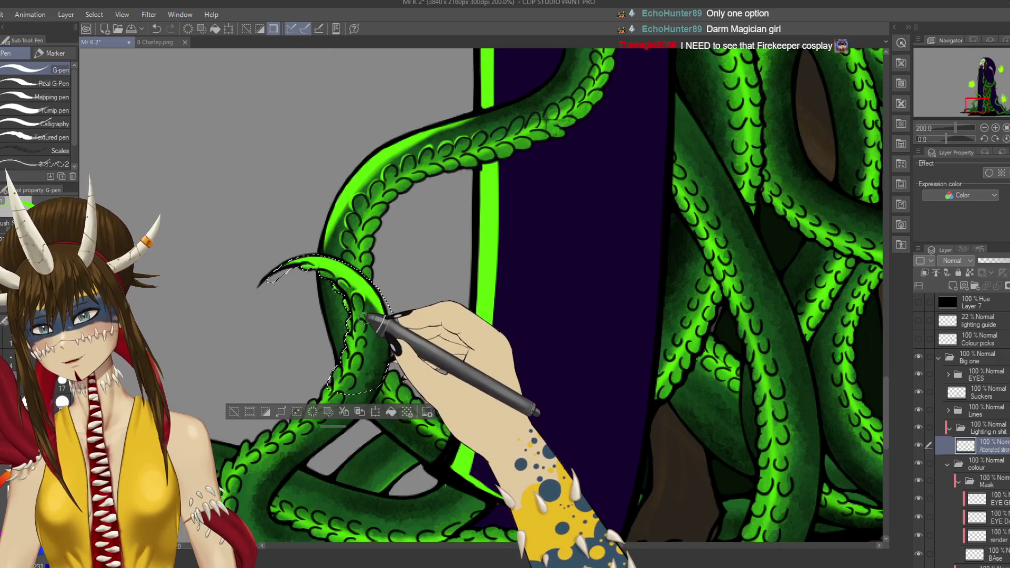
{"action": "key", "text": "ctrl+z"}
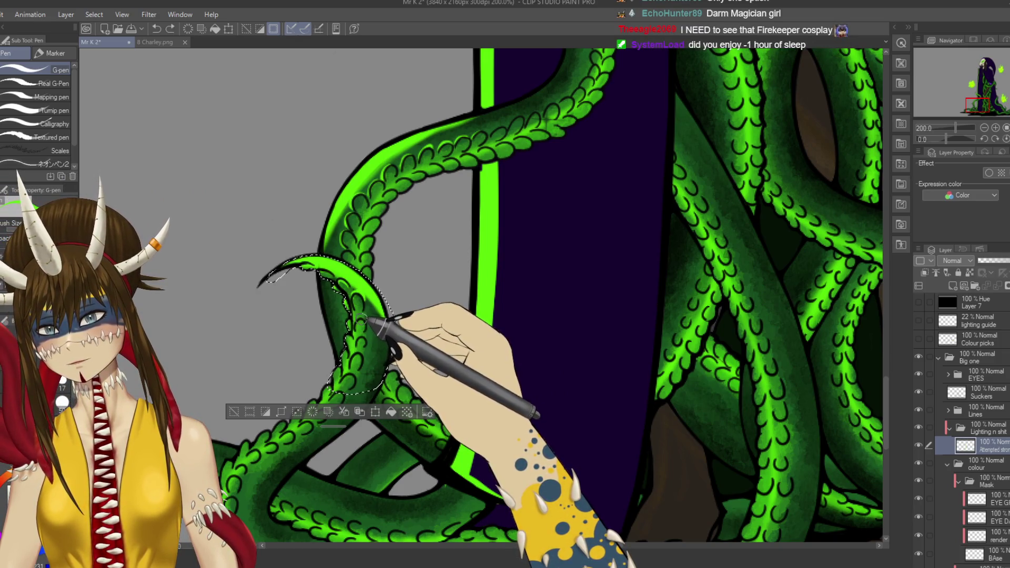
{"action": "key", "text": "ctrl+z"}
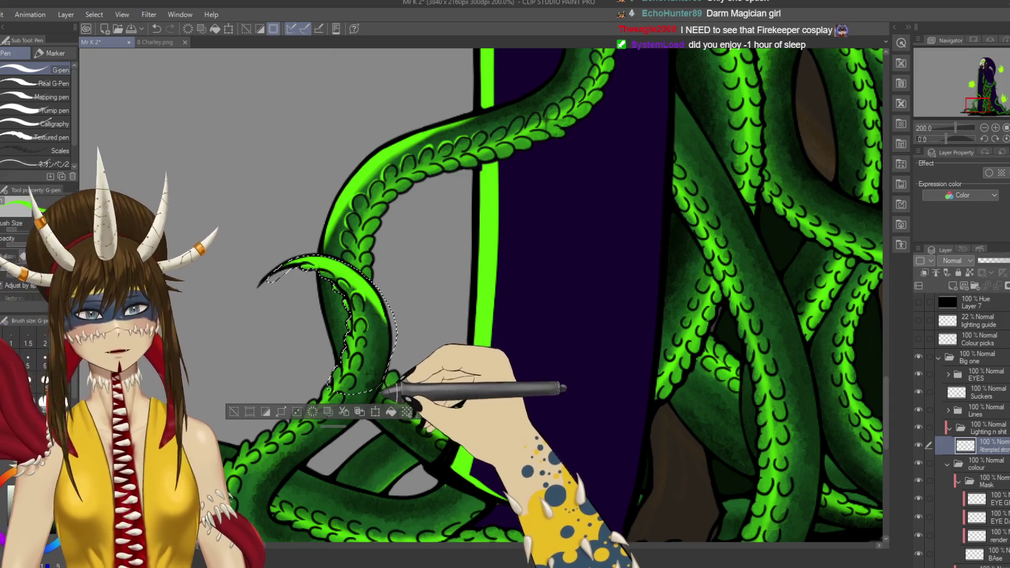
{"action": "key", "text": "ctrl+s"}
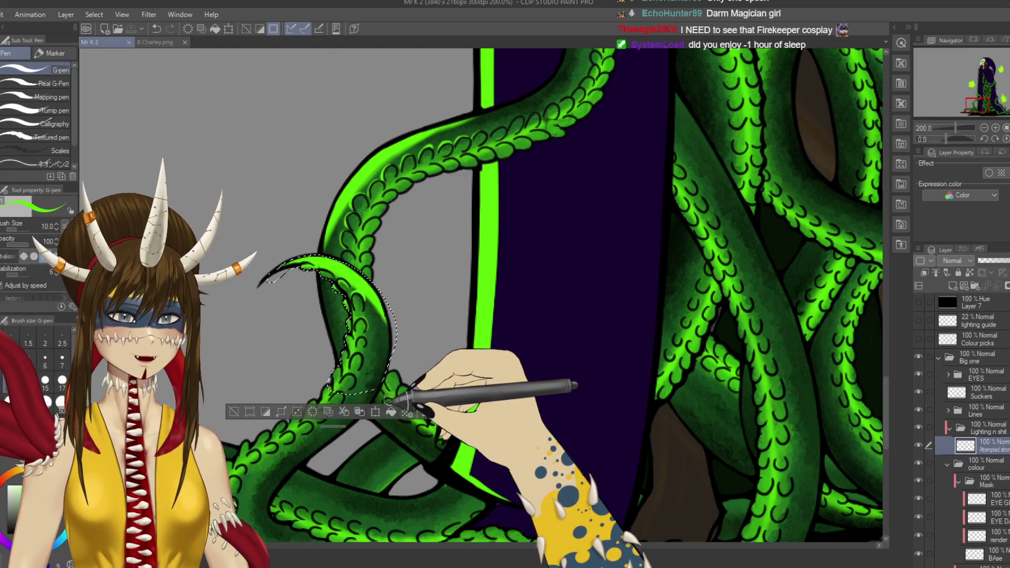
Step: Try and undo a small stroke inside the tip, then deselect with Ctrl+D
{"action": "left_click_drag", "start_coordinate": [393, 402], "coordinate": [420, 323]}
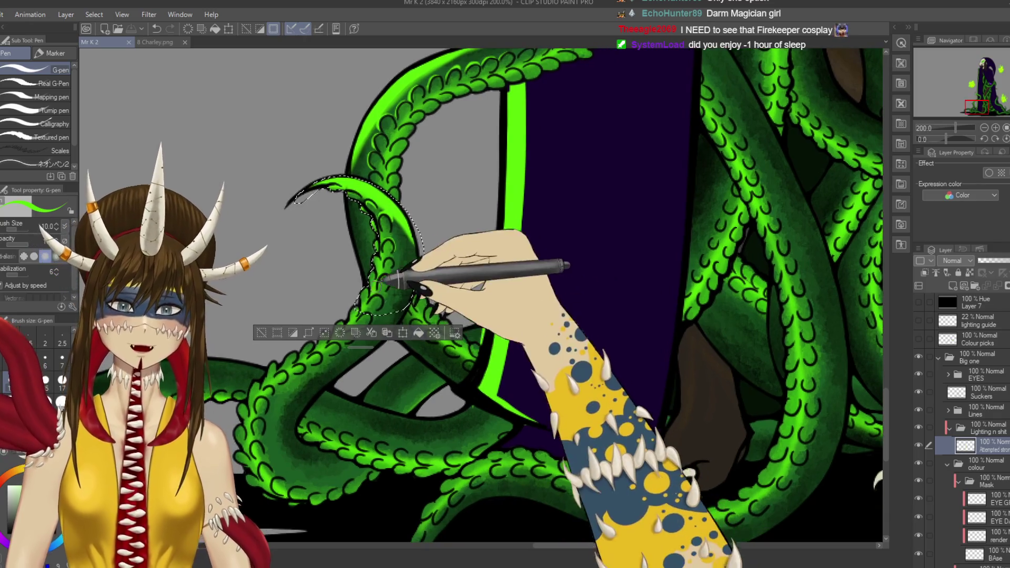
{"action": "left_click_drag", "start_coordinate": [377, 248], "coordinate": [374, 257]}
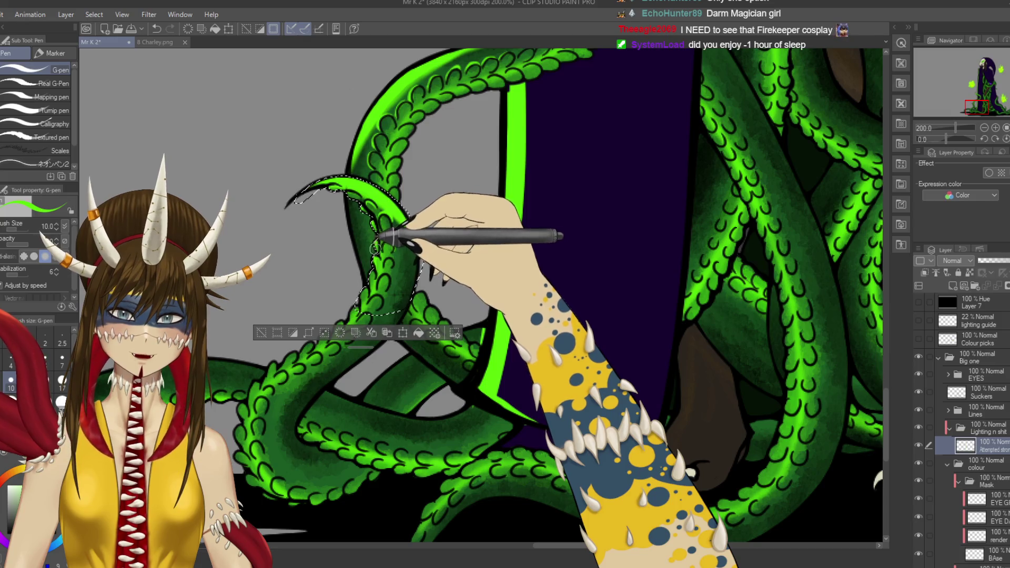
{"action": "key", "text": "ctrl+s"}
{"action": "left_click_drag", "start_coordinate": [375, 248], "coordinate": [382, 217]}
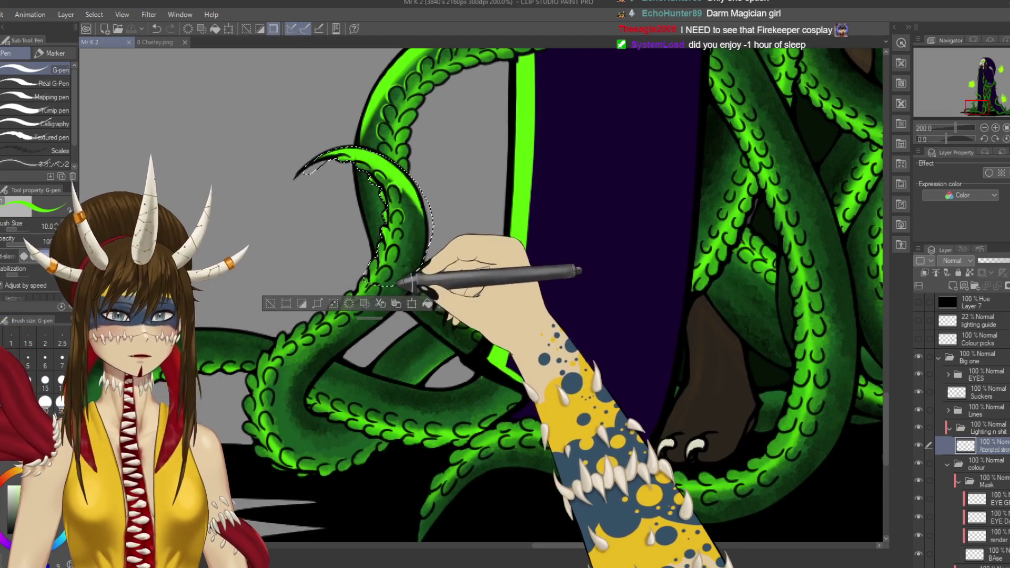
{"action": "key", "text": "ctrl+z"}
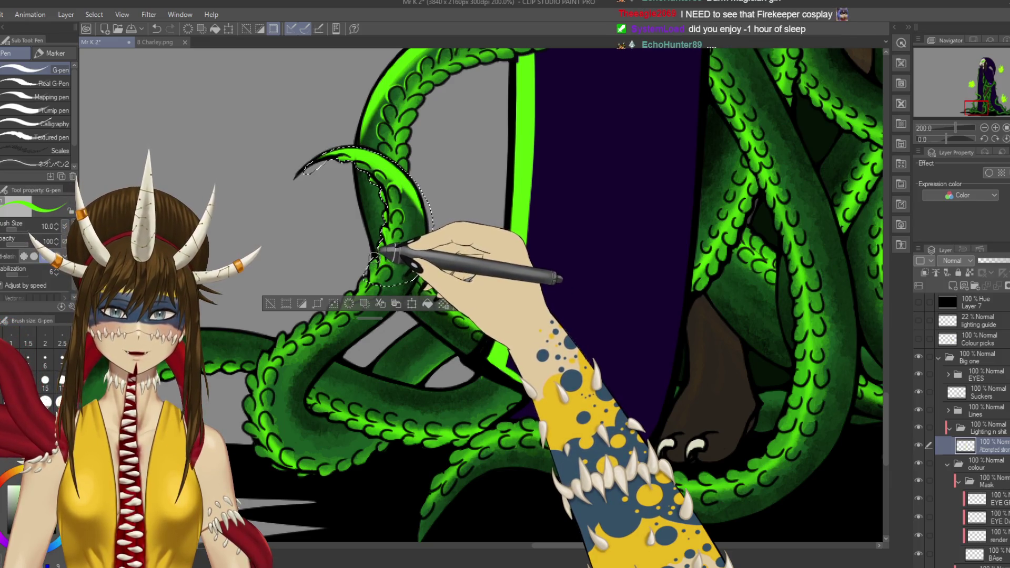
{"action": "left_click_drag", "start_coordinate": [374, 256], "coordinate": [390, 239]}
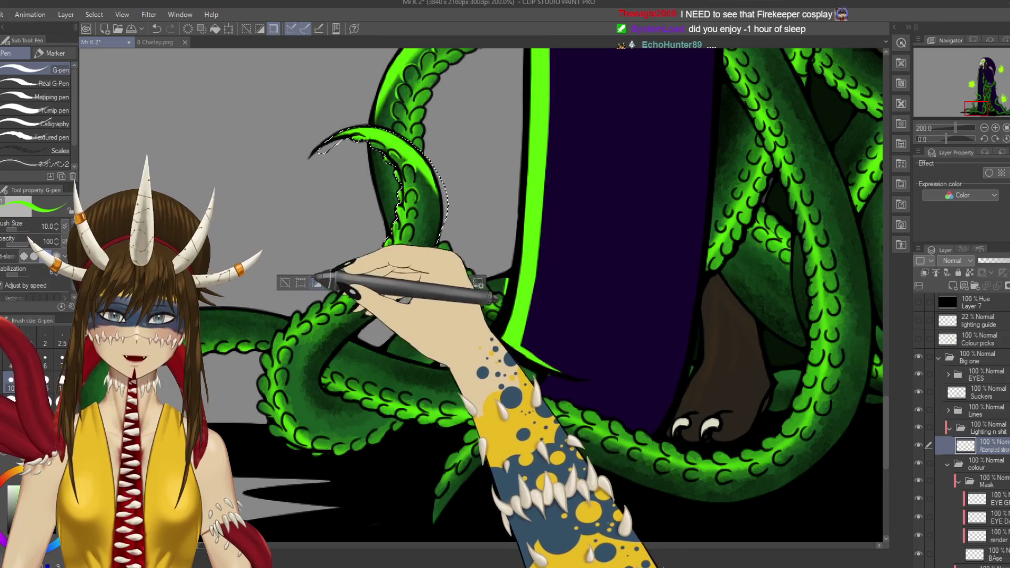
{"action": "key", "text": "ctrl+d"}
{"action": "mouse_move", "coordinate": [334, 286]}
{"action": "left_mouse_down"}
{"action": "mouse_move", "coordinate": [384, 349]}
{"action": "mouse_move", "coordinate": [361, 349]}
{"action": "mouse_move", "coordinate": [411, 220]}
{"action": "left_mouse_up"}
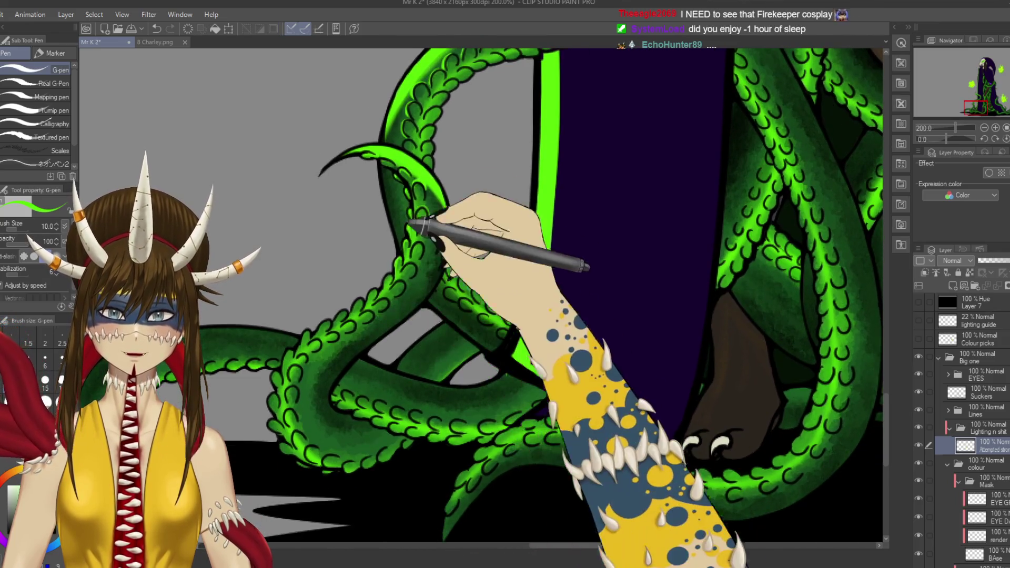
Step: Ink a small touch-up stroke along the lower-left tentacle edge and save
{"action": "key", "text": "e"}
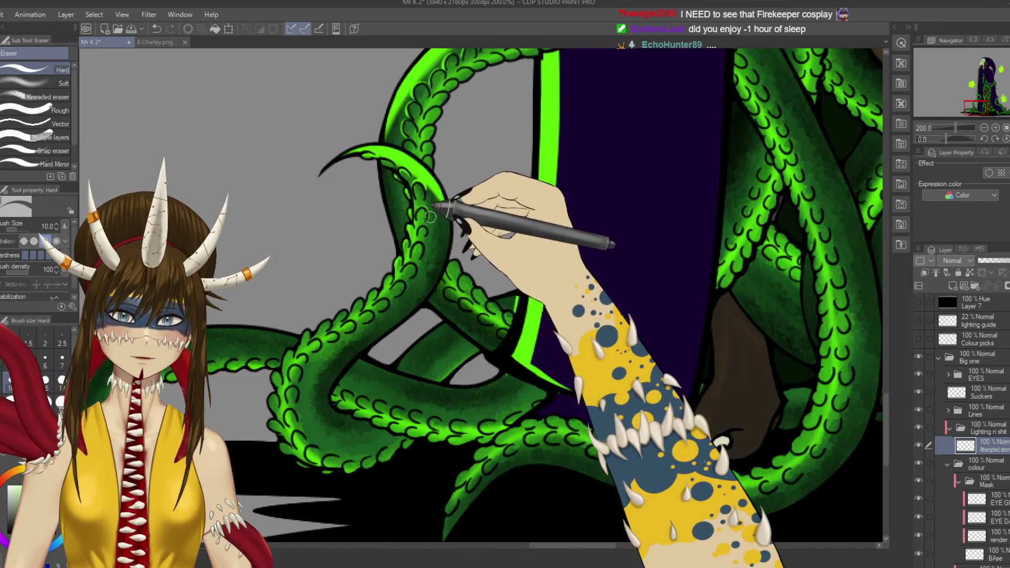
{"action": "key", "text": "p"}
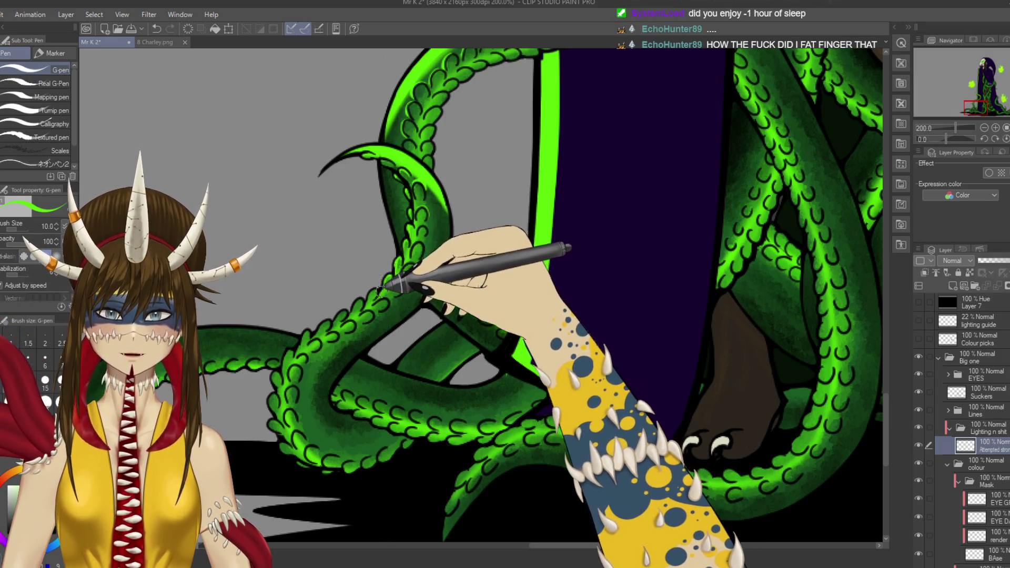
{"action": "left_click_drag", "start_coordinate": [395, 267], "coordinate": [417, 240]}
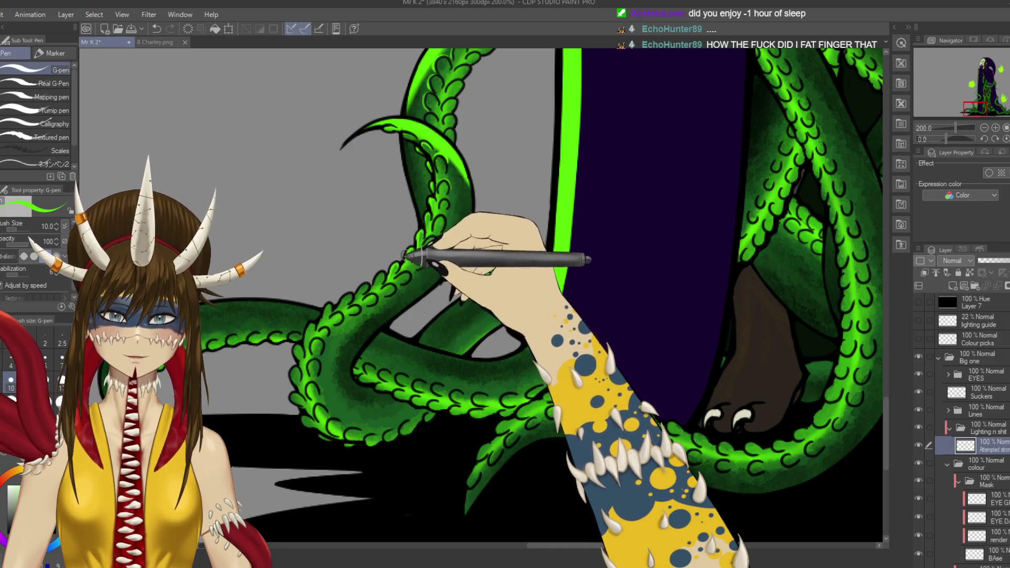
{"action": "left_click_drag", "start_coordinate": [416, 248], "coordinate": [446, 236]}
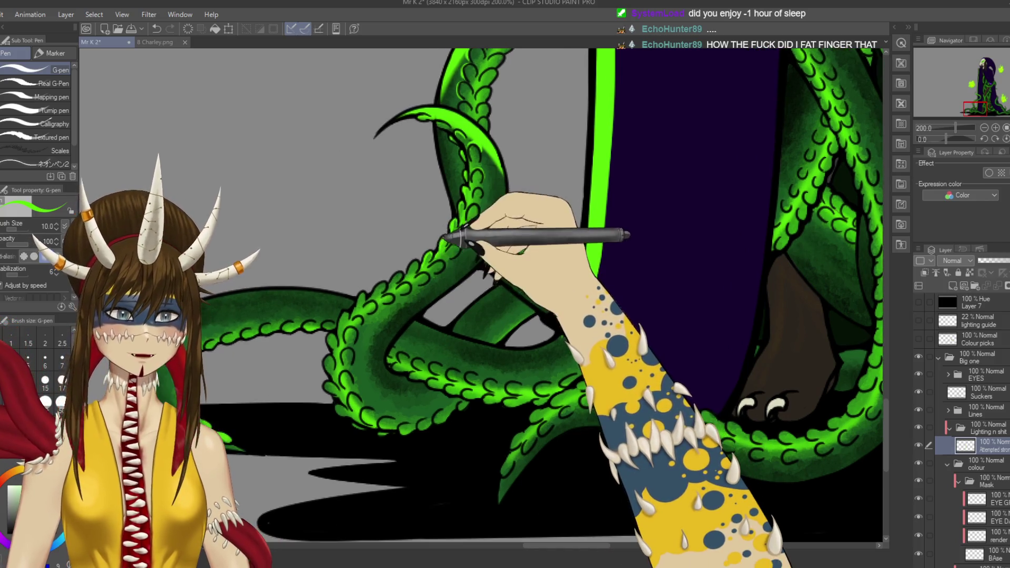
{"action": "key", "text": "ctrl+s"}
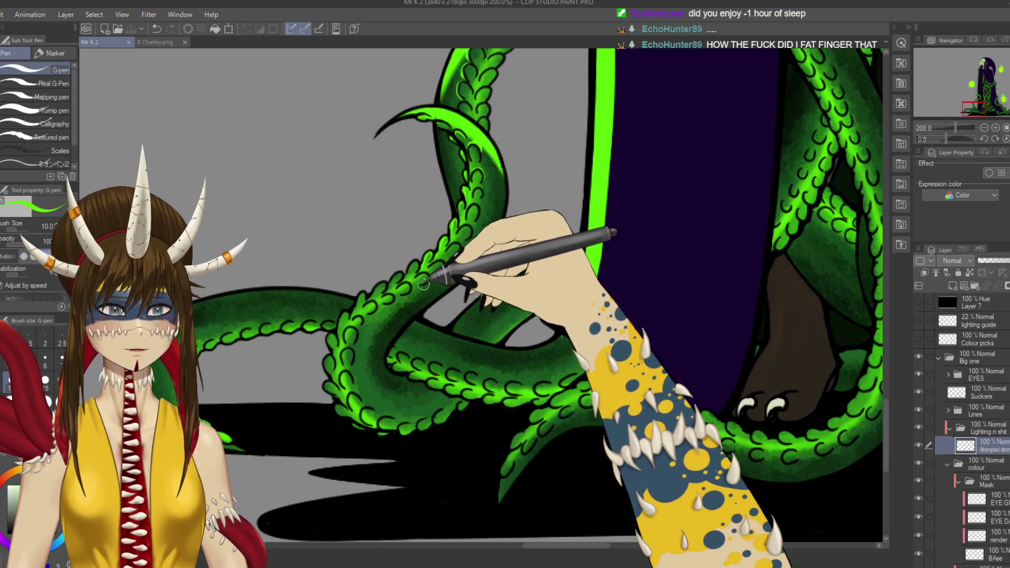
{"action": "left_click_drag", "start_coordinate": [406, 271], "coordinate": [412, 266]}
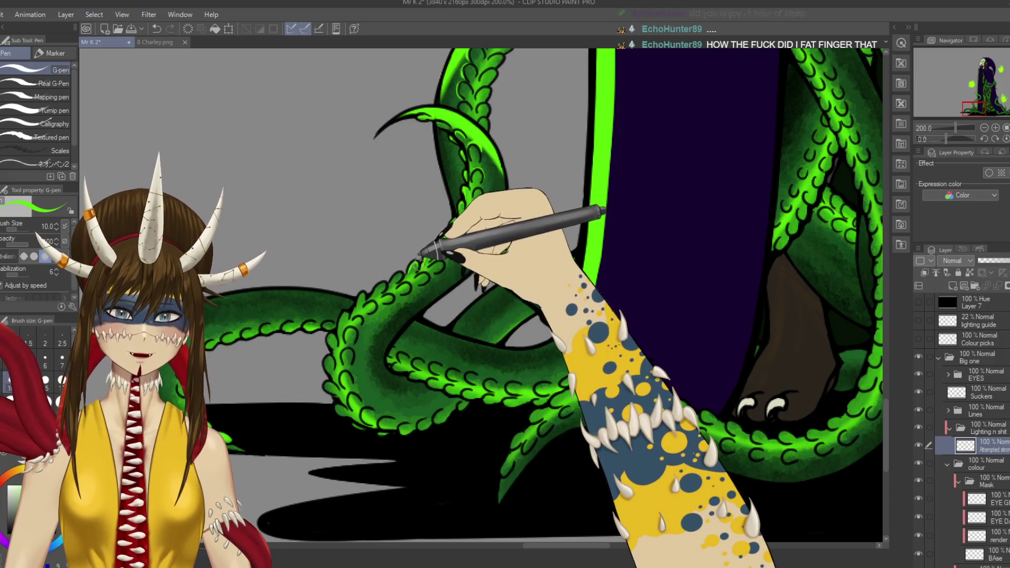
{"action": "left_click_drag", "start_coordinate": [421, 277], "coordinate": [436, 260]}
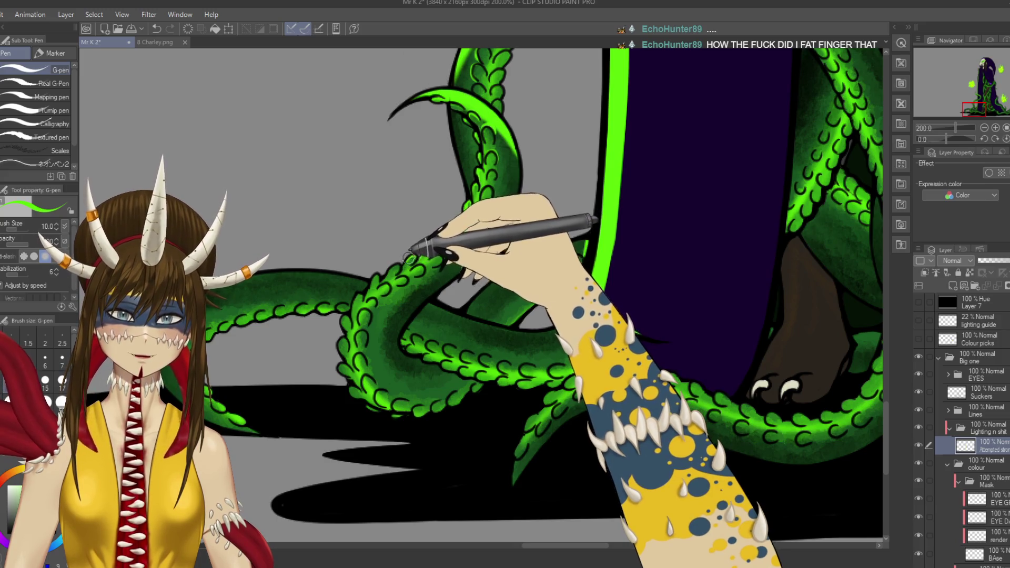
{"action": "left_click_drag", "start_coordinate": [398, 270], "coordinate": [424, 257]}
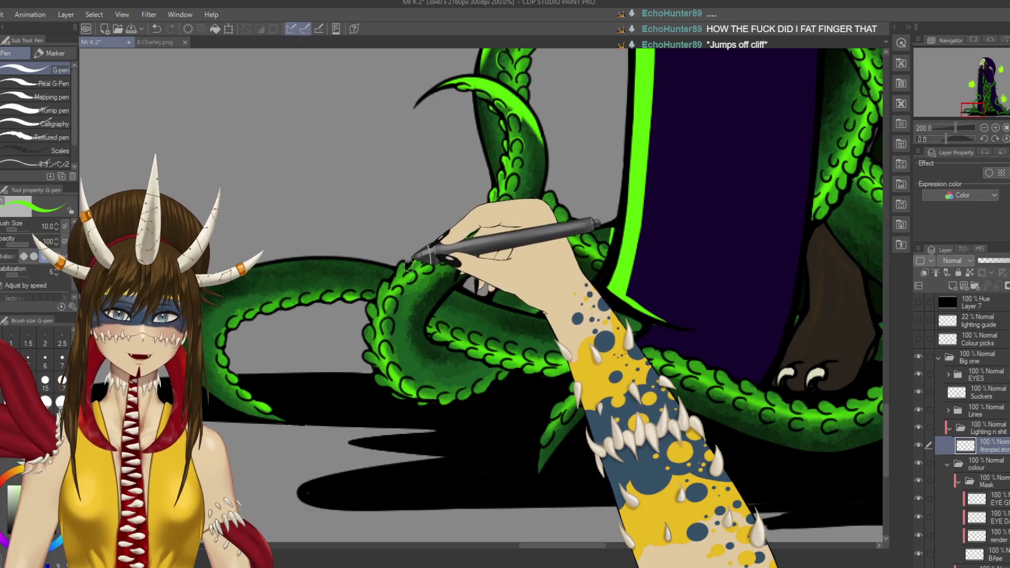
{"action": "key", "text": "ctrl+s"}
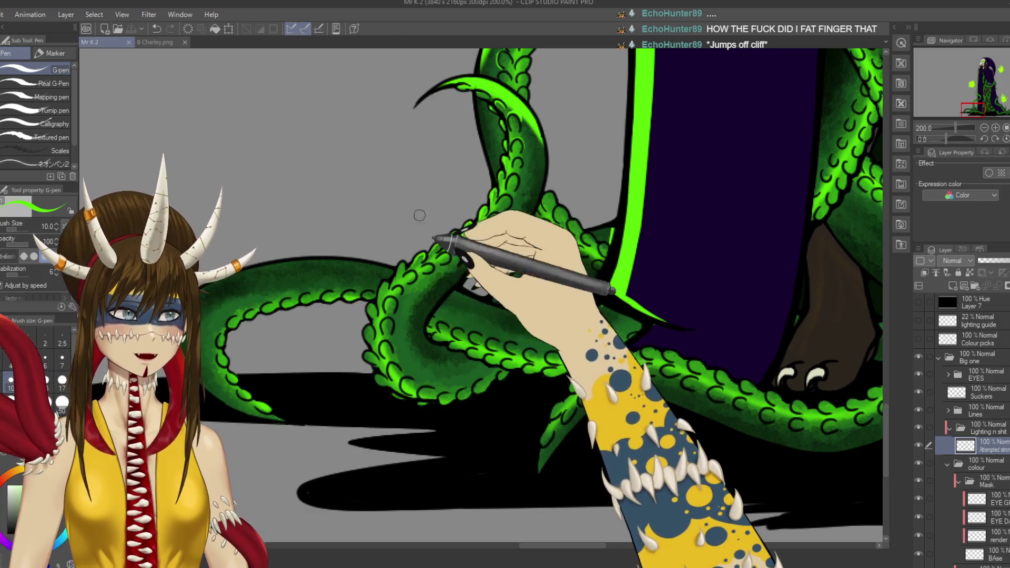
Step: Remove the stray green X→X note scribbled on the cloak and save
{"action": "mouse_move", "coordinate": [686, 230]}
{"action": "left_mouse_down"}
{"action": "mouse_move", "coordinate": [702, 258]}
{"action": "mouse_move", "coordinate": [682, 258]}
{"action": "mouse_move", "coordinate": [751, 238]}
{"action": "mouse_move", "coordinate": [742, 251]}
{"action": "mouse_move", "coordinate": [774, 257]}
{"action": "mouse_move", "coordinate": [757, 258]}
{"action": "left_mouse_up"}
{"action": "left_click_drag", "start_coordinate": [715, 288], "coordinate": [734, 280]}
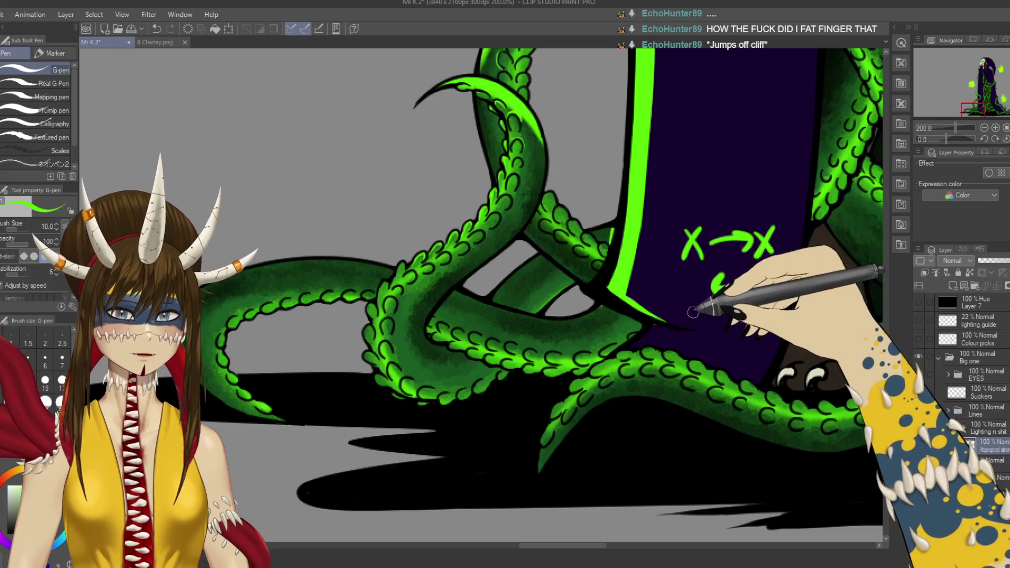
{"action": "key", "text": "ctrl+z"}
{"action": "key", "text": "ctrl+z"}
{"action": "key", "text": "ctrl+z"}
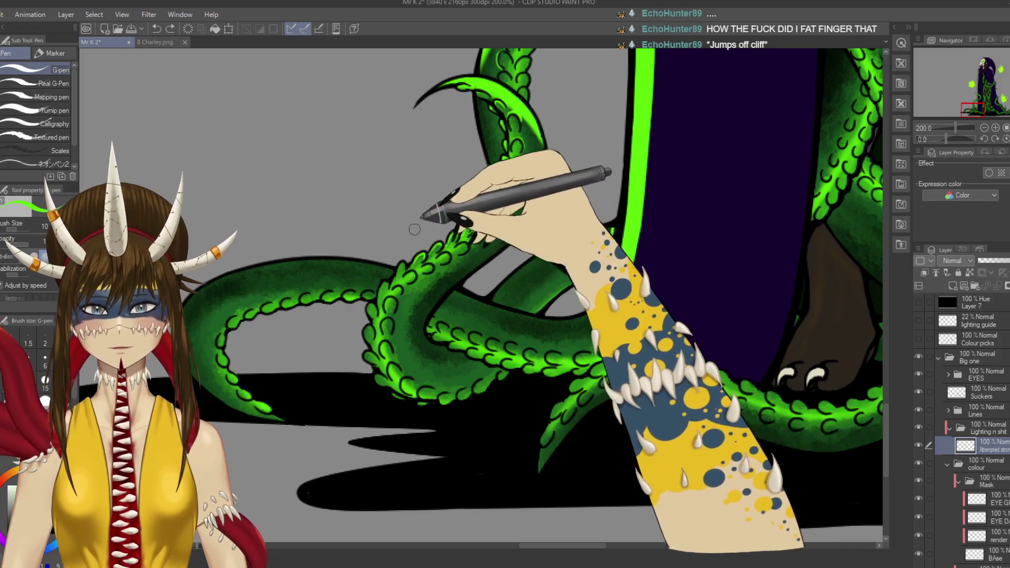
{"action": "key", "text": "e"}
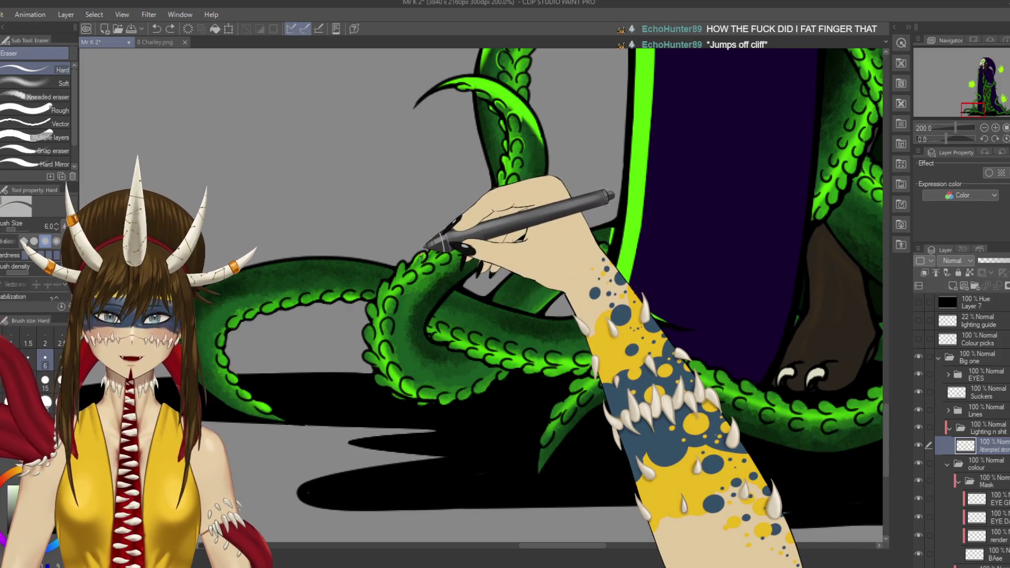
{"action": "key", "text": "p"}
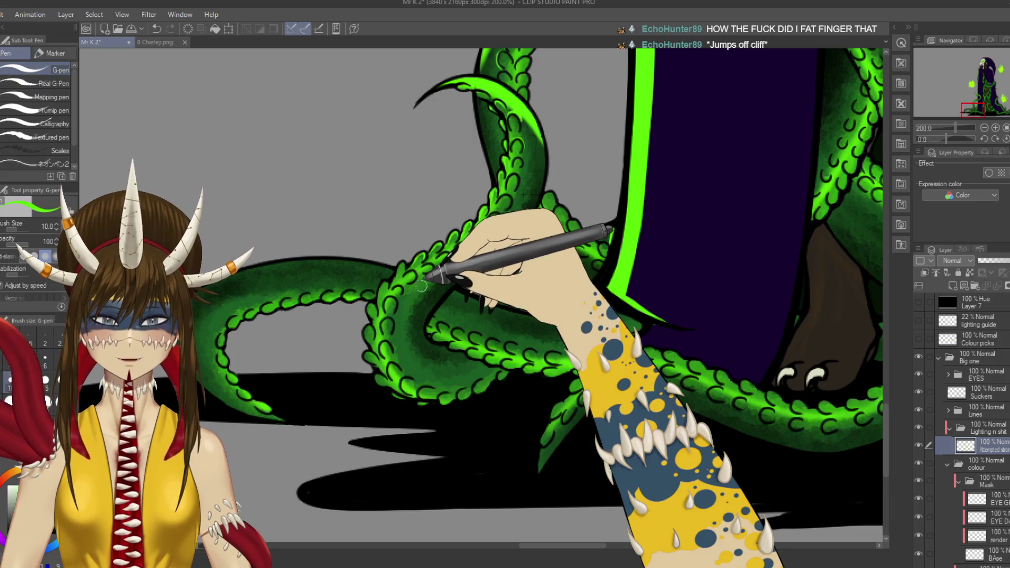
{"action": "key", "text": "ctrl+s"}
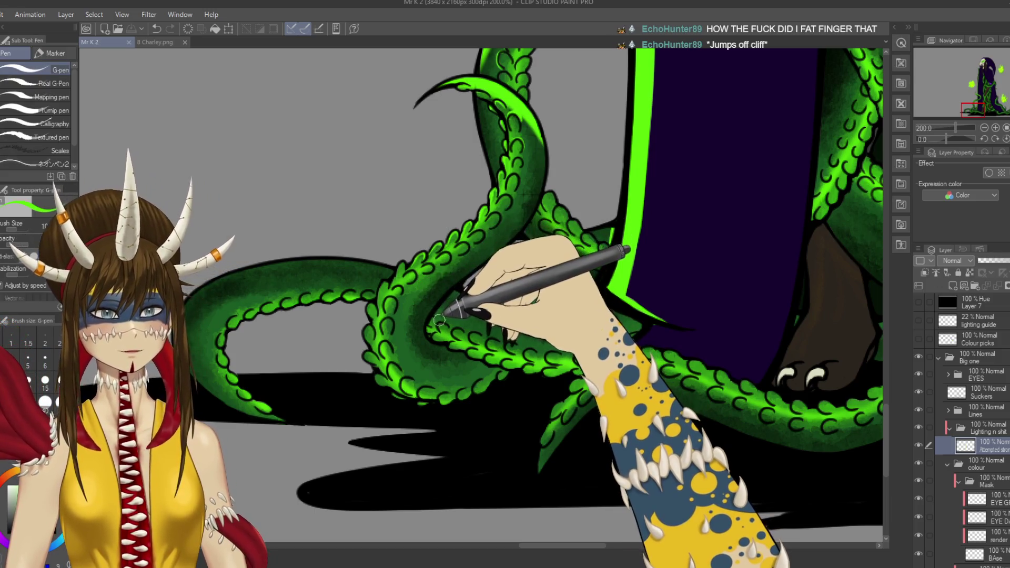
Step: Ink along the outer edge of the lower tentacle curl
{"action": "mouse_move", "coordinate": [444, 280]}
{"action": "left_mouse_down"}
{"action": "mouse_move", "coordinate": [471, 247]}
{"action": "mouse_move", "coordinate": [421, 243]}
{"action": "left_mouse_up"}
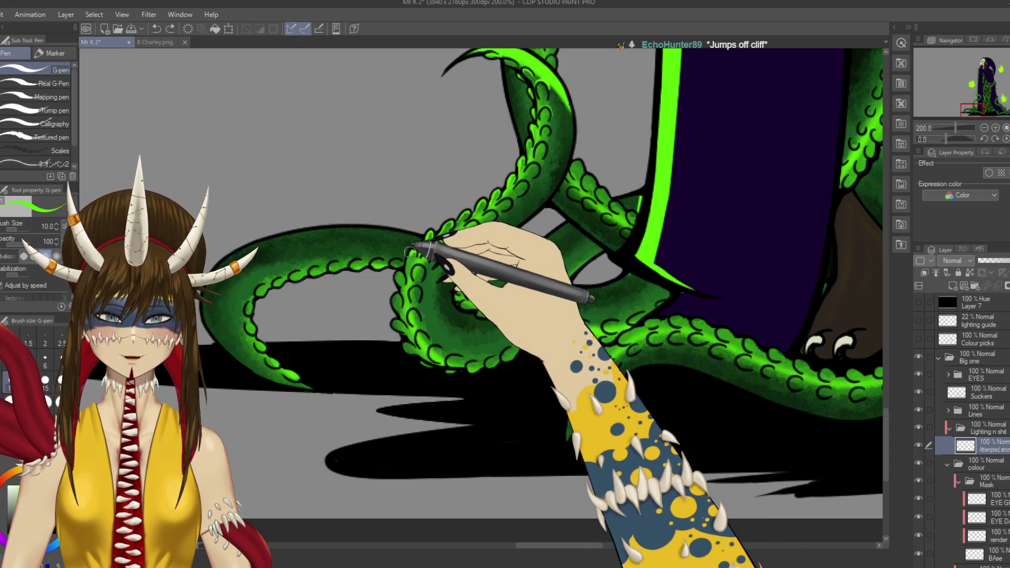
{"action": "left_click_drag", "start_coordinate": [410, 251], "coordinate": [407, 272]}
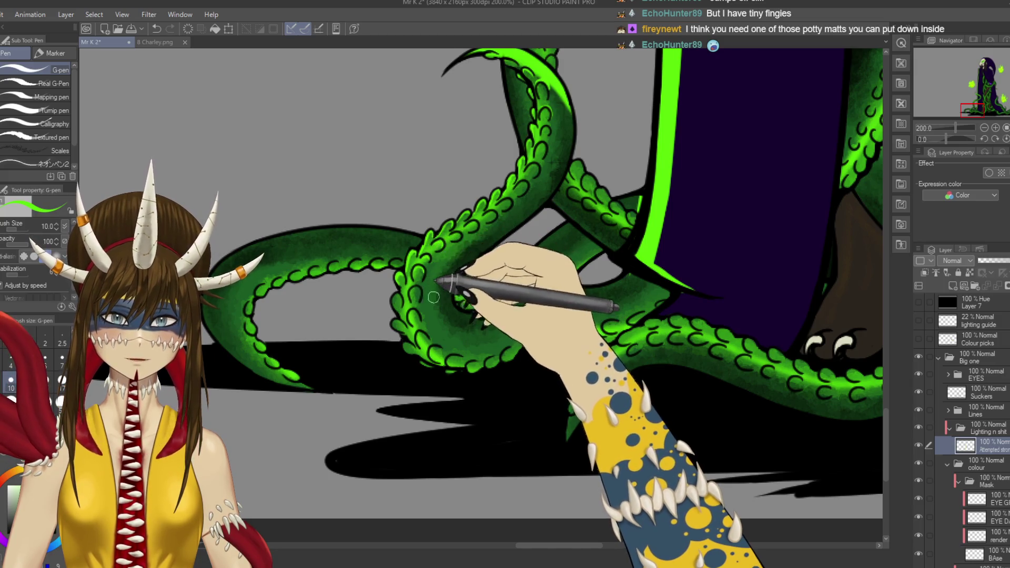
{"action": "scroll", "coordinate": [434, 298], "scroll_direction": "down", "scroll_amount": 1}
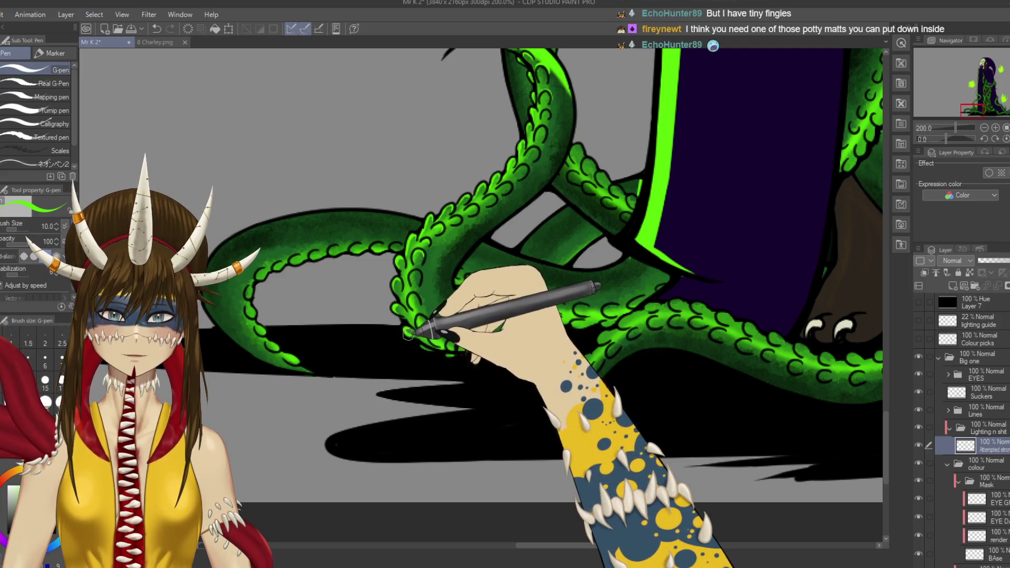
{"action": "scroll", "coordinate": [412, 337], "scroll_direction": "up", "scroll_amount": 10}
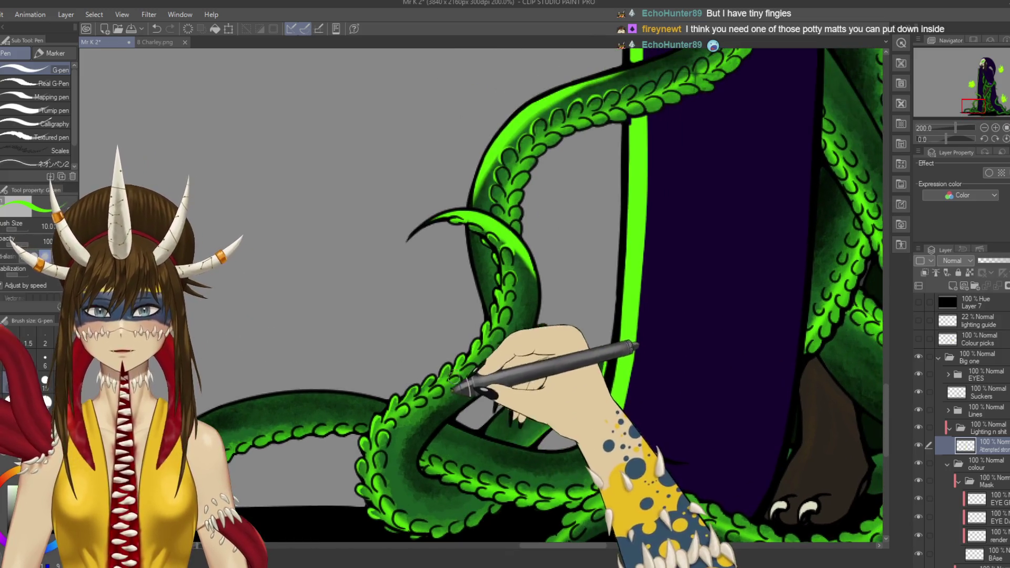
{"action": "key", "text": "ctrl+s"}
{"action": "scroll", "coordinate": [477, 363], "scroll_direction": "down", "scroll_amount": 5}
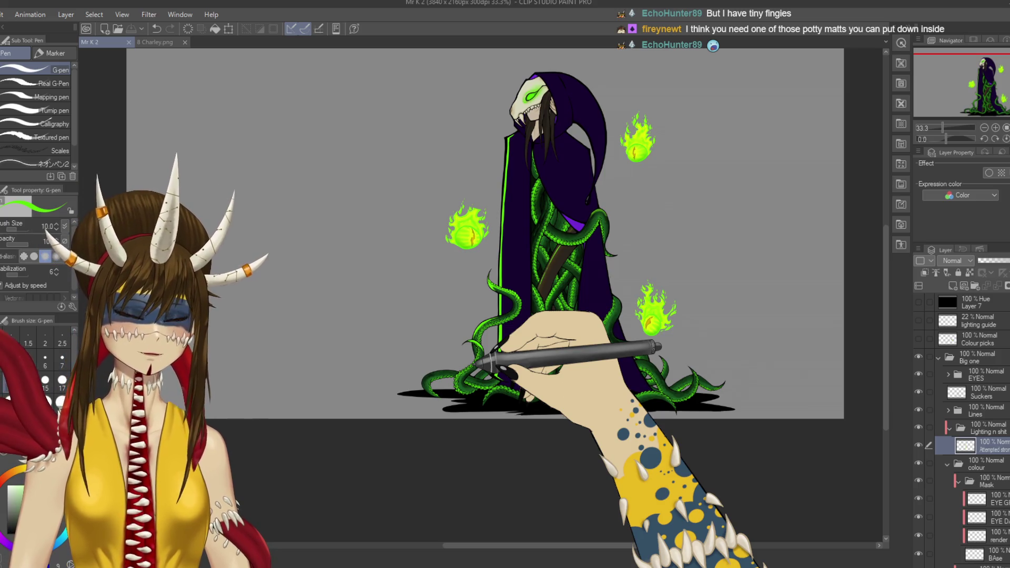
{"action": "scroll", "coordinate": [476, 363], "scroll_direction": "up", "scroll_amount": 4}
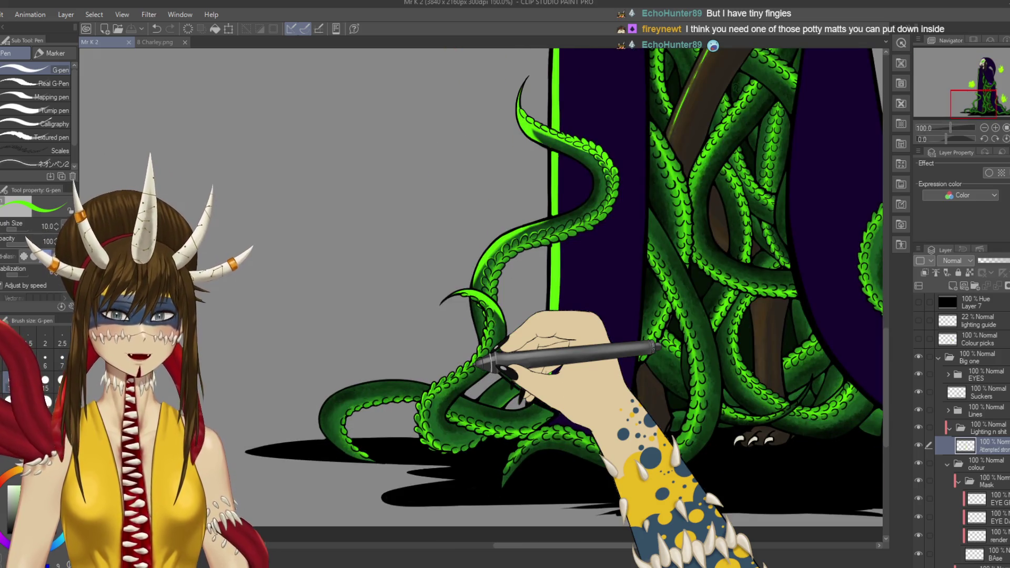
{"action": "scroll", "coordinate": [476, 363], "scroll_direction": "up", "scroll_amount": 2}
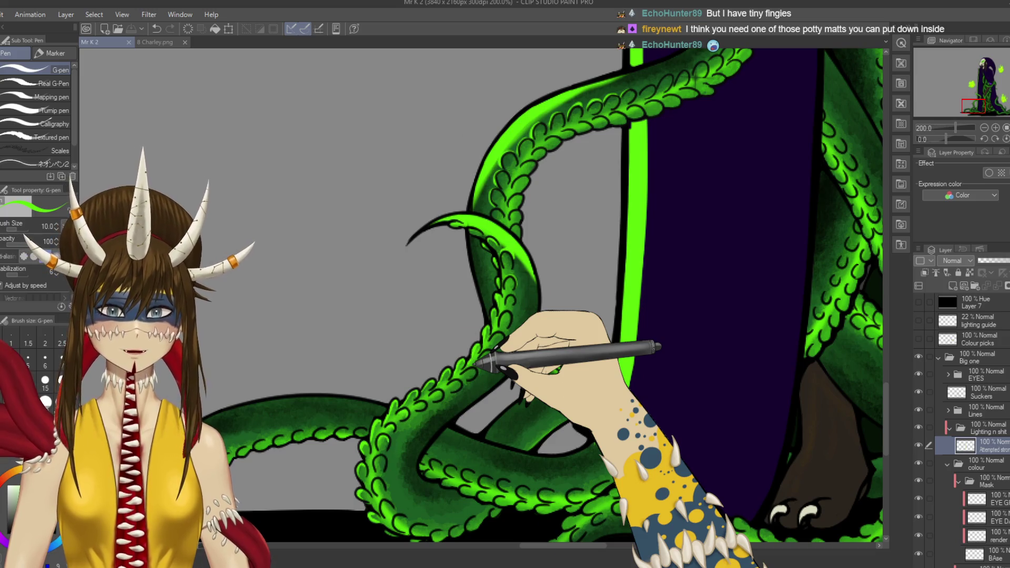
{"action": "left_click_drag", "start_coordinate": [476, 363], "coordinate": [561, 258]}
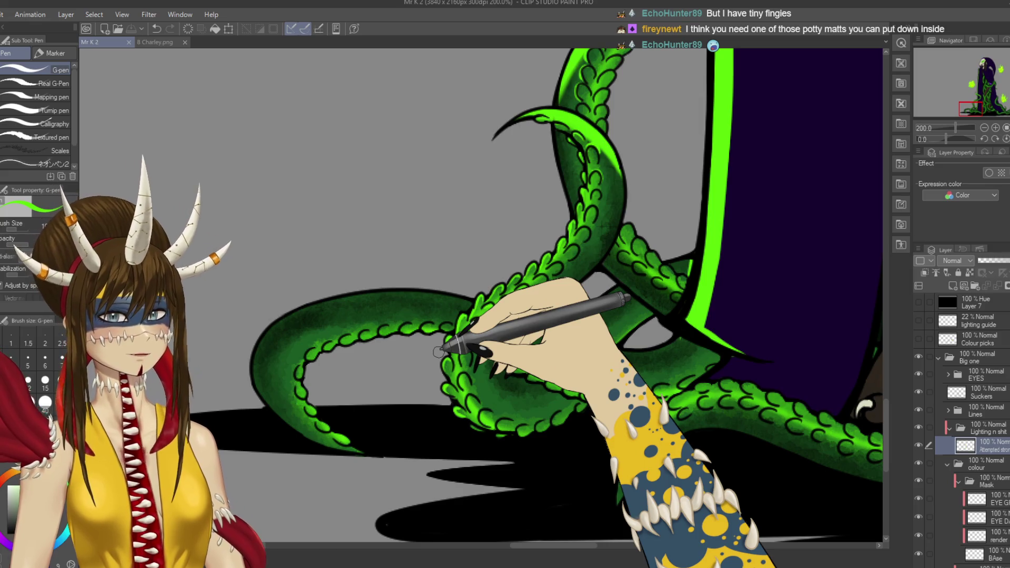
{"action": "key", "text": "m"}
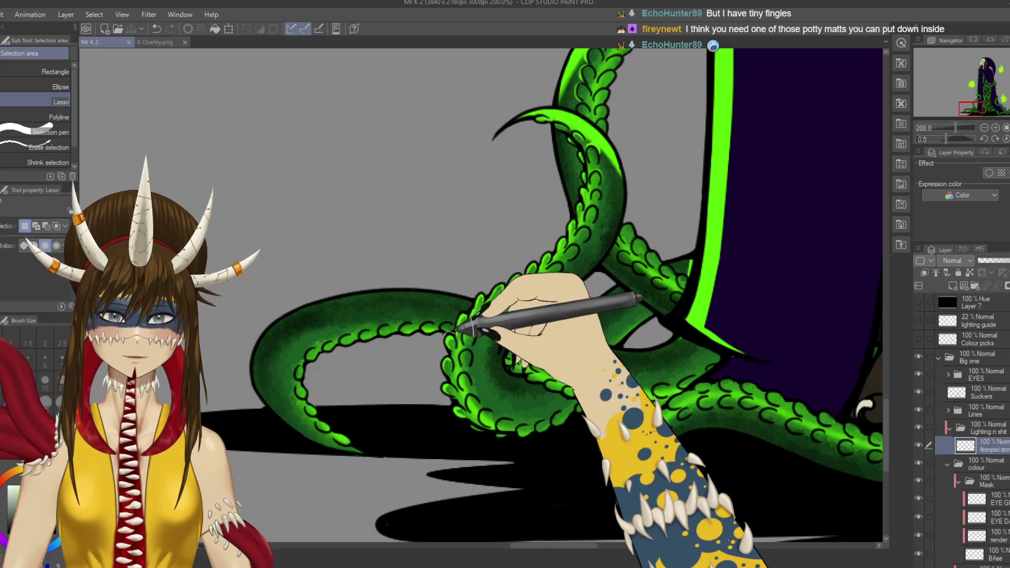
Step: Lasso the curled tentacle and soft-airbrush a bright green highlight along its upper edge
{"action": "mouse_move", "coordinate": [477, 296]}
{"action": "left_mouse_down"}
{"action": "mouse_move", "coordinate": [413, 263]}
{"action": "mouse_move", "coordinate": [242, 395]}
{"action": "mouse_move", "coordinate": [401, 482]}
{"action": "mouse_move", "coordinate": [404, 362]}
{"action": "mouse_move", "coordinate": [429, 345]}
{"action": "left_mouse_up"}
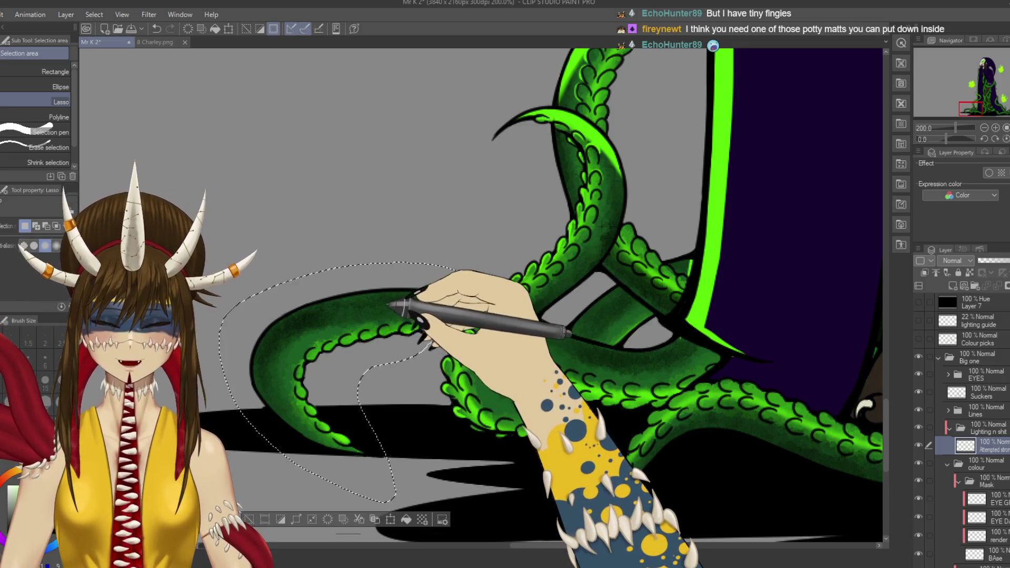
{"action": "key", "text": "r"}
{"action": "mouse_move", "coordinate": [410, 263]}
{"action": "left_mouse_down"}
{"action": "mouse_move", "coordinate": [315, 236]}
{"action": "mouse_move", "coordinate": [281, 305]}
{"action": "mouse_move", "coordinate": [665, 293]}
{"action": "left_mouse_up"}
{"action": "key", "text": "b"}
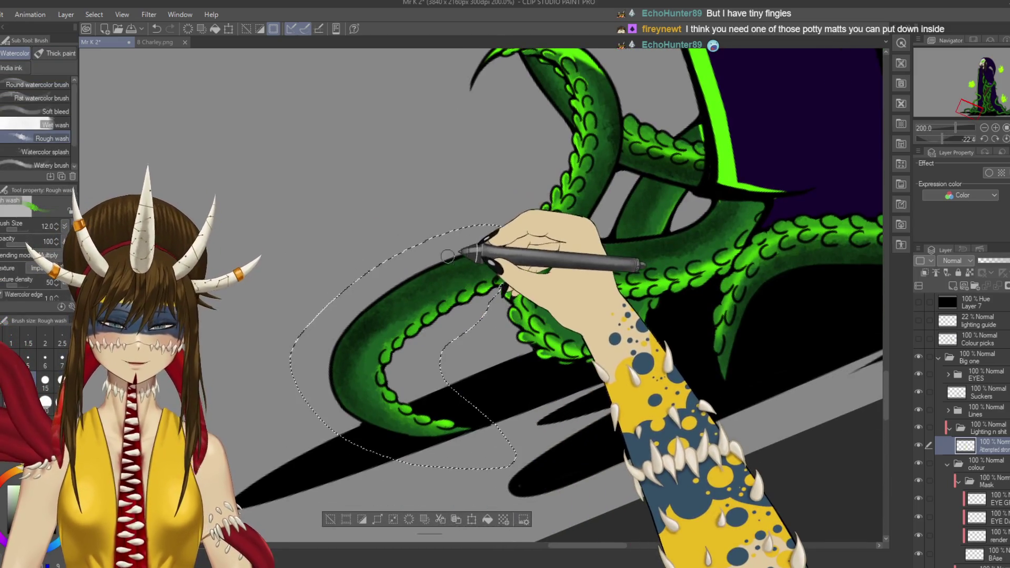
{"action": "key", "text": "b"}
{"action": "mouse_move", "coordinate": [370, 313]}
{"action": "left_mouse_down"}
{"action": "mouse_move", "coordinate": [338, 334]}
{"action": "mouse_move", "coordinate": [338, 345]}
{"action": "mouse_move", "coordinate": [401, 300]}
{"action": "left_mouse_up"}
{"action": "mouse_move", "coordinate": [468, 257]}
{"action": "left_mouse_down"}
{"action": "mouse_move", "coordinate": [514, 237]}
{"action": "mouse_move", "coordinate": [356, 324]}
{"action": "mouse_move", "coordinate": [339, 363]}
{"action": "mouse_move", "coordinate": [348, 343]}
{"action": "mouse_move", "coordinate": [360, 347]}
{"action": "mouse_move", "coordinate": [524, 268]}
{"action": "mouse_move", "coordinate": [461, 267]}
{"action": "mouse_move", "coordinate": [415, 287]}
{"action": "left_mouse_up"}
{"action": "key", "text": "ctrl+z"}
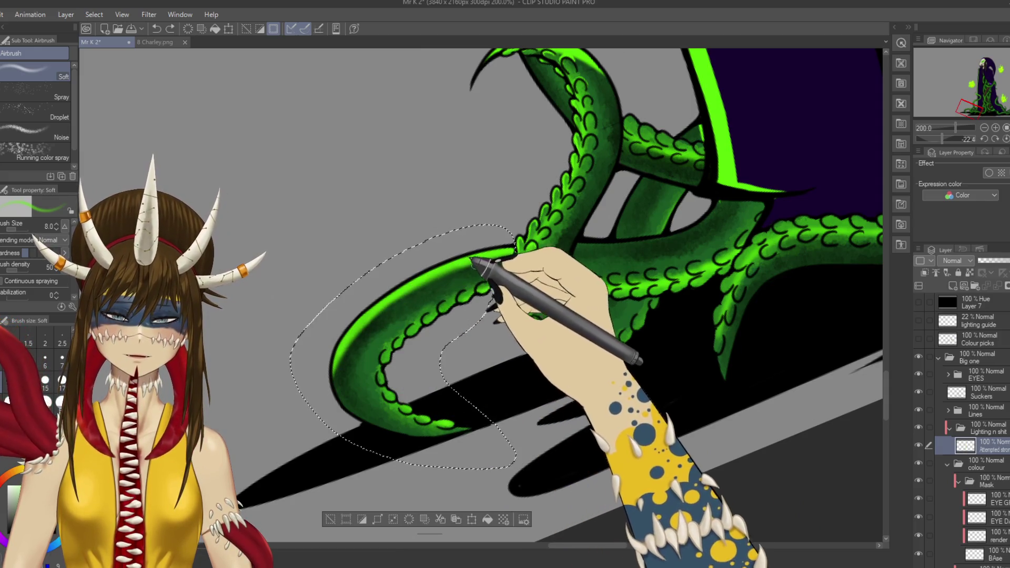
Step: Airbrush the highlight down the tentacle's lower-left edge and review the lower figure
{"action": "mouse_move", "coordinate": [358, 330]}
{"action": "left_mouse_down"}
{"action": "mouse_move", "coordinate": [338, 413]}
{"action": "mouse_move", "coordinate": [353, 417]}
{"action": "mouse_move", "coordinate": [361, 397]}
{"action": "mouse_move", "coordinate": [361, 419]}
{"action": "mouse_move", "coordinate": [349, 361]}
{"action": "mouse_move", "coordinate": [360, 394]}
{"action": "left_mouse_up"}
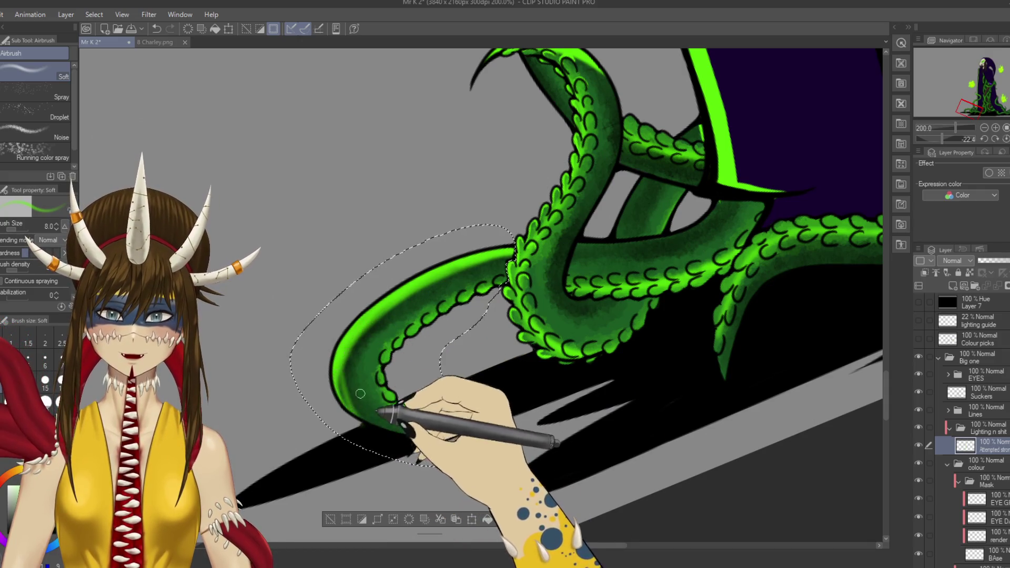
{"action": "scroll", "coordinate": [361, 421], "scroll_direction": "up", "scroll_amount": 5}
{"action": "mouse_move", "coordinate": [532, 323]}
{"action": "left_mouse_down"}
{"action": "mouse_move", "coordinate": [480, 338]}
{"action": "mouse_move", "coordinate": [484, 214]}
{"action": "mouse_move", "coordinate": [577, 219]}
{"action": "left_mouse_up"}
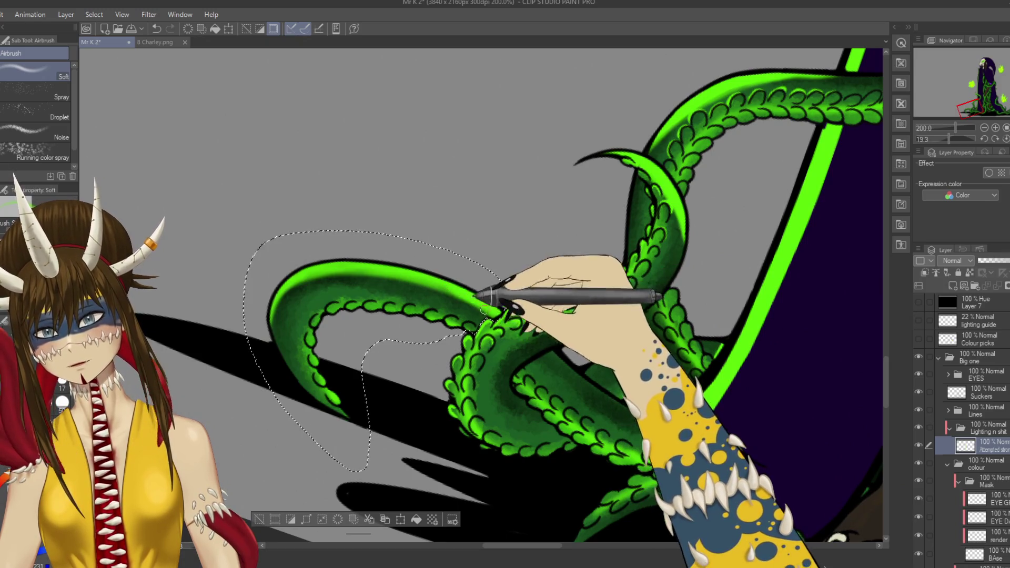
{"action": "scroll", "coordinate": [500, 242], "scroll_direction": "down", "scroll_amount": 4}
{"action": "mouse_move", "coordinate": [502, 240]}
{"action": "left_mouse_down"}
{"action": "mouse_move", "coordinate": [221, 267]}
{"action": "mouse_move", "coordinate": [338, 327]}
{"action": "mouse_move", "coordinate": [416, 397]}
{"action": "mouse_move", "coordinate": [271, 221]}
{"action": "mouse_move", "coordinate": [316, 181]}
{"action": "mouse_move", "coordinate": [282, 334]}
{"action": "mouse_move", "coordinate": [327, 349]}
{"action": "mouse_move", "coordinate": [343, 251]}
{"action": "mouse_move", "coordinate": [360, 337]}
{"action": "left_mouse_up"}
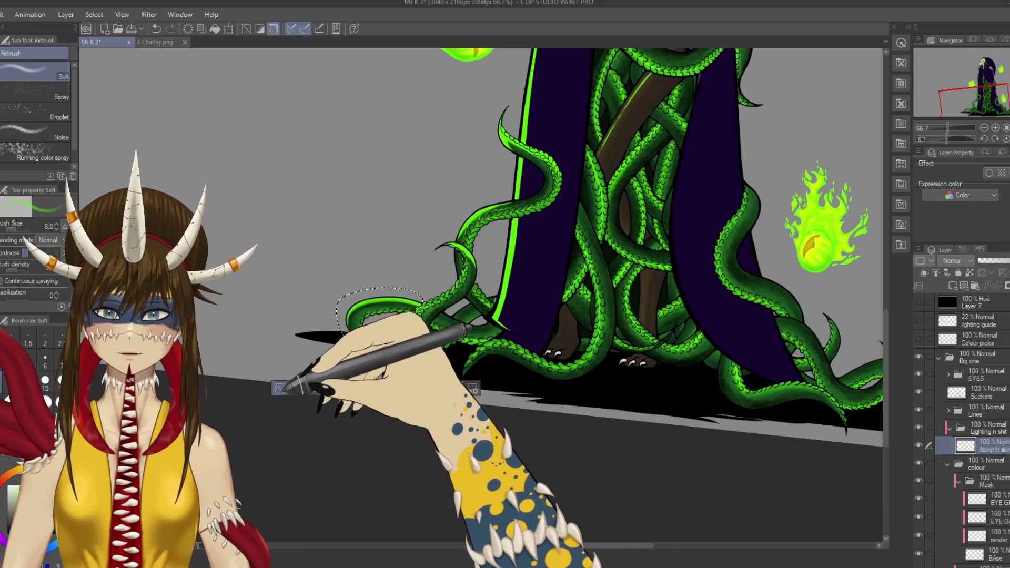
Step: Clear the old selection, save, and lasso the looping tentacle section beside the cloak
{"action": "left_click", "coordinate": [279, 387]}
{"action": "key", "text": "ctrl+s"}
{"action": "scroll", "coordinate": [458, 308], "scroll_direction": "up", "scroll_amount": 4}
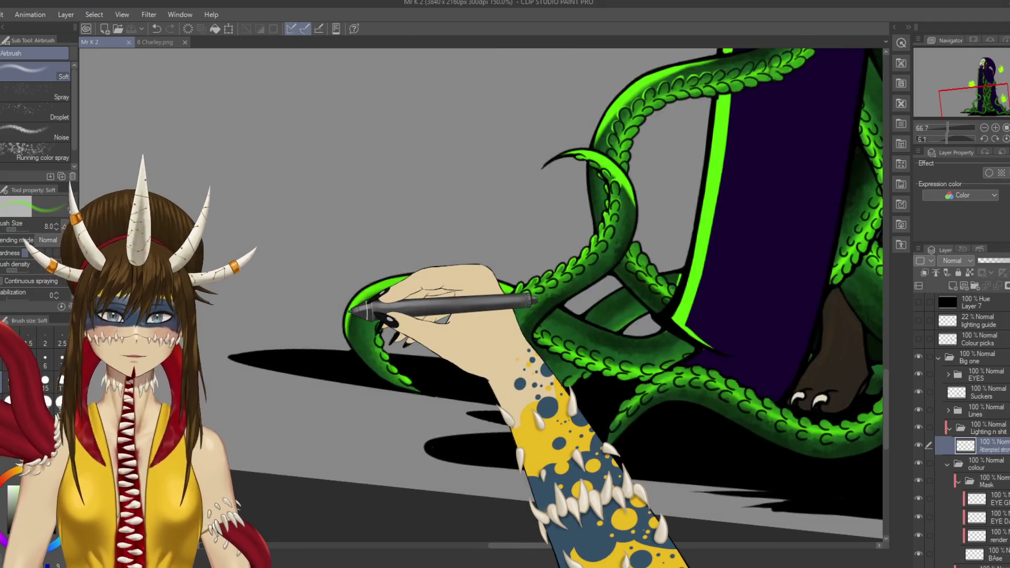
{"action": "key", "text": "m"}
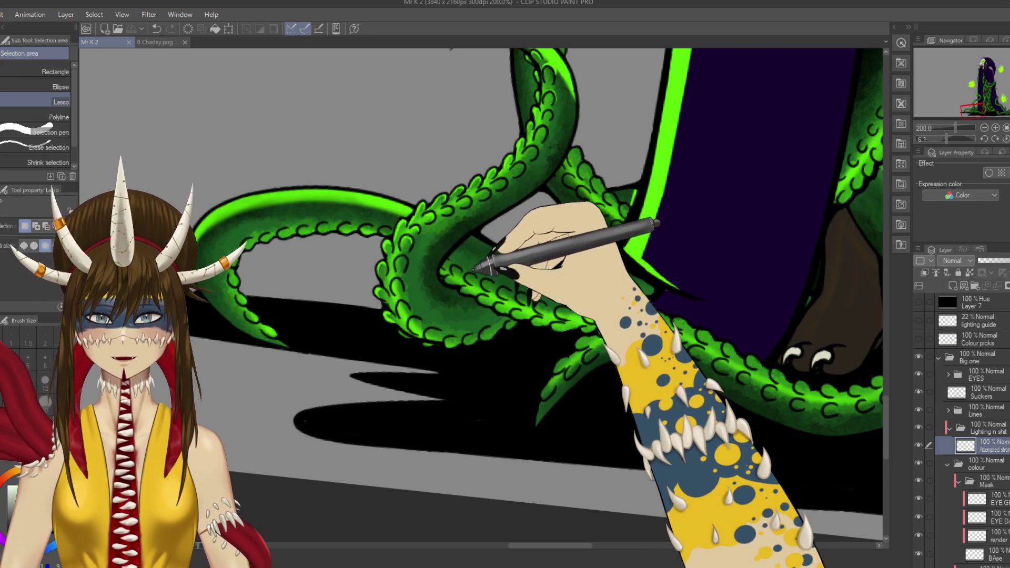
{"action": "mouse_move", "coordinate": [442, 261]}
{"action": "left_mouse_down"}
{"action": "mouse_move", "coordinate": [438, 273]}
{"action": "mouse_move", "coordinate": [464, 282]}
{"action": "left_mouse_up"}
{"action": "left_click_drag", "start_coordinate": [460, 289], "coordinate": [515, 311]}
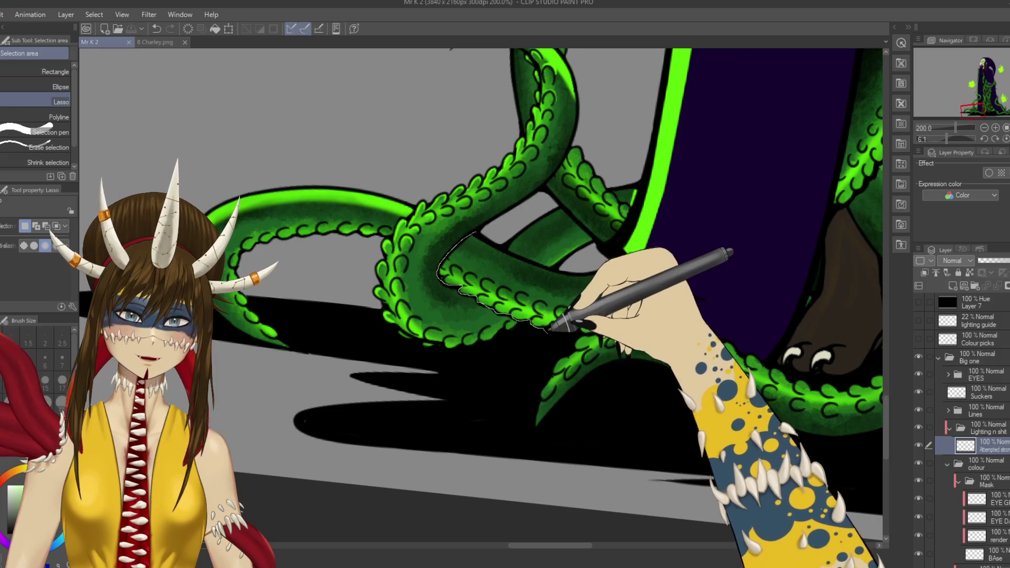
{"action": "mouse_move", "coordinate": [586, 329]}
{"action": "left_mouse_down"}
{"action": "mouse_move", "coordinate": [652, 296]}
{"action": "mouse_move", "coordinate": [652, 282]}
{"action": "mouse_move", "coordinate": [646, 268]}
{"action": "mouse_move", "coordinate": [610, 253]}
{"action": "mouse_move", "coordinate": [574, 262]}
{"action": "left_mouse_up"}
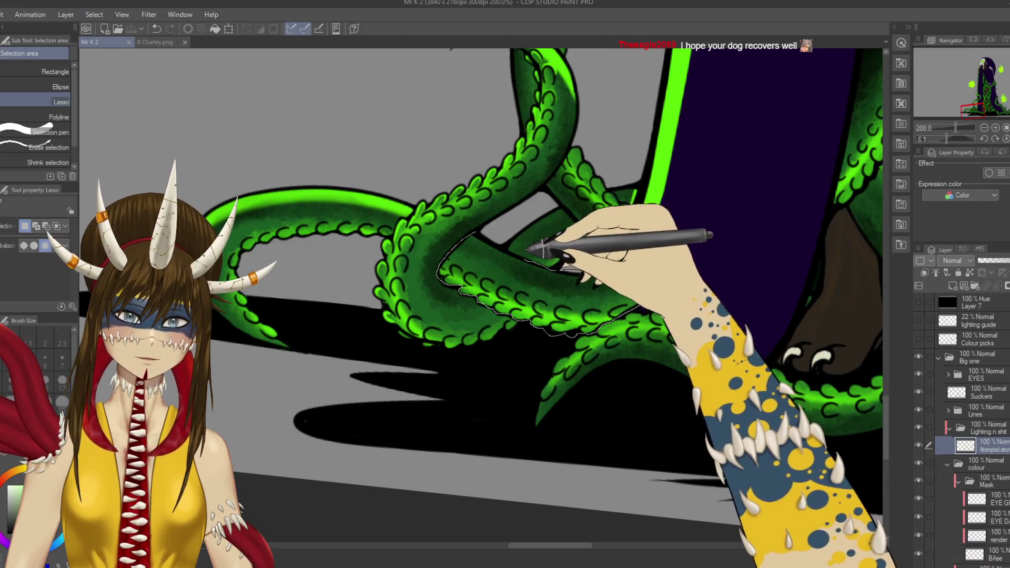
{"action": "left_click_drag", "start_coordinate": [503, 238], "coordinate": [473, 233]}
Step: Airbrush dark green shading inside the selected tentacle, rotating the canvas as needed
{"action": "key", "text": "e"}
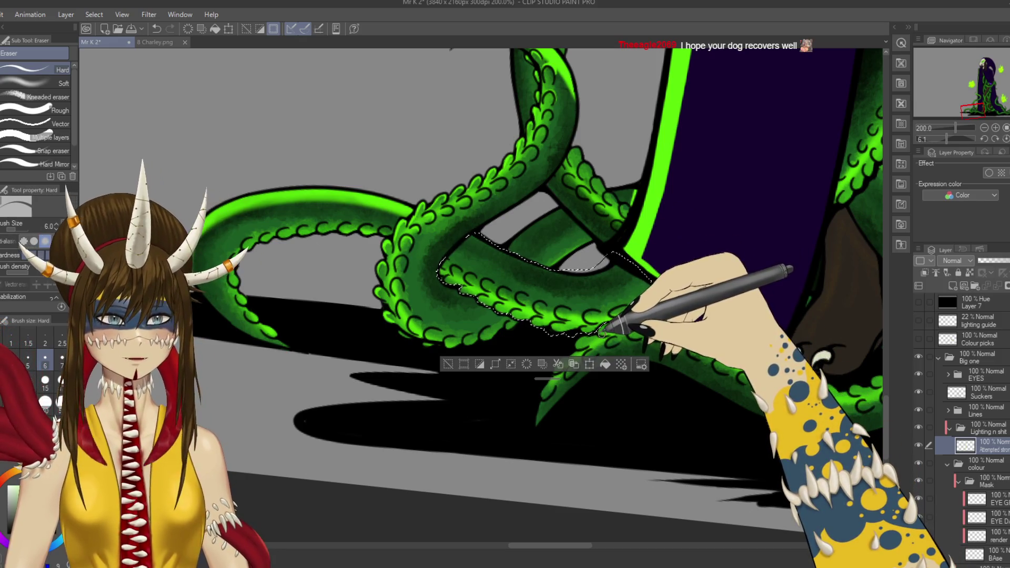
{"action": "key", "text": "ctrl+s"}
{"action": "key", "text": "b"}
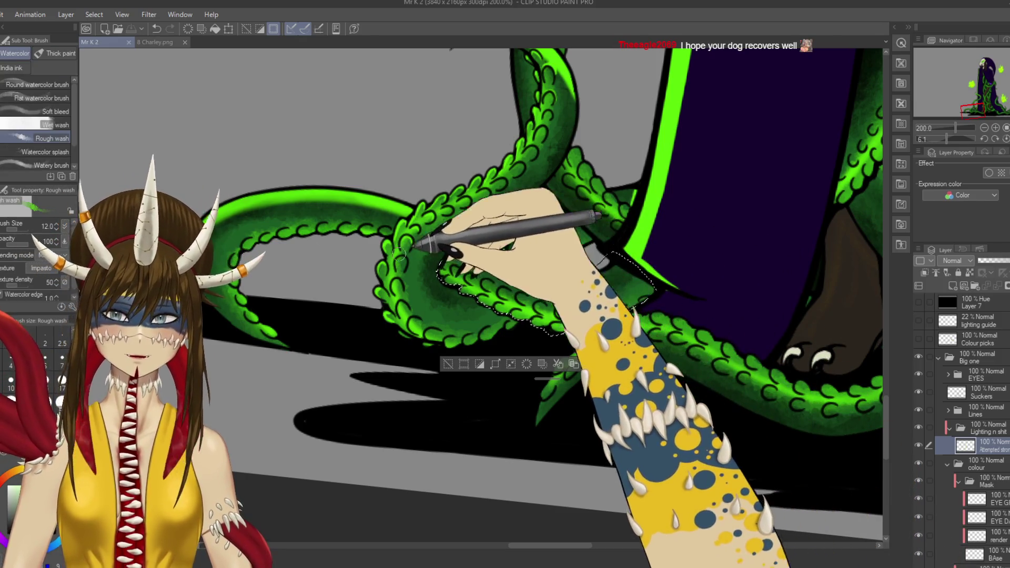
{"action": "mouse_move", "coordinate": [366, 265]}
{"action": "left_mouse_down"}
{"action": "mouse_move", "coordinate": [293, 225]}
{"action": "mouse_move", "coordinate": [451, 293]}
{"action": "left_mouse_up"}
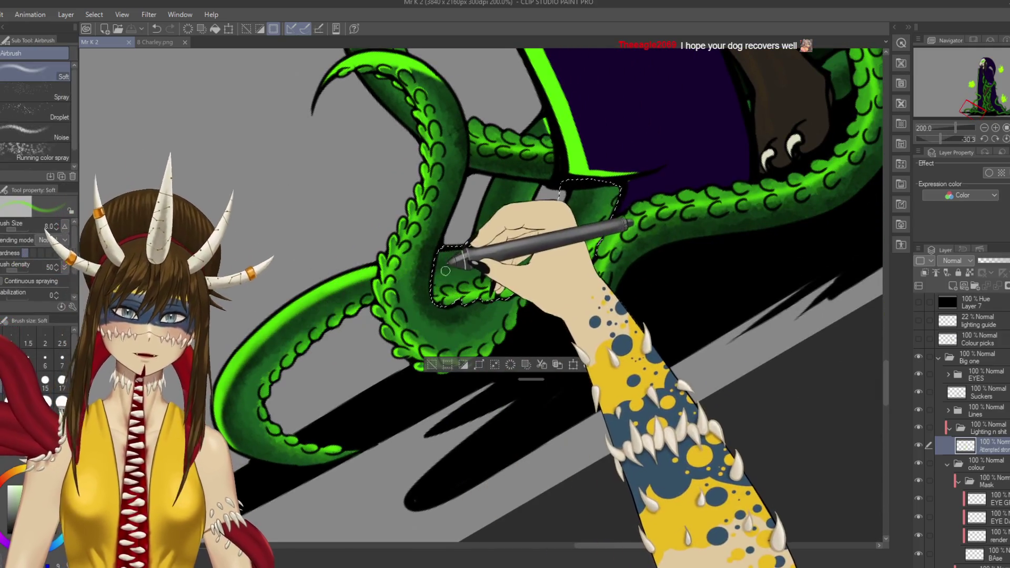
{"action": "mouse_move", "coordinate": [433, 259]}
{"action": "left_mouse_down"}
{"action": "mouse_move", "coordinate": [446, 244]}
{"action": "mouse_move", "coordinate": [538, 237]}
{"action": "left_mouse_up"}
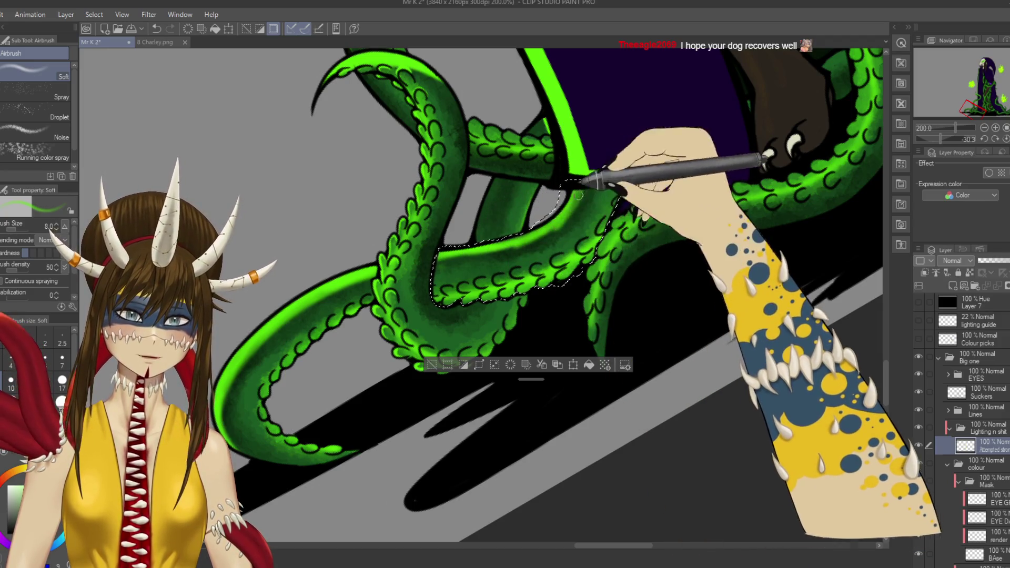
{"action": "left_click_drag", "start_coordinate": [519, 235], "coordinate": [502, 202]}
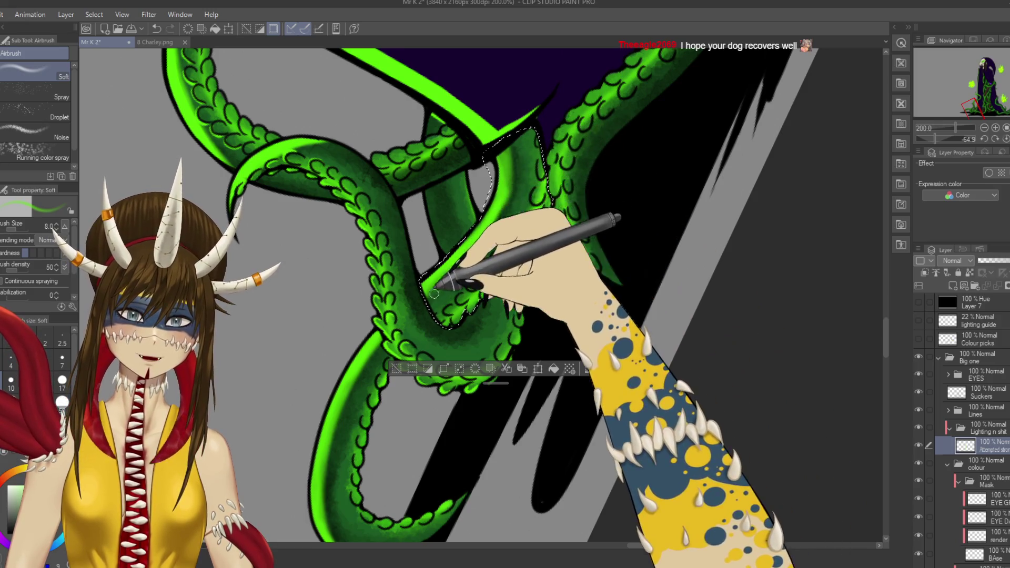
{"action": "key", "text": "r"}
{"action": "mouse_move", "coordinate": [548, 158]}
{"action": "left_mouse_down"}
{"action": "mouse_move", "coordinate": [604, 334]}
{"action": "mouse_move", "coordinate": [563, 282]}
{"action": "left_mouse_up"}
{"action": "key", "text": "ctrl+s"}
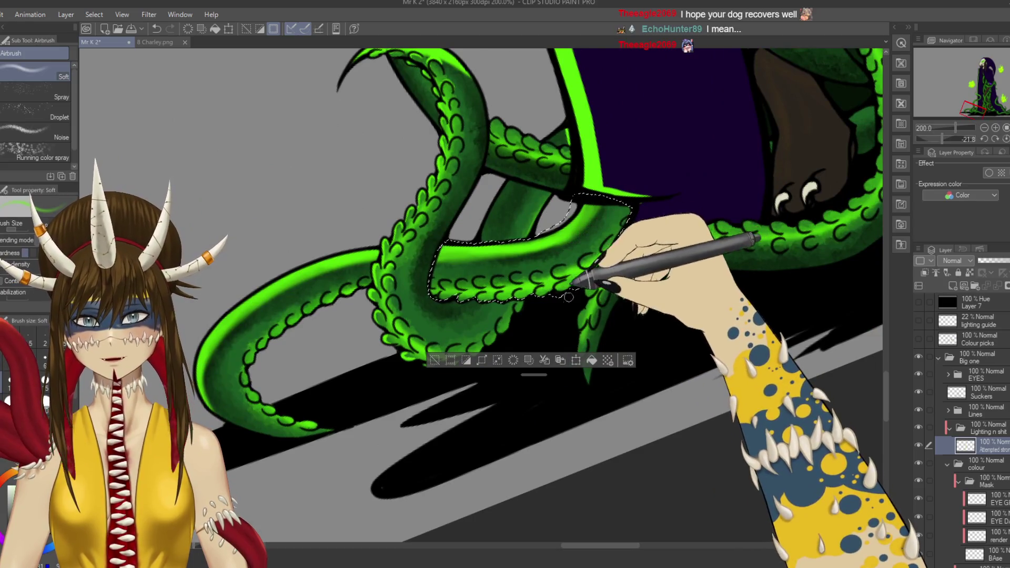
{"action": "key", "text": "ctrl+z"}
Step: Add a short shading stroke, restore the canvas upright, and clear the selection
{"action": "mouse_move", "coordinate": [588, 211]}
{"action": "left_mouse_down"}
{"action": "mouse_move", "coordinate": [599, 207]}
{"action": "mouse_move", "coordinate": [610, 221]}
{"action": "left_mouse_up"}
{"action": "key", "text": "ctrl+s"}
{"action": "mouse_move", "coordinate": [639, 271]}
{"action": "left_mouse_down"}
{"action": "mouse_move", "coordinate": [638, 286]}
{"action": "mouse_move", "coordinate": [597, 327]}
{"action": "left_mouse_up"}
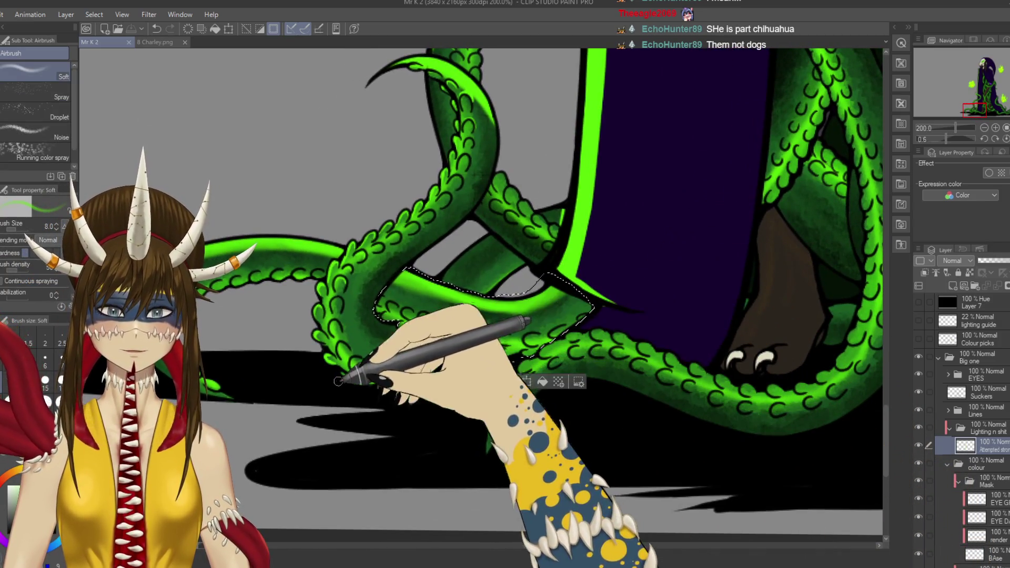
{"action": "key", "text": "ctrl+d"}
{"action": "left_click_drag", "start_coordinate": [524, 281], "coordinate": [511, 299]}
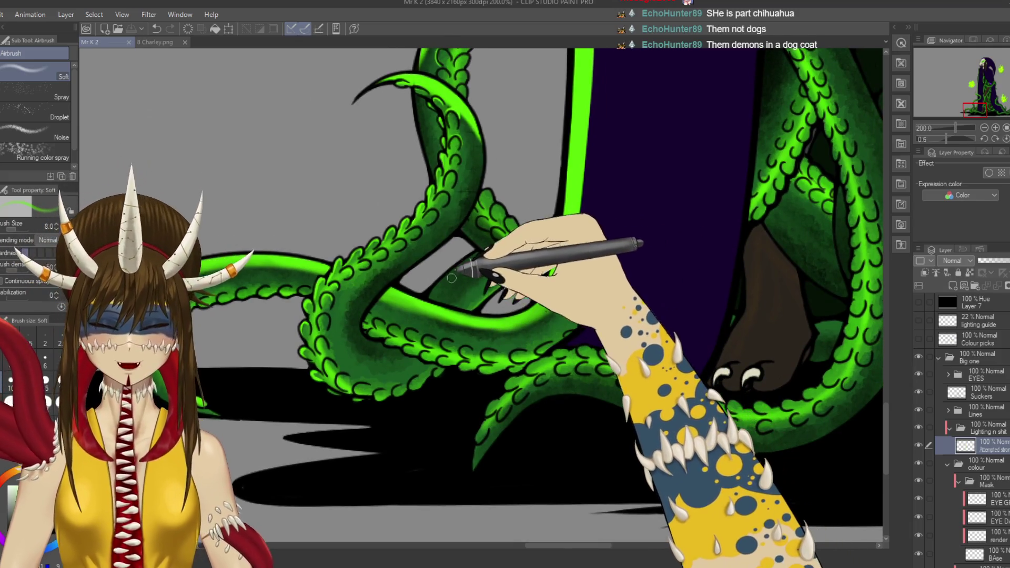
{"action": "key", "text": "m"}
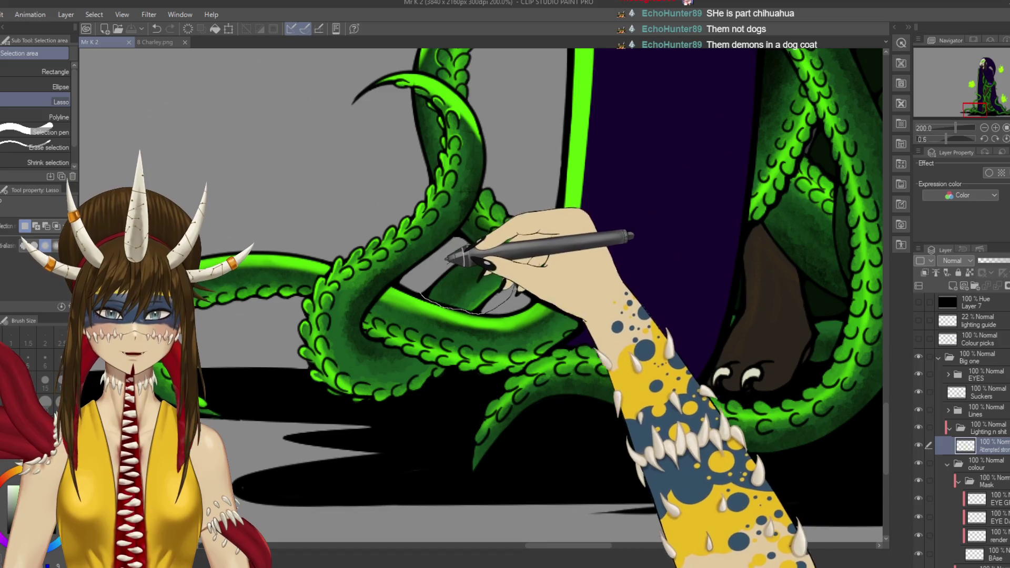
Step: Lasso the tentacle section near the cloak edge and switch to the soft airbrush
{"action": "left_click_drag", "start_coordinate": [505, 298], "coordinate": [423, 292]}
{"action": "key", "text": "p"}
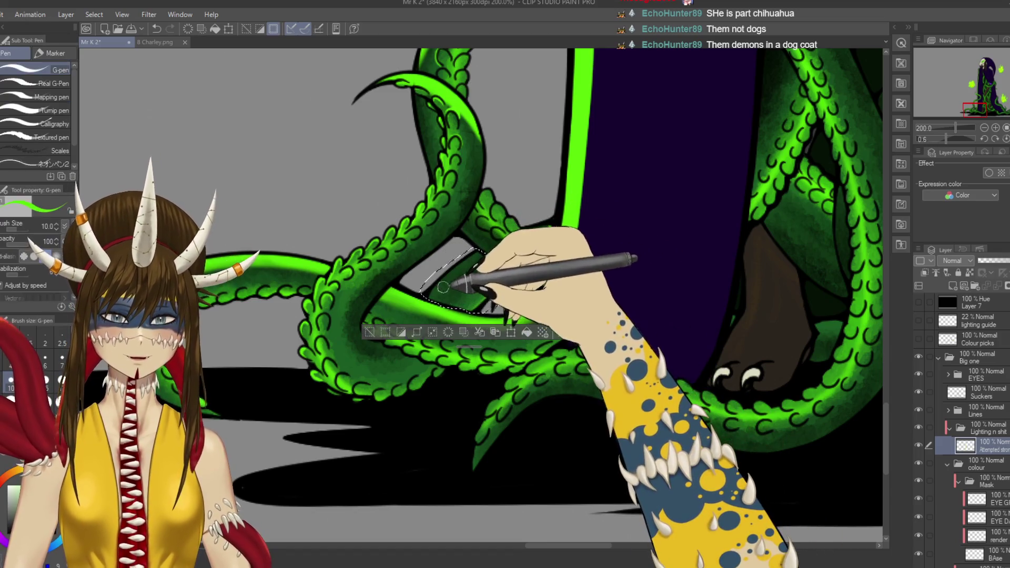
{"action": "key", "text": "b"}
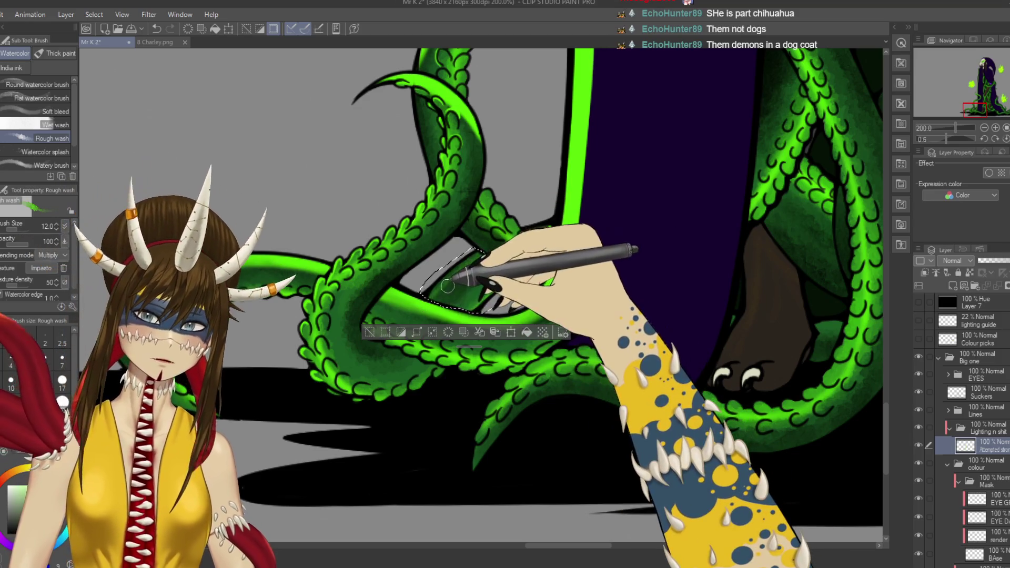
{"action": "key", "text": "b"}
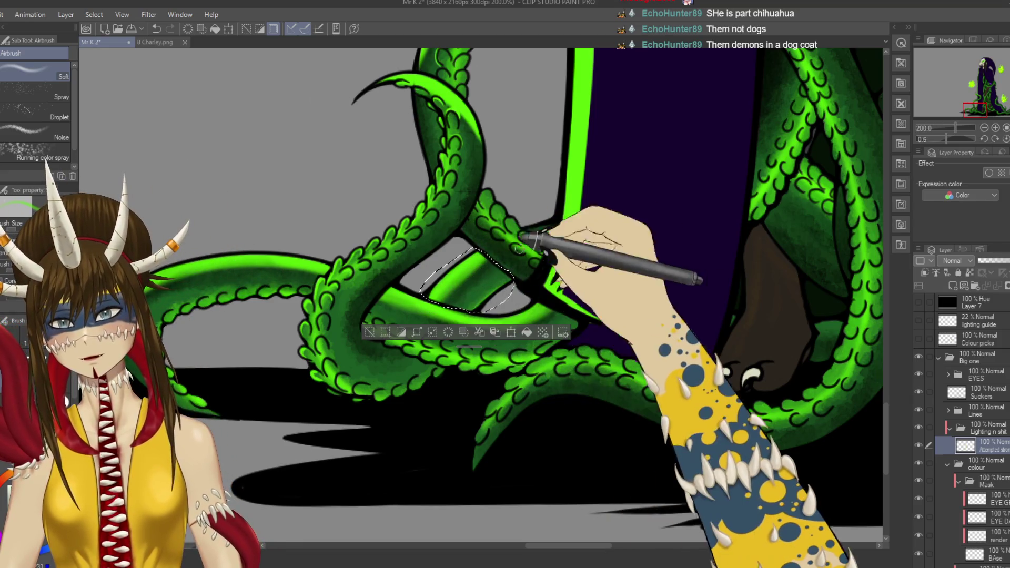
{"action": "key", "text": "m"}
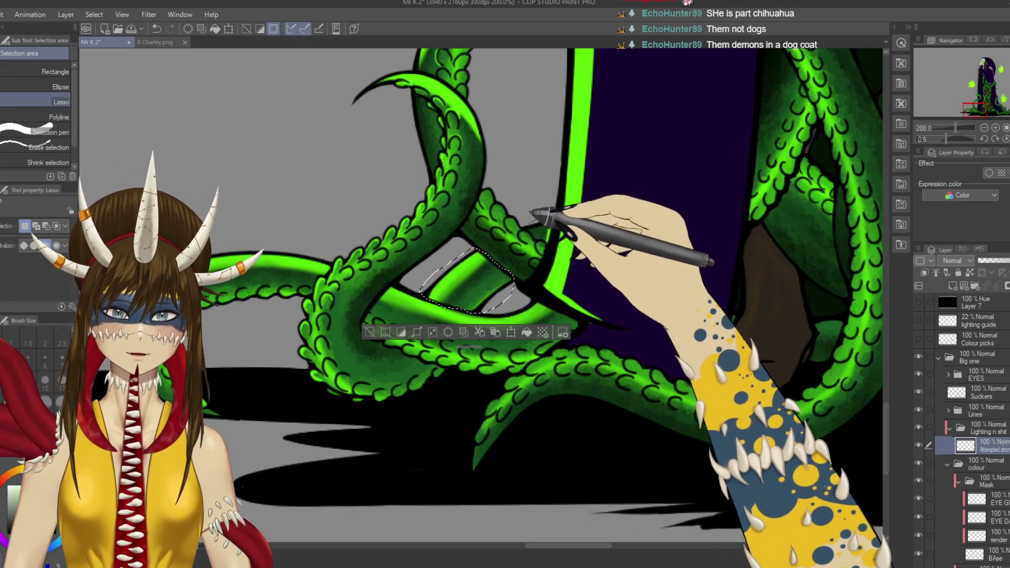
Step: Select the small area where tentacle meets cloak, then deselect, pan down and save
{"action": "left_click_drag", "start_coordinate": [547, 230], "coordinate": [546, 228]}
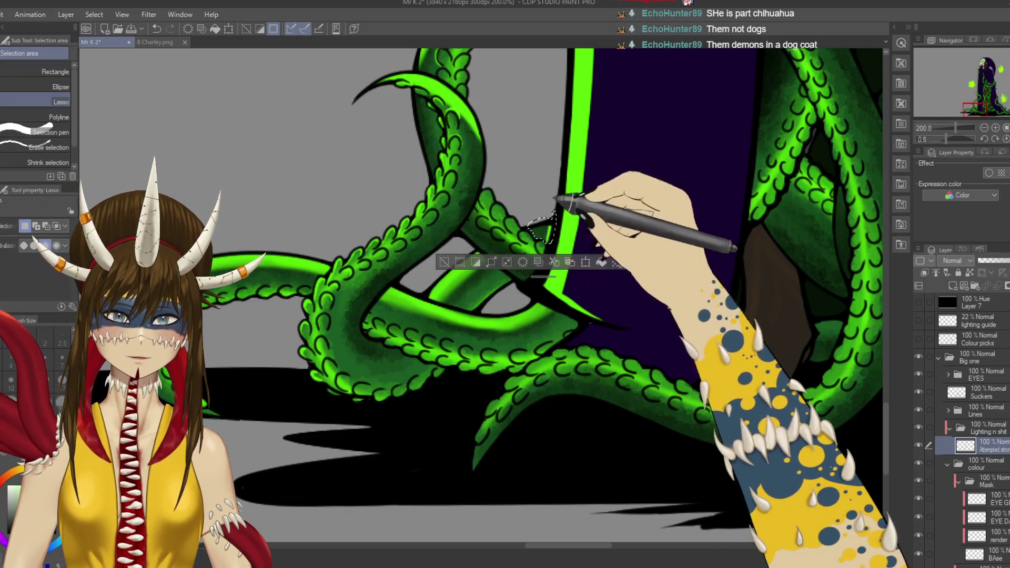
{"action": "key", "text": "e"}
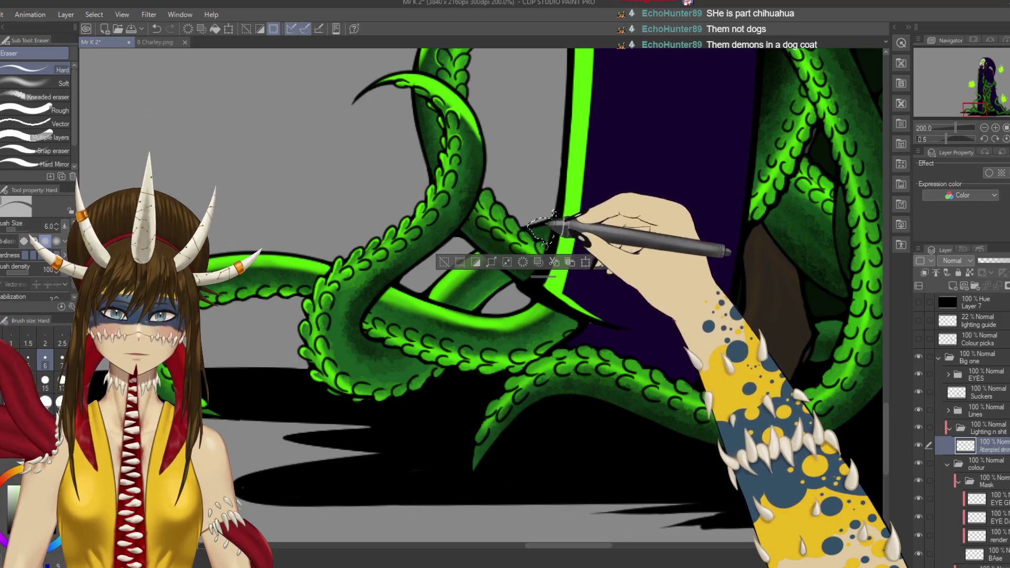
{"action": "key", "text": "b"}
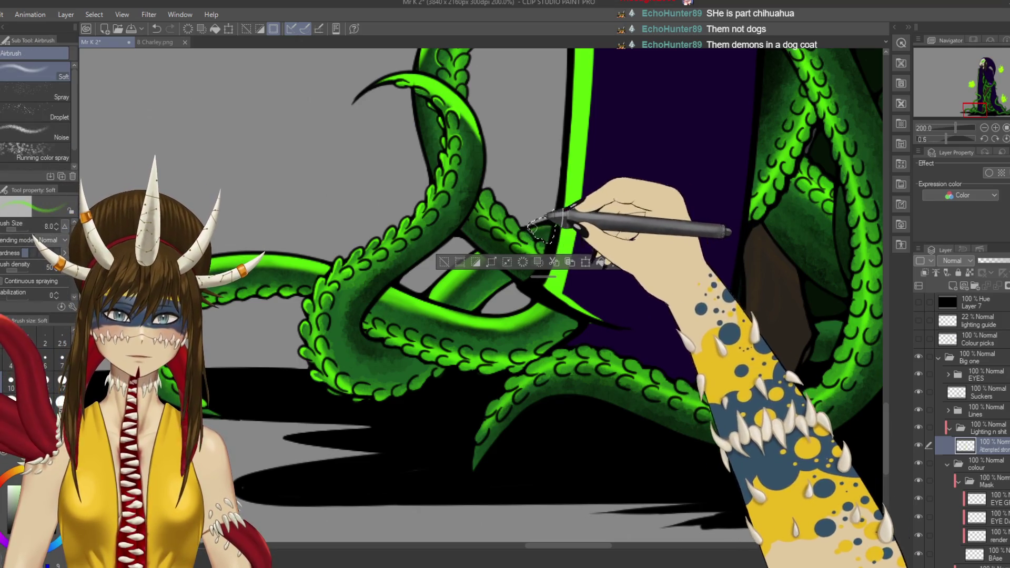
{"action": "mouse_move", "coordinate": [546, 230]}
{"action": "left_mouse_down"}
{"action": "mouse_move", "coordinate": [525, 294]}
{"action": "mouse_move", "coordinate": [532, 264]}
{"action": "mouse_move", "coordinate": [513, 266]}
{"action": "left_mouse_up"}
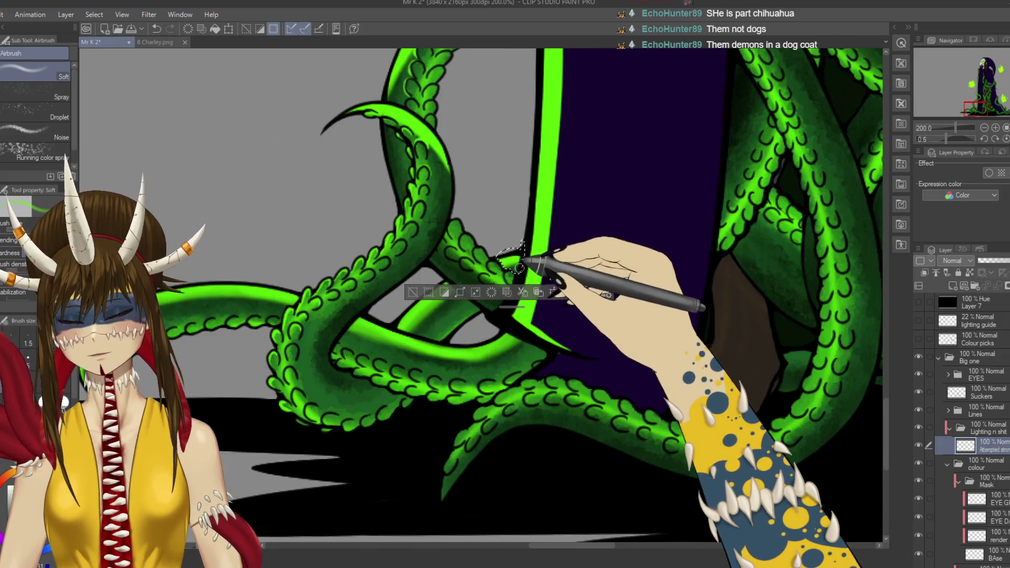
{"action": "key", "text": "ctrl+d"}
{"action": "mouse_move", "coordinate": [463, 208]}
{"action": "left_mouse_down"}
{"action": "mouse_move", "coordinate": [506, 446]}
{"action": "mouse_move", "coordinate": [537, 542]}
{"action": "mouse_move", "coordinate": [417, 226]}
{"action": "mouse_move", "coordinate": [447, 286]}
{"action": "mouse_move", "coordinate": [472, 257]}
{"action": "left_mouse_up"}
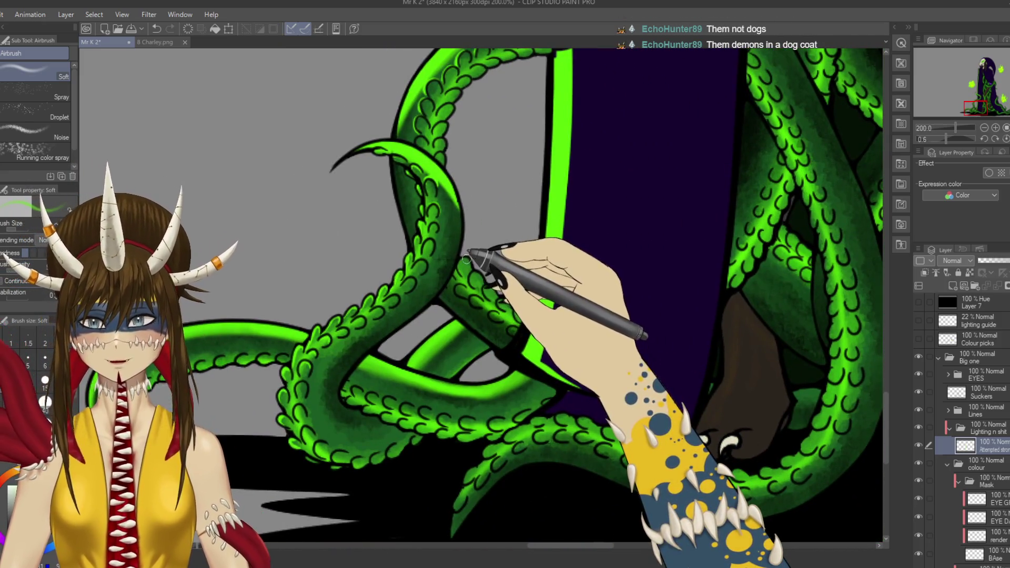
{"action": "key", "text": "b"}
{"action": "key", "text": "p"}
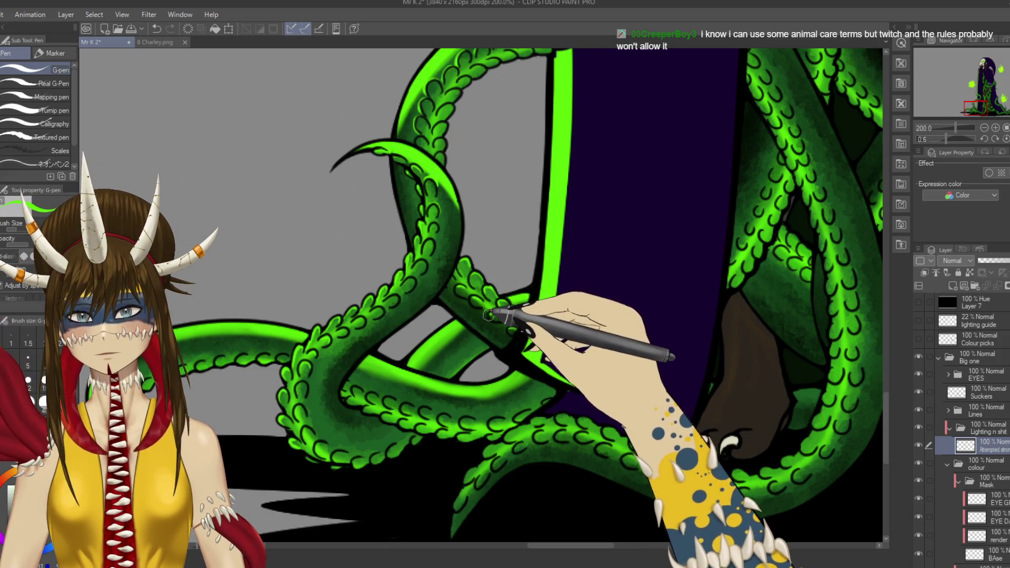
{"action": "key", "text": "ctrl+s"}
Step: Zoom out to check the whole figure, then start lassoing the lower-left tentacle
{"action": "key", "text": "ctrl+minus"}
{"action": "key", "text": "ctrl+minus"}
{"action": "key", "text": "ctrl+minus"}
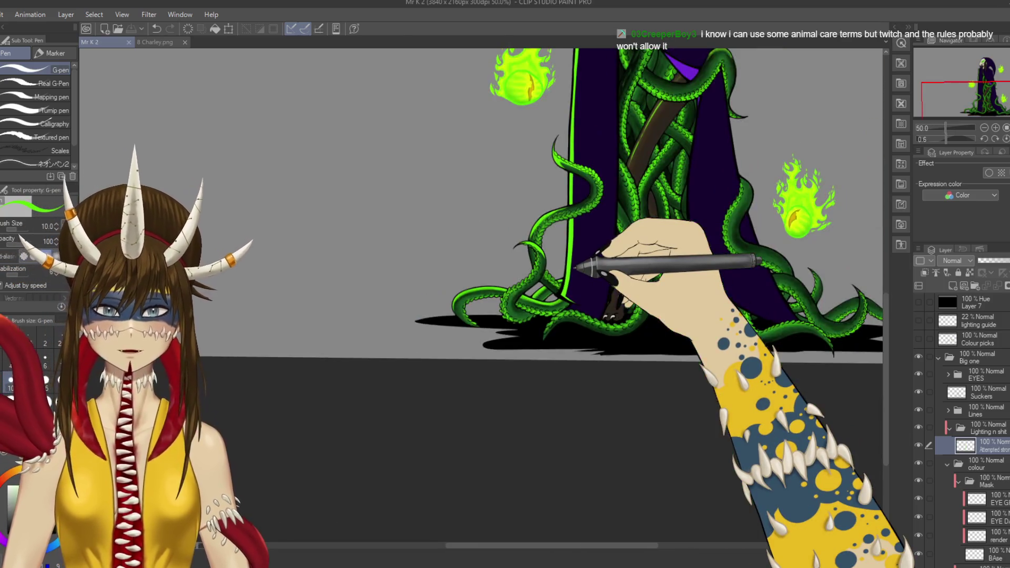
{"action": "scroll", "coordinate": [482, 279], "scroll_direction": "down", "scroll_amount": 3}
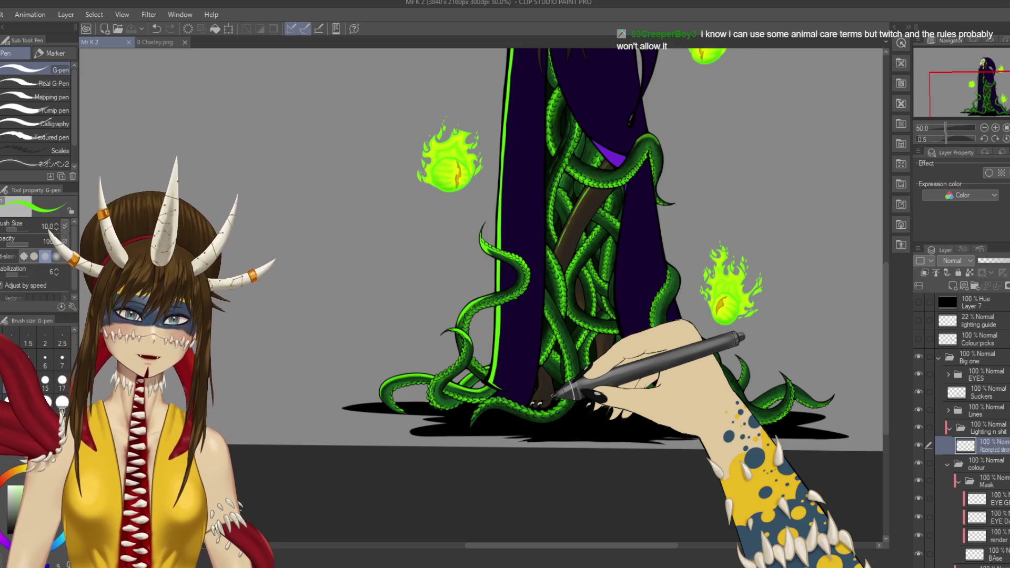
{"action": "scroll", "coordinate": [552, 395], "scroll_direction": "up", "scroll_amount": 3}
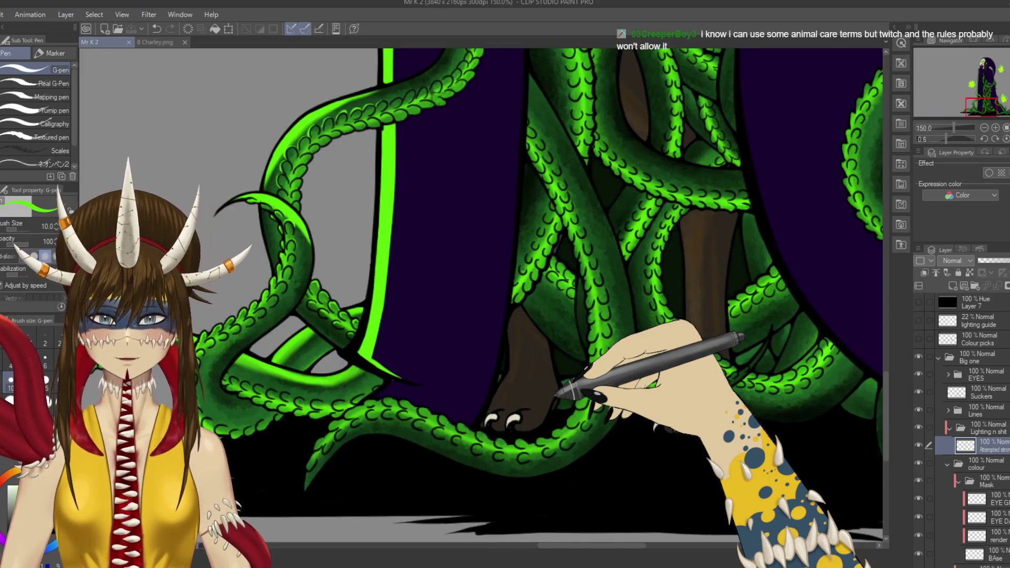
{"action": "left_click_drag", "start_coordinate": [505, 368], "coordinate": [537, 268]}
{"action": "key", "text": "m"}
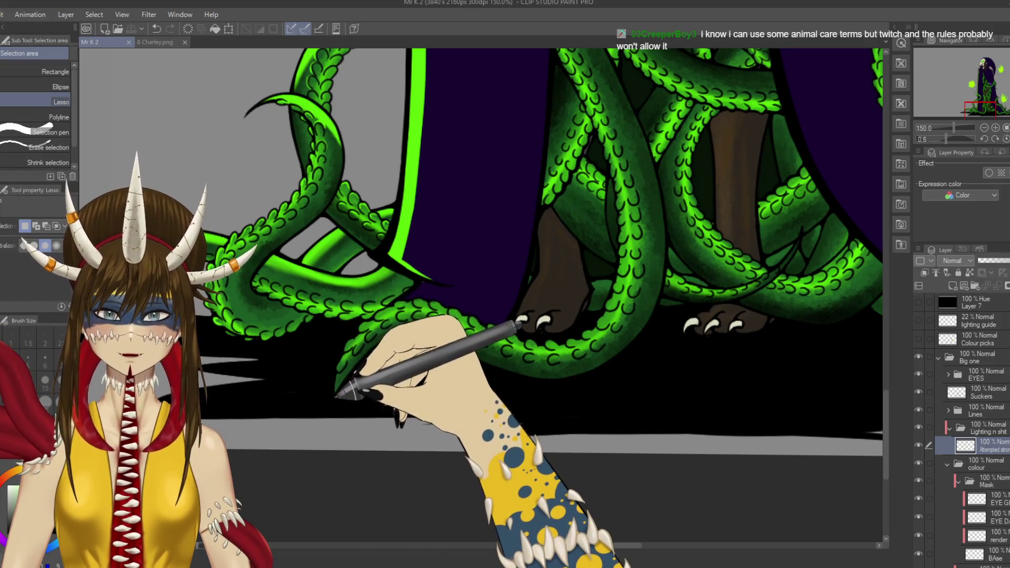
{"action": "mouse_move", "coordinate": [335, 391]}
{"action": "left_mouse_down"}
{"action": "mouse_move", "coordinate": [373, 315]}
{"action": "mouse_move", "coordinate": [421, 289]}
{"action": "mouse_move", "coordinate": [441, 297]}
{"action": "mouse_move", "coordinate": [443, 330]}
{"action": "mouse_move", "coordinate": [398, 332]}
{"action": "mouse_move", "coordinate": [349, 383]}
{"action": "mouse_move", "coordinate": [353, 368]}
{"action": "left_mouse_up"}
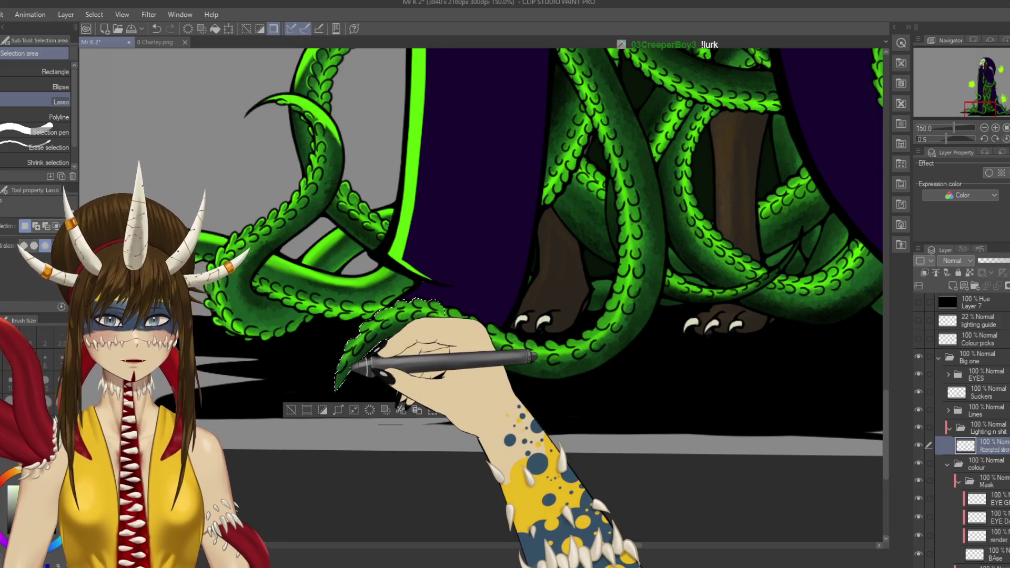
Step: Lasso around the lower tentacle beneath the claws and up its right side, then save
{"action": "scroll", "coordinate": [350, 367], "scroll_direction": "up", "scroll_amount": 5}
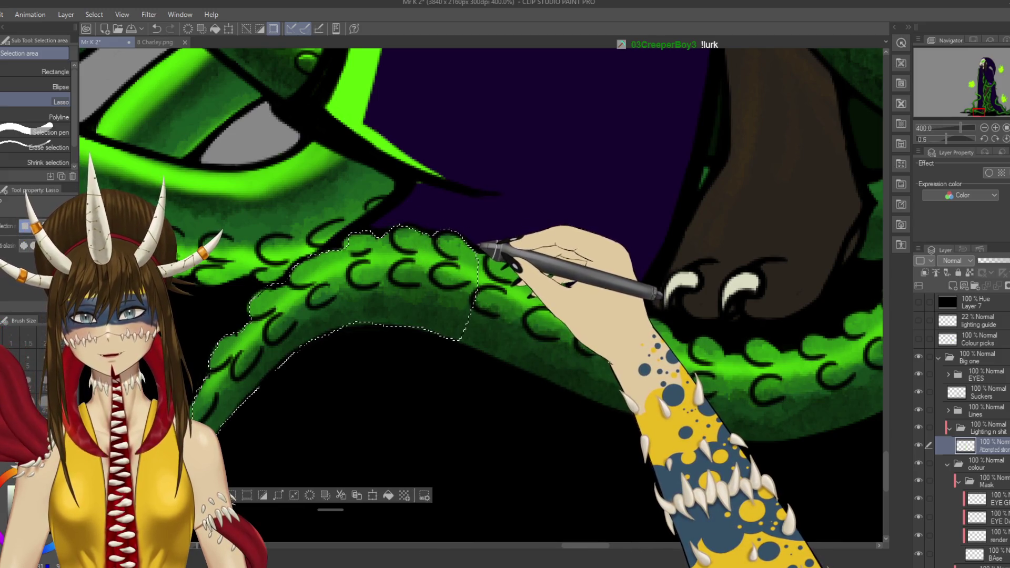
{"action": "mouse_move", "coordinate": [481, 254]}
{"action": "left_mouse_down"}
{"action": "mouse_move", "coordinate": [564, 271]}
{"action": "mouse_move", "coordinate": [585, 301]}
{"action": "mouse_move", "coordinate": [558, 354]}
{"action": "mouse_move", "coordinate": [533, 376]}
{"action": "mouse_move", "coordinate": [390, 342]}
{"action": "left_mouse_up"}
{"action": "left_click_drag", "start_coordinate": [471, 315], "coordinate": [445, 322]}
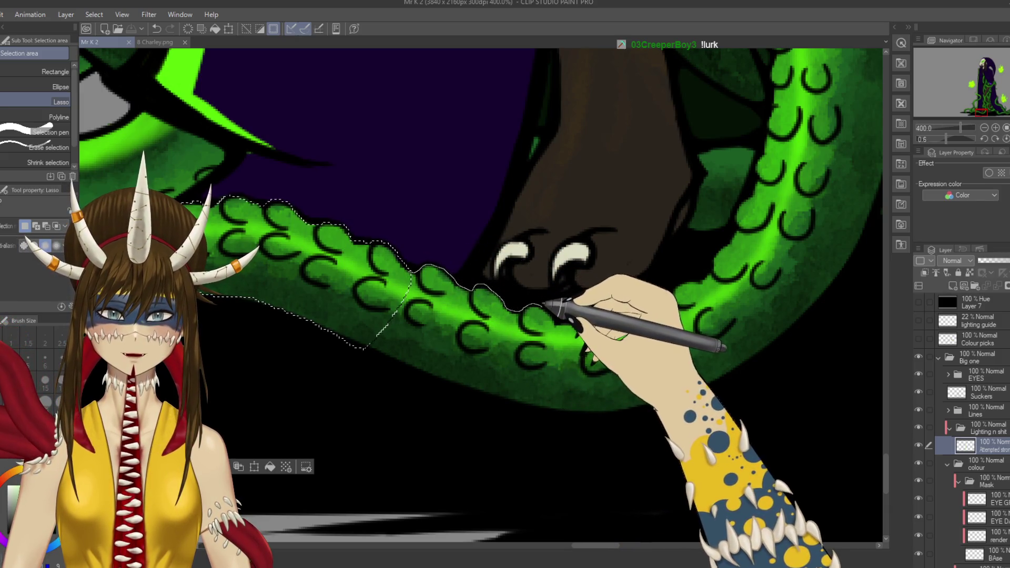
{"action": "left_click_drag", "start_coordinate": [542, 375], "coordinate": [528, 406]}
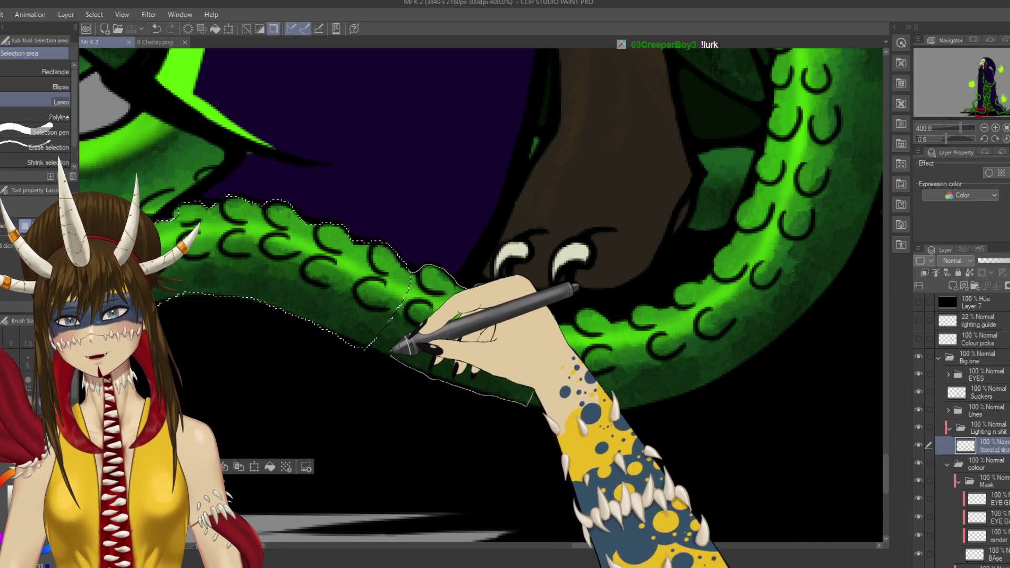
{"action": "mouse_move", "coordinate": [528, 406]}
{"action": "left_mouse_down"}
{"action": "mouse_move", "coordinate": [552, 394]}
{"action": "mouse_move", "coordinate": [530, 357]}
{"action": "mouse_move", "coordinate": [581, 331]}
{"action": "left_mouse_up"}
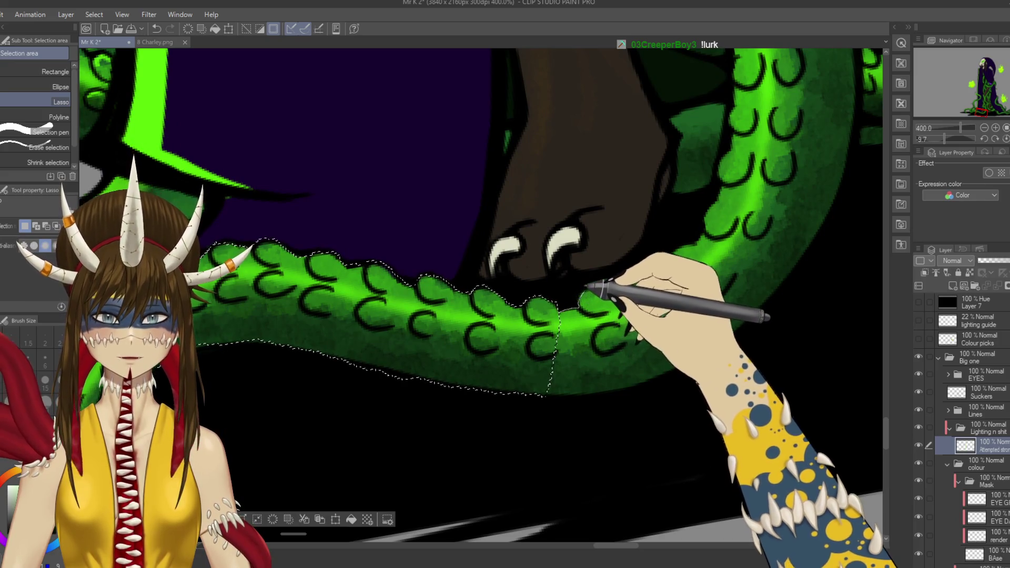
{"action": "mouse_move", "coordinate": [674, 259]}
{"action": "left_mouse_down"}
{"action": "mouse_move", "coordinate": [694, 244]}
{"action": "mouse_move", "coordinate": [710, 248]}
{"action": "mouse_move", "coordinate": [733, 290]}
{"action": "mouse_move", "coordinate": [733, 334]}
{"action": "mouse_move", "coordinate": [661, 387]}
{"action": "mouse_move", "coordinate": [582, 401]}
{"action": "mouse_move", "coordinate": [544, 394]}
{"action": "left_mouse_up"}
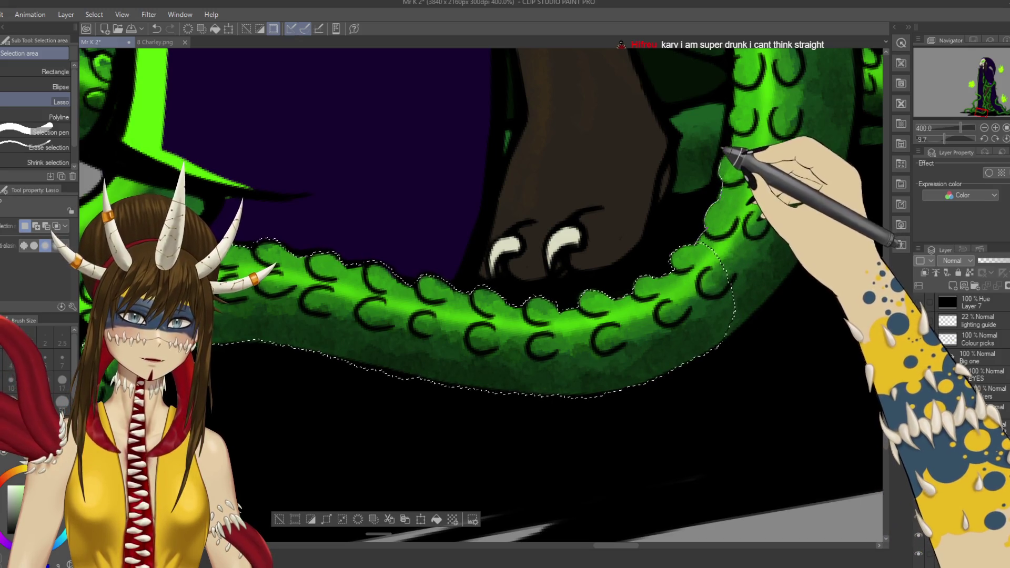
{"action": "mouse_move", "coordinate": [735, 100]}
{"action": "left_mouse_down"}
{"action": "mouse_move", "coordinate": [800, 99]}
{"action": "mouse_move", "coordinate": [842, 134]}
{"action": "mouse_move", "coordinate": [845, 169]}
{"action": "mouse_move", "coordinate": [823, 227]}
{"action": "mouse_move", "coordinate": [736, 329]}
{"action": "left_mouse_up"}
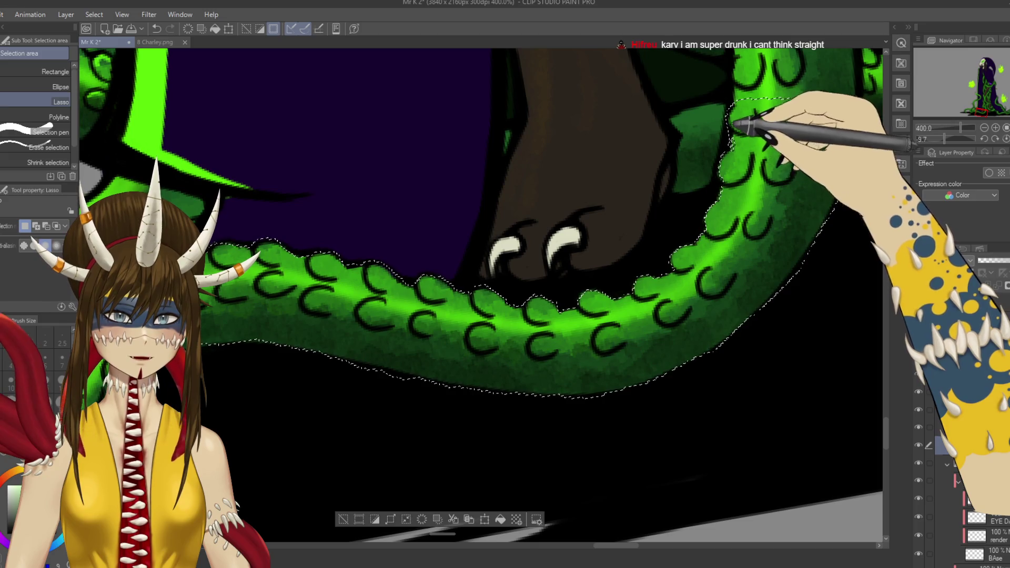
{"action": "key", "text": "ctrl+s"}
{"action": "key", "text": "ctrl+alt+0"}
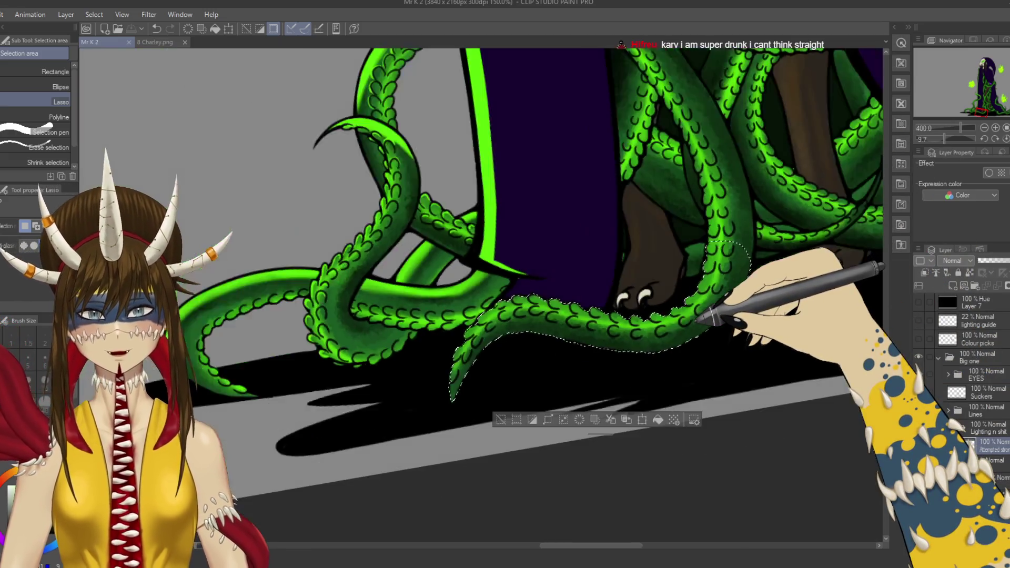
Step: Extend the lasso up the tentacle's left edge, redoing one misstep
{"action": "scroll", "coordinate": [721, 265], "scroll_direction": "up", "scroll_amount": 5}
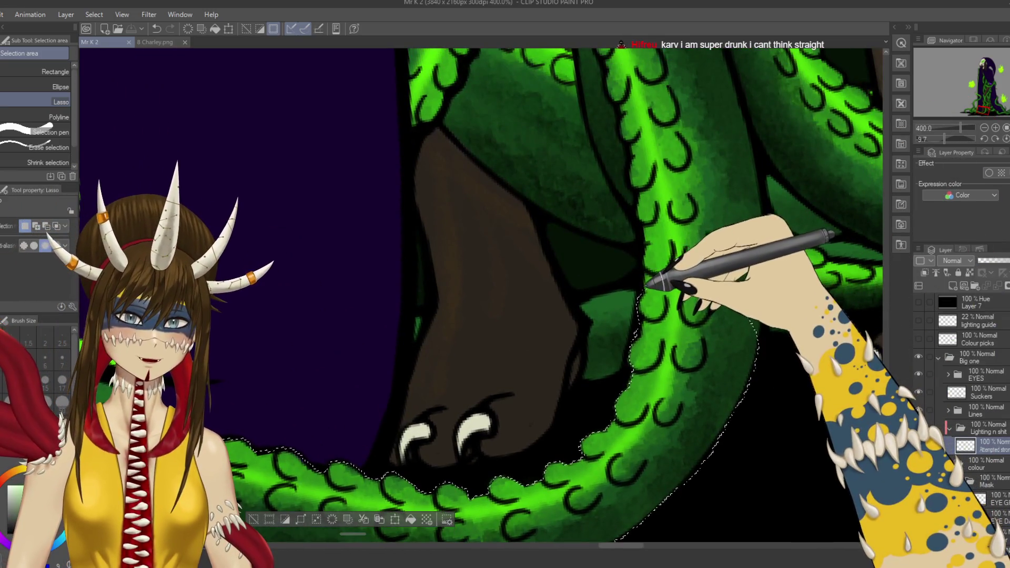
{"action": "left_click_drag", "start_coordinate": [646, 220], "coordinate": [622, 105]}
{"action": "key", "text": "ctrl+z"}
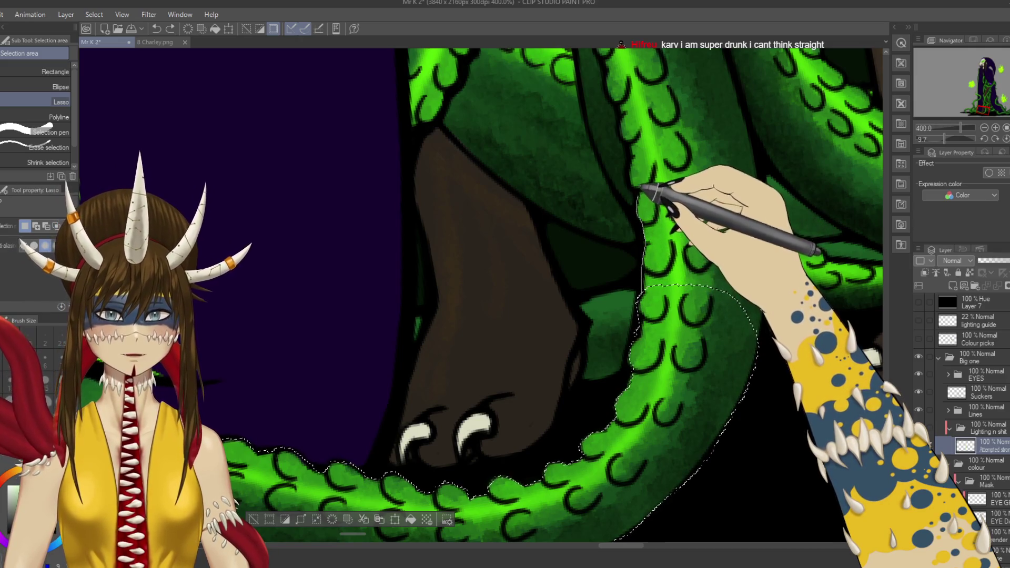
{"action": "mouse_move", "coordinate": [635, 169]}
{"action": "left_mouse_down"}
{"action": "mouse_move", "coordinate": [642, 142]}
{"action": "mouse_move", "coordinate": [616, 78]}
{"action": "mouse_move", "coordinate": [646, 63]}
{"action": "mouse_move", "coordinate": [720, 71]}
{"action": "mouse_move", "coordinate": [739, 87]}
{"action": "mouse_move", "coordinate": [778, 237]}
{"action": "mouse_move", "coordinate": [728, 461]}
{"action": "left_mouse_up"}
{"action": "scroll", "coordinate": [482, 295], "scroll_direction": "down", "scroll_amount": 4}
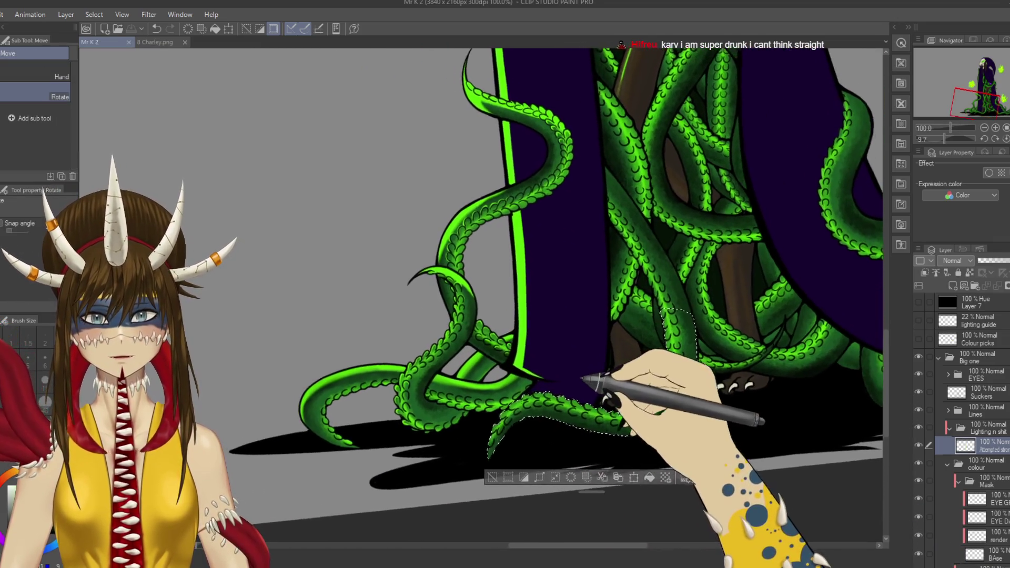
Step: Spray darker soft-airbrush shading inside the selected tentacle
{"action": "key", "text": "b"}
{"action": "mouse_move", "coordinate": [542, 405]}
{"action": "left_mouse_down"}
{"action": "mouse_move", "coordinate": [518, 339]}
{"action": "mouse_move", "coordinate": [507, 333]}
{"action": "mouse_move", "coordinate": [536, 273]}
{"action": "mouse_move", "coordinate": [507, 354]}
{"action": "mouse_move", "coordinate": [575, 286]}
{"action": "mouse_move", "coordinate": [532, 295]}
{"action": "mouse_move", "coordinate": [609, 349]}
{"action": "mouse_move", "coordinate": [597, 293]}
{"action": "mouse_move", "coordinate": [639, 305]}
{"action": "mouse_move", "coordinate": [676, 289]}
{"action": "mouse_move", "coordinate": [613, 298]}
{"action": "mouse_move", "coordinate": [553, 289]}
{"action": "mouse_move", "coordinate": [559, 279]}
{"action": "mouse_move", "coordinate": [514, 305]}
{"action": "mouse_move", "coordinate": [492, 341]}
{"action": "left_mouse_up"}
{"action": "mouse_move", "coordinate": [672, 345]}
{"action": "left_mouse_down"}
{"action": "mouse_move", "coordinate": [695, 232]}
{"action": "mouse_move", "coordinate": [700, 239]}
{"action": "mouse_move", "coordinate": [676, 194]}
{"action": "mouse_move", "coordinate": [670, 289]}
{"action": "mouse_move", "coordinate": [692, 221]}
{"action": "mouse_move", "coordinate": [678, 242]}
{"action": "mouse_move", "coordinate": [703, 225]}
{"action": "mouse_move", "coordinate": [684, 208]}
{"action": "left_mouse_up"}
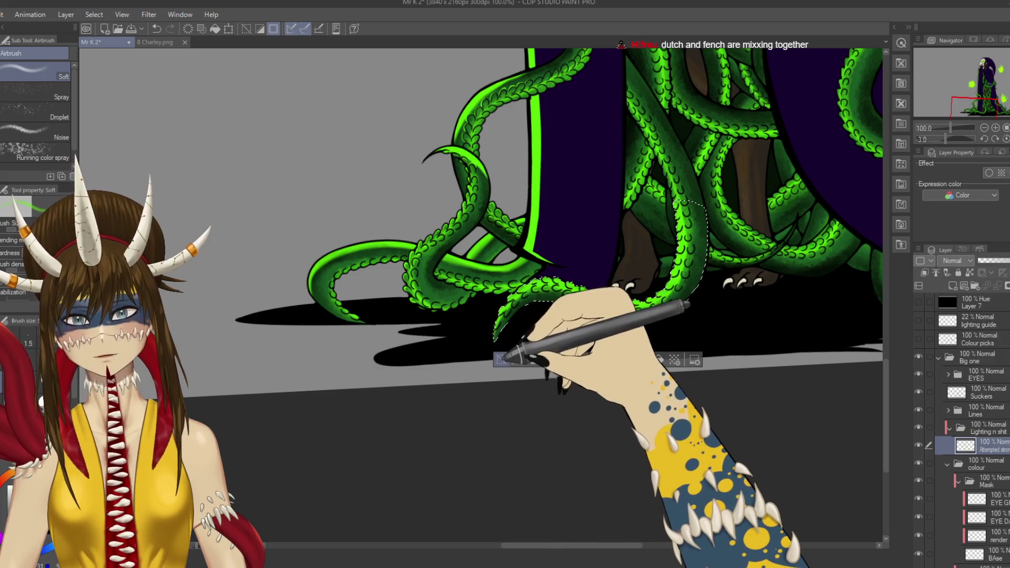
{"action": "scroll", "coordinate": [531, 323], "scroll_direction": "up", "scroll_amount": 2}
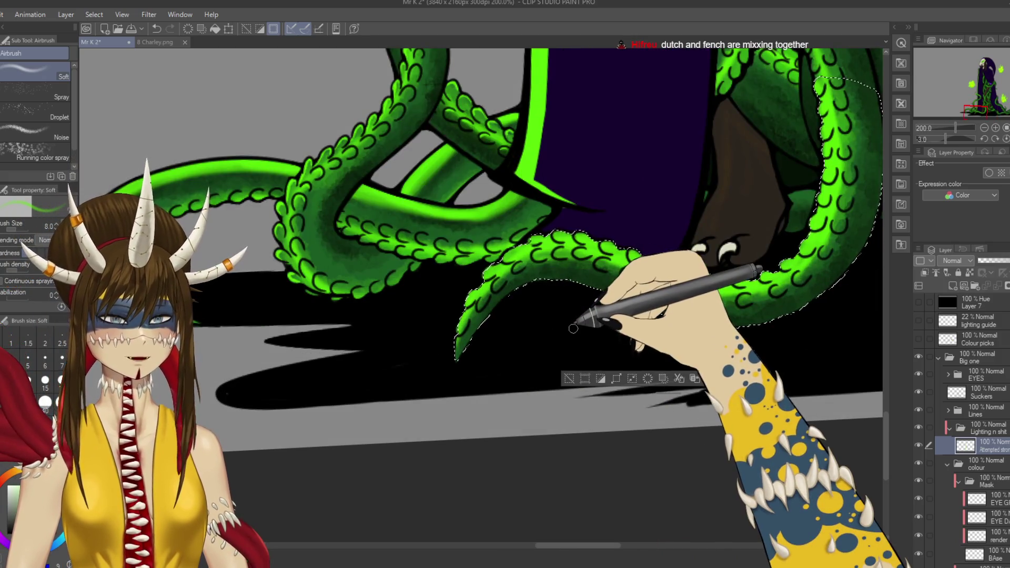
Step: Paint a small green highlight at the tentacle tip with the G-pen and save
{"action": "key", "text": "b"}
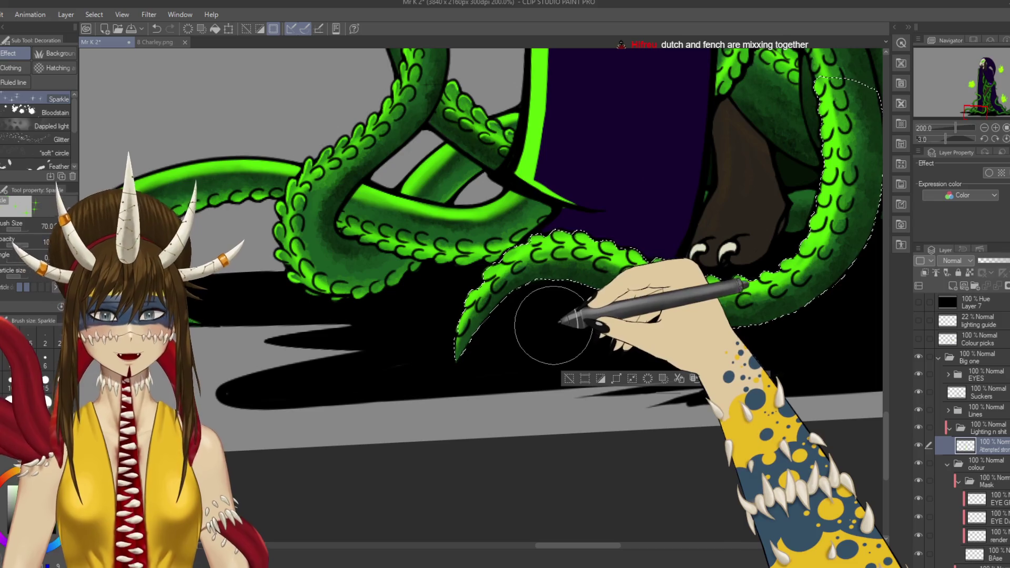
{"action": "key", "text": "p"}
{"action": "scroll", "coordinate": [509, 326], "scroll_direction": "up", "scroll_amount": 2}
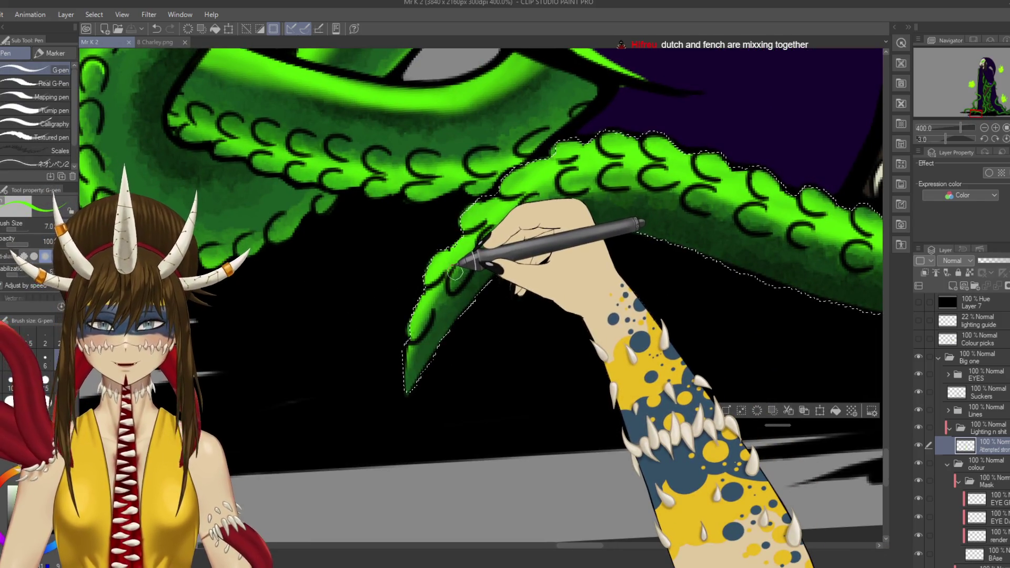
{"action": "left_click_drag", "start_coordinate": [451, 274], "coordinate": [454, 278]}
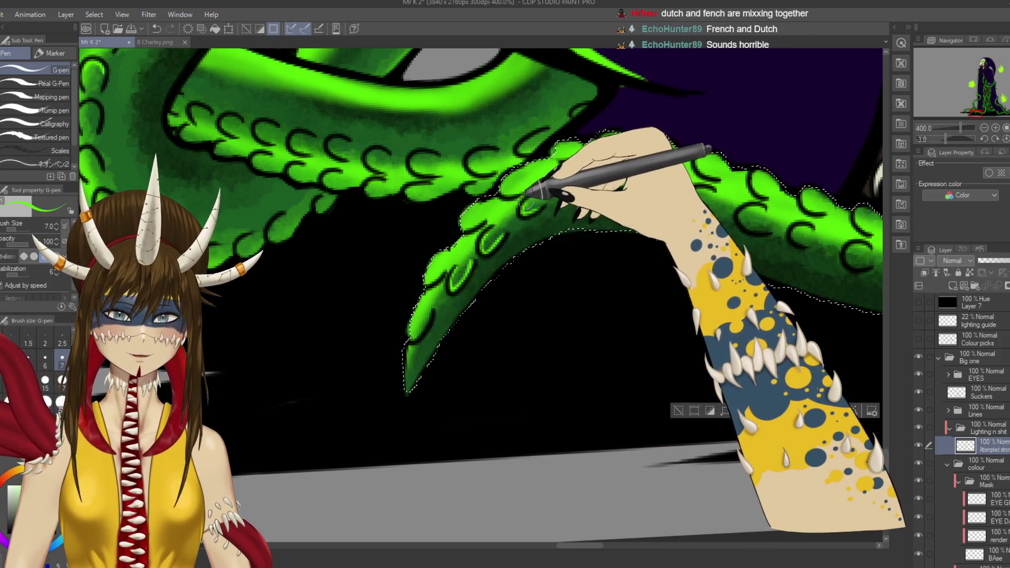
{"action": "key", "text": "ctrl+s"}
Step: Touch up a sucker highlight on the tentacle's rising stretch and save
{"action": "mouse_move", "coordinate": [569, 203]}
{"action": "left_mouse_down"}
{"action": "mouse_move", "coordinate": [507, 224]}
{"action": "mouse_move", "coordinate": [521, 199]}
{"action": "mouse_move", "coordinate": [551, 195]}
{"action": "mouse_move", "coordinate": [596, 200]}
{"action": "mouse_move", "coordinate": [617, 218]}
{"action": "left_mouse_up"}
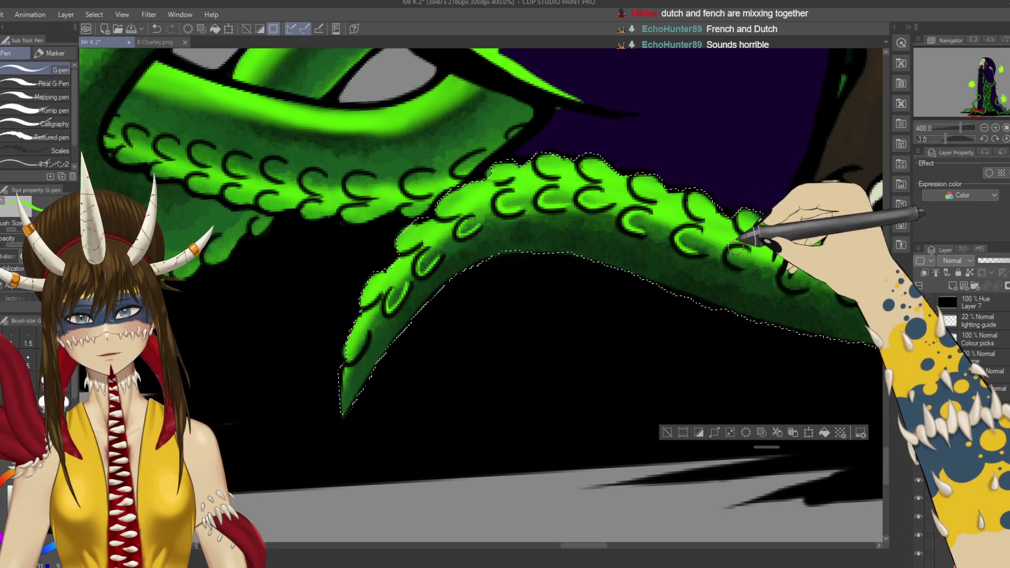
{"action": "left_click_drag", "start_coordinate": [838, 291], "coordinate": [600, 246]}
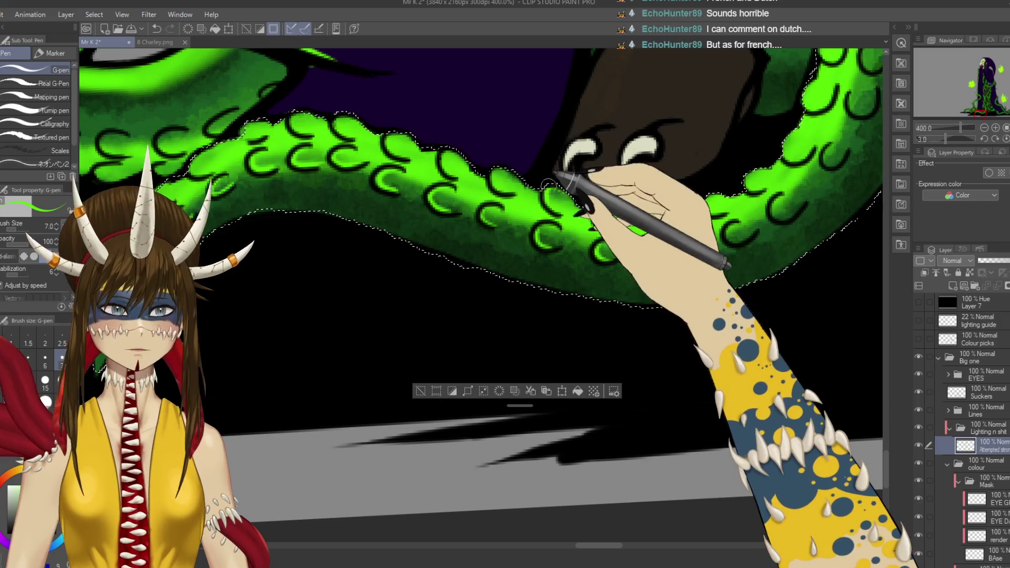
{"action": "left_click_drag", "start_coordinate": [572, 207], "coordinate": [634, 261]}
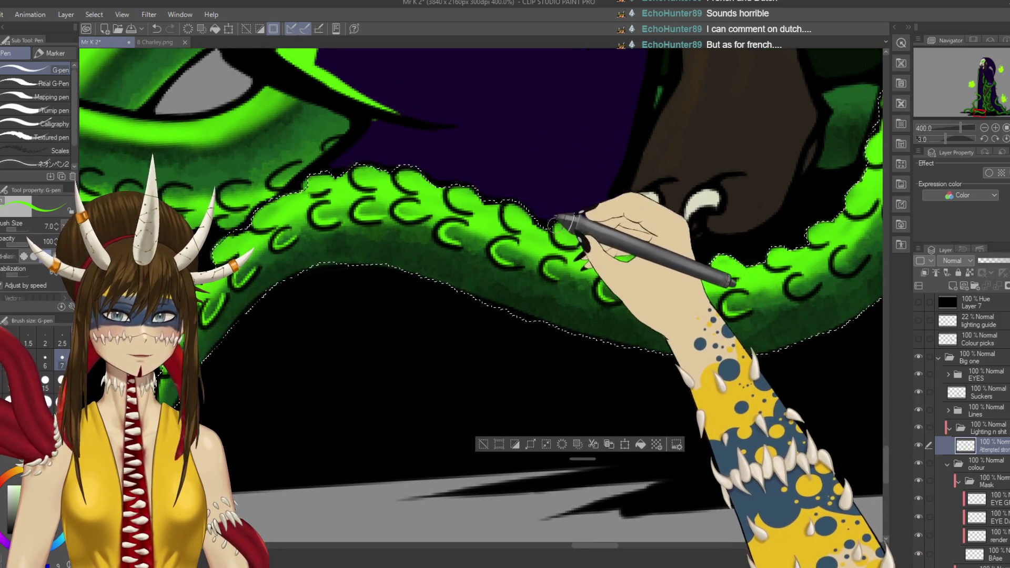
{"action": "mouse_move", "coordinate": [463, 266]}
{"action": "left_mouse_down"}
{"action": "mouse_move", "coordinate": [485, 219]}
{"action": "mouse_move", "coordinate": [507, 334]}
{"action": "mouse_move", "coordinate": [724, 330]}
{"action": "mouse_move", "coordinate": [484, 279]}
{"action": "mouse_move", "coordinate": [421, 276]}
{"action": "left_mouse_up"}
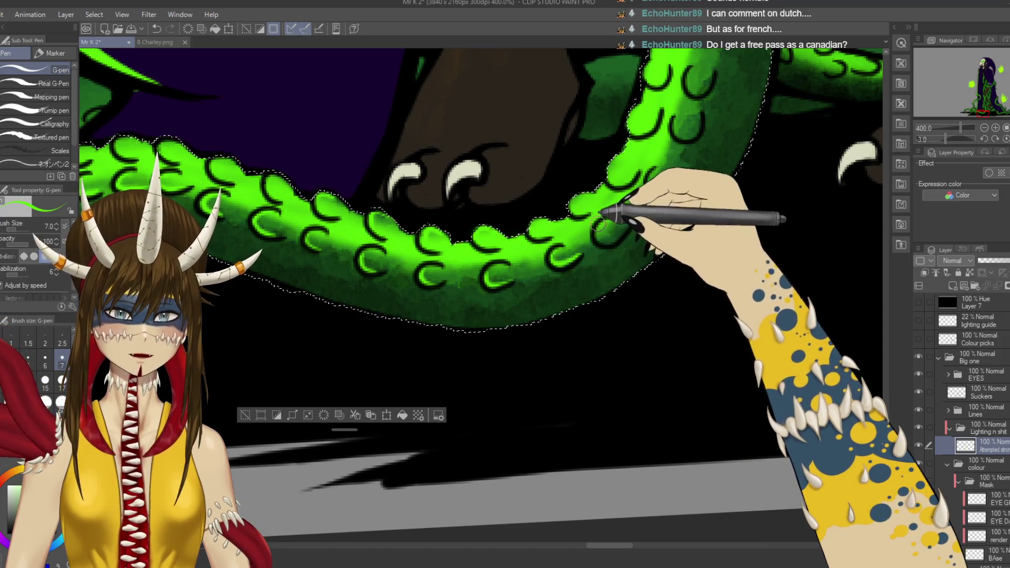
{"action": "left_click_drag", "start_coordinate": [651, 185], "coordinate": [604, 241]}
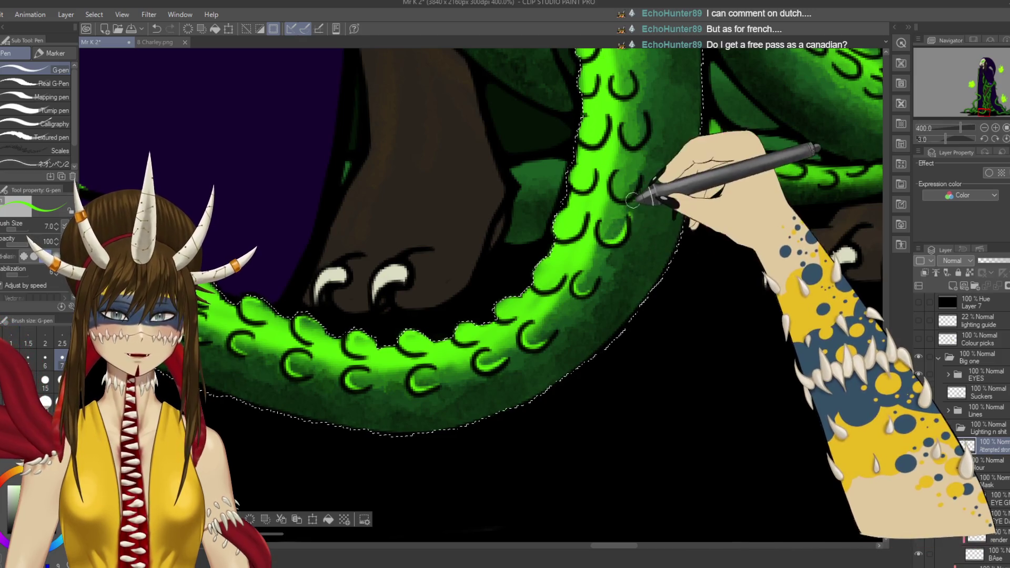
{"action": "left_click_drag", "start_coordinate": [625, 227], "coordinate": [633, 218]}
{"action": "key", "text": "p"}
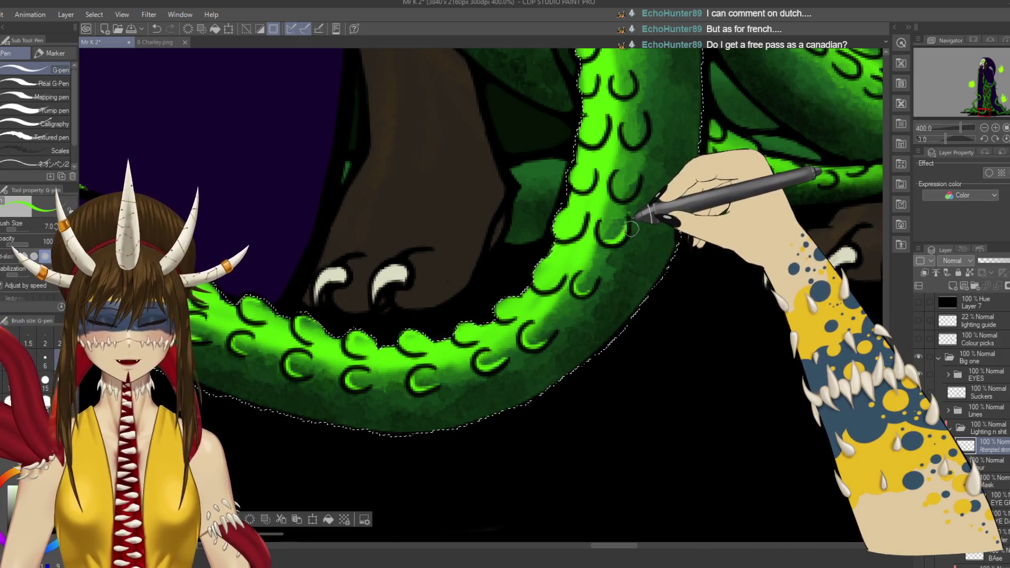
{"action": "key", "text": "ctrl+s"}
Step: Tidy the upper tentacle section with the eraser and clear the selection
{"action": "left_click_drag", "start_coordinate": [630, 200], "coordinate": [612, 237]}
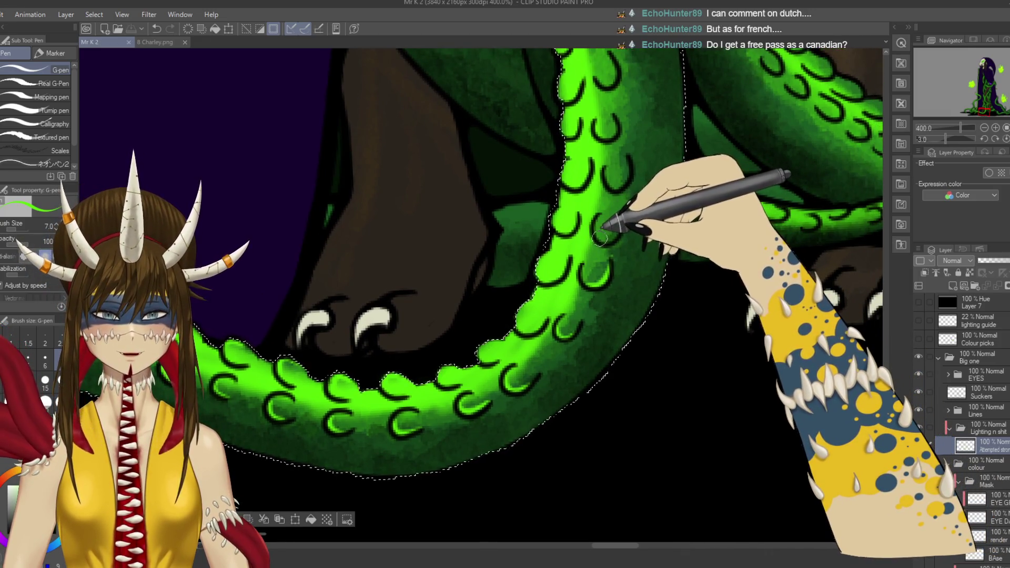
{"action": "key", "text": "e"}
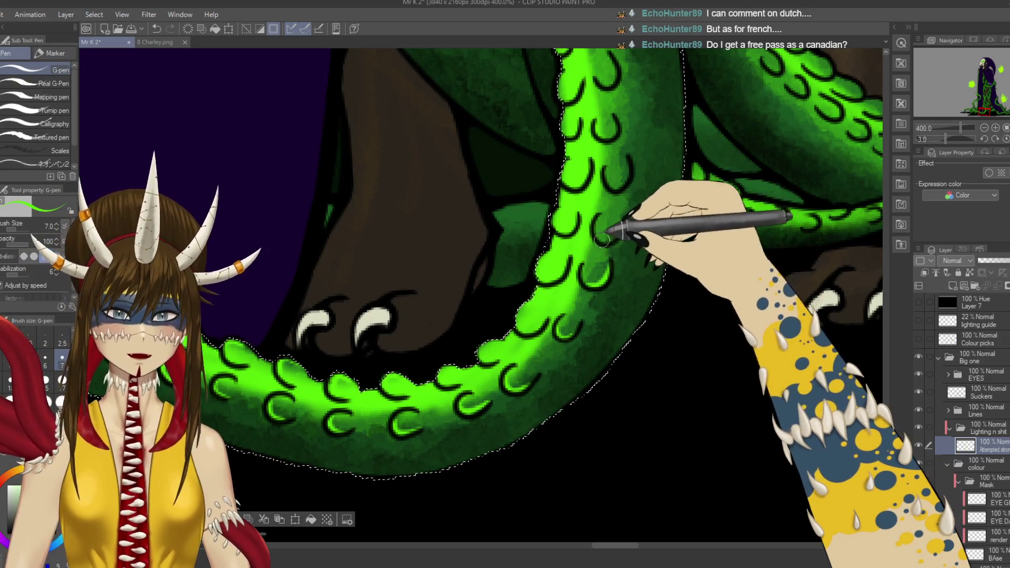
{"action": "mouse_move", "coordinate": [626, 232]}
{"action": "left_mouse_down"}
{"action": "mouse_move", "coordinate": [638, 209]}
{"action": "mouse_move", "coordinate": [579, 245]}
{"action": "left_mouse_up"}
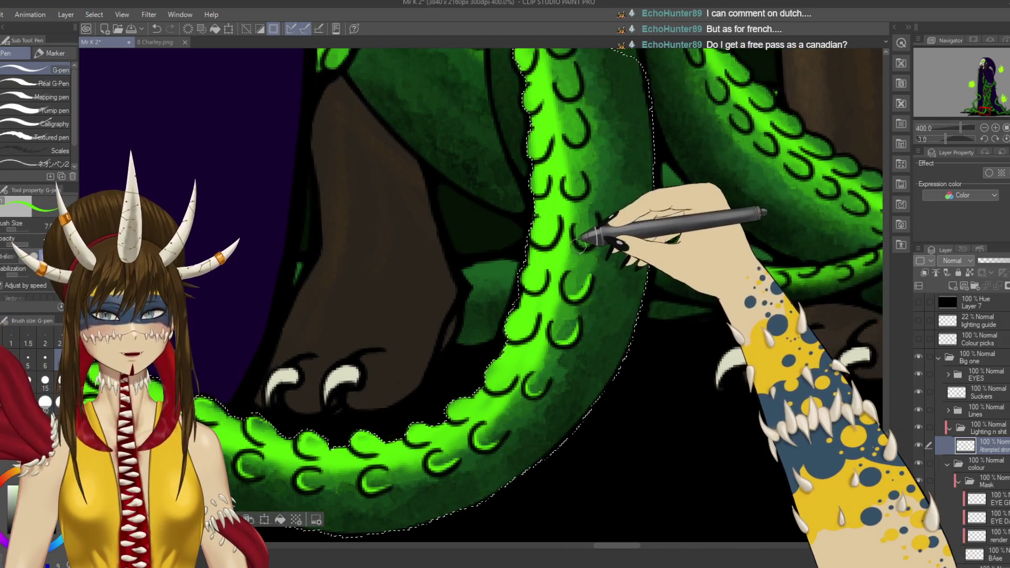
{"action": "left_click_drag", "start_coordinate": [618, 216], "coordinate": [567, 262]}
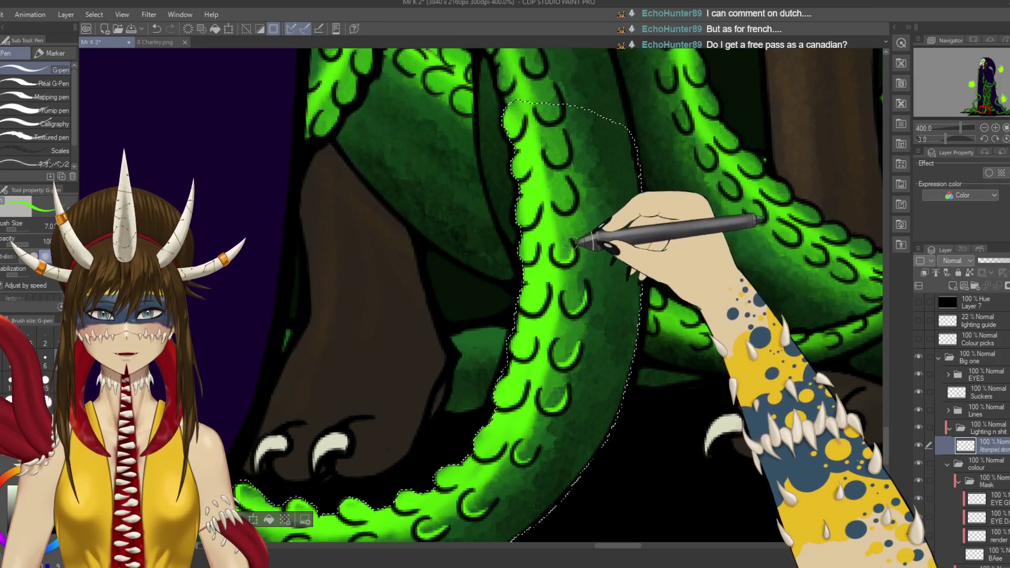
{"action": "left_click_drag", "start_coordinate": [587, 213], "coordinate": [566, 268]}
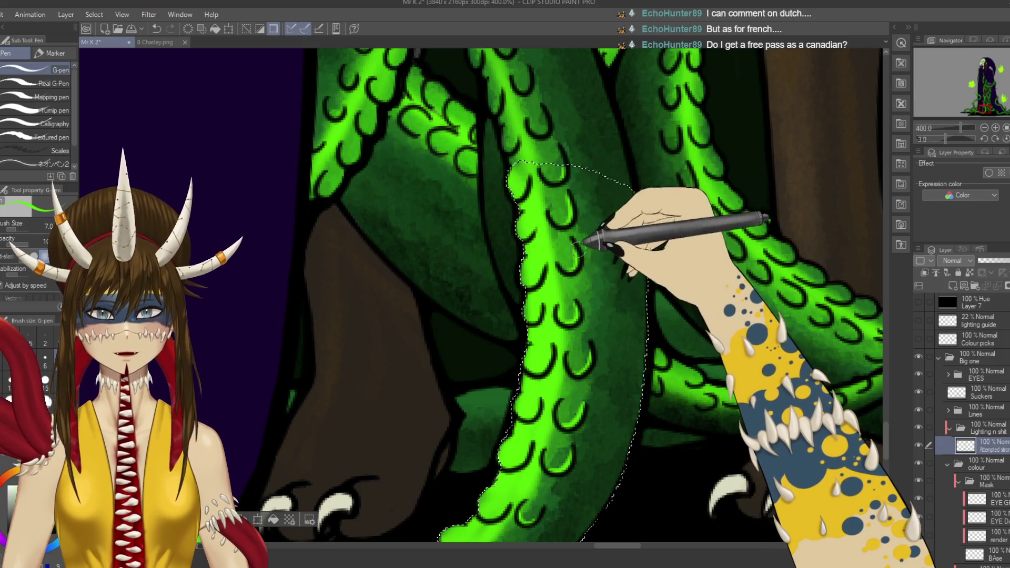
{"action": "left_click", "coordinate": [258, 520]}
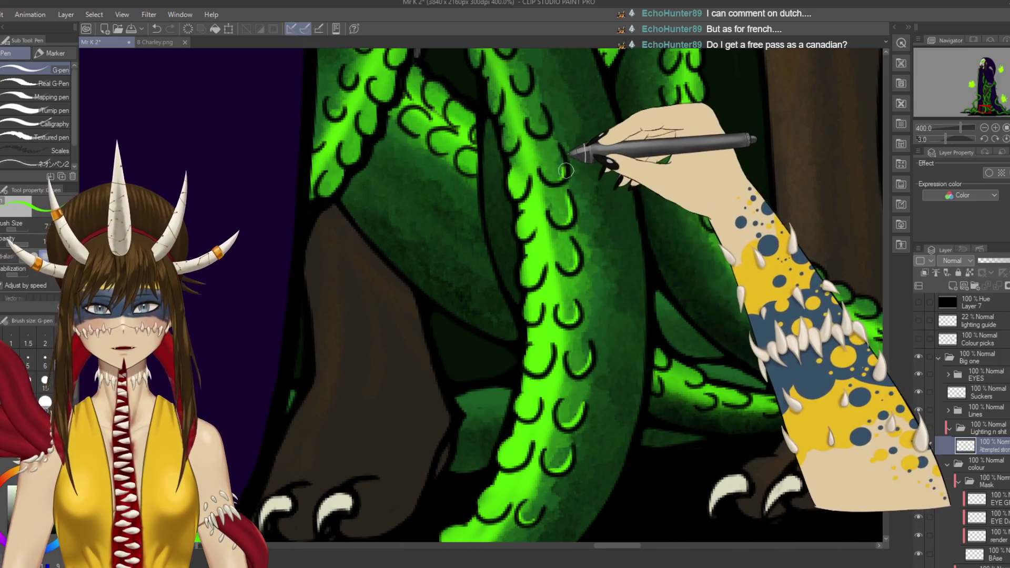
Step: Zoom out to show the upper body and flaming eyes, and add a new raster layer
{"action": "scroll", "coordinate": [565, 170], "scroll_direction": "down", "scroll_amount": 6}
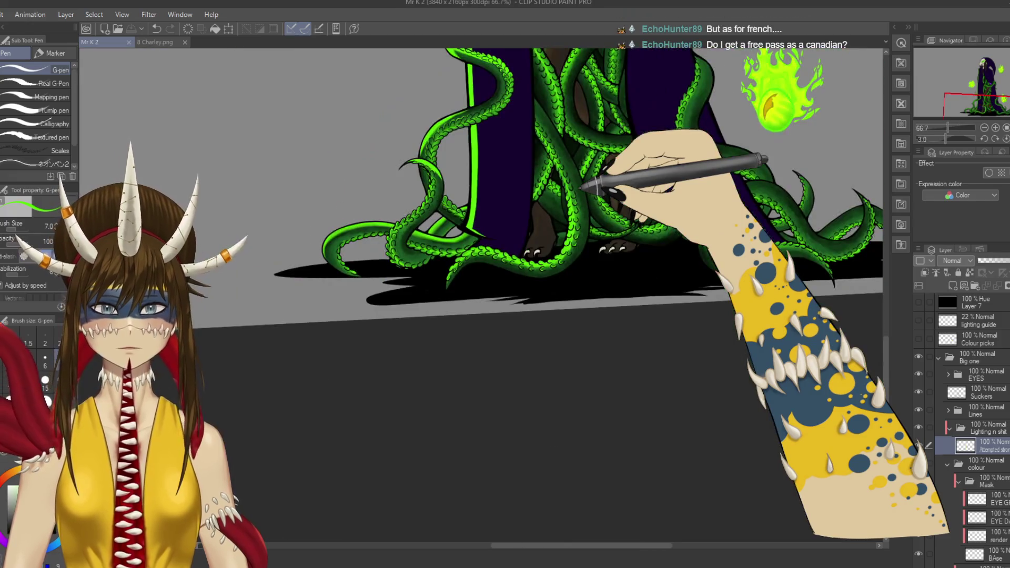
{"action": "mouse_move", "coordinate": [583, 186]}
{"action": "left_mouse_down"}
{"action": "mouse_move", "coordinate": [568, 293]}
{"action": "mouse_move", "coordinate": [580, 249]}
{"action": "mouse_move", "coordinate": [557, 338]}
{"action": "left_mouse_up"}
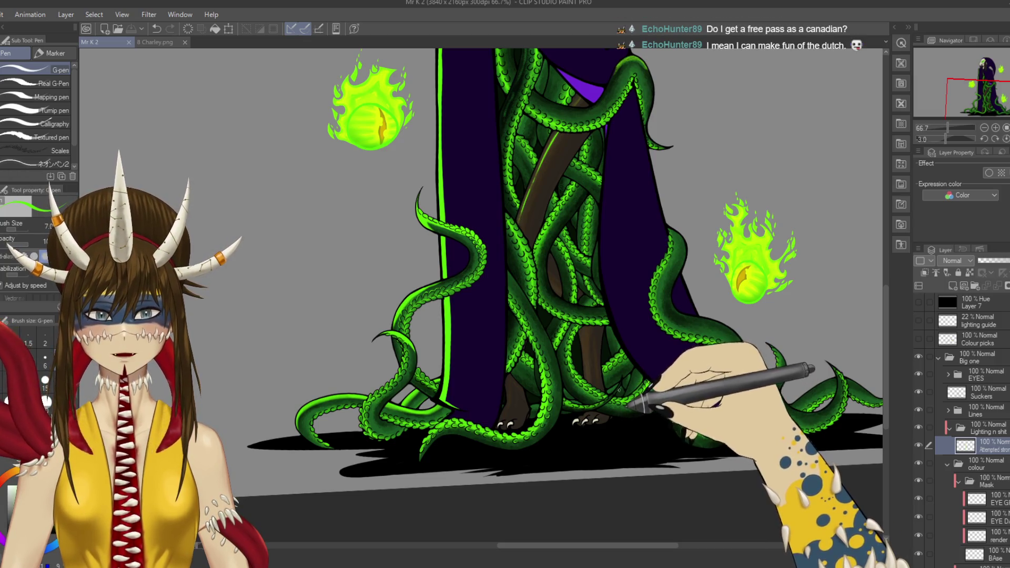
{"action": "mouse_move", "coordinate": [616, 373]}
{"action": "left_mouse_down"}
{"action": "mouse_move", "coordinate": [643, 358]}
{"action": "mouse_move", "coordinate": [636, 390]}
{"action": "mouse_move", "coordinate": [655, 403]}
{"action": "mouse_move", "coordinate": [631, 354]}
{"action": "left_mouse_up"}
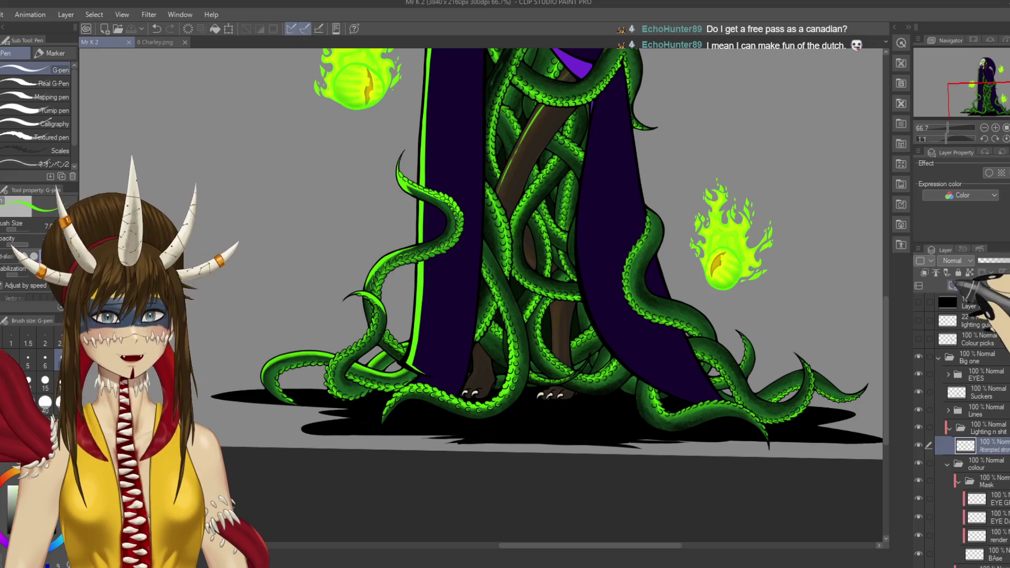
{"action": "left_click", "coordinate": [953, 286]}
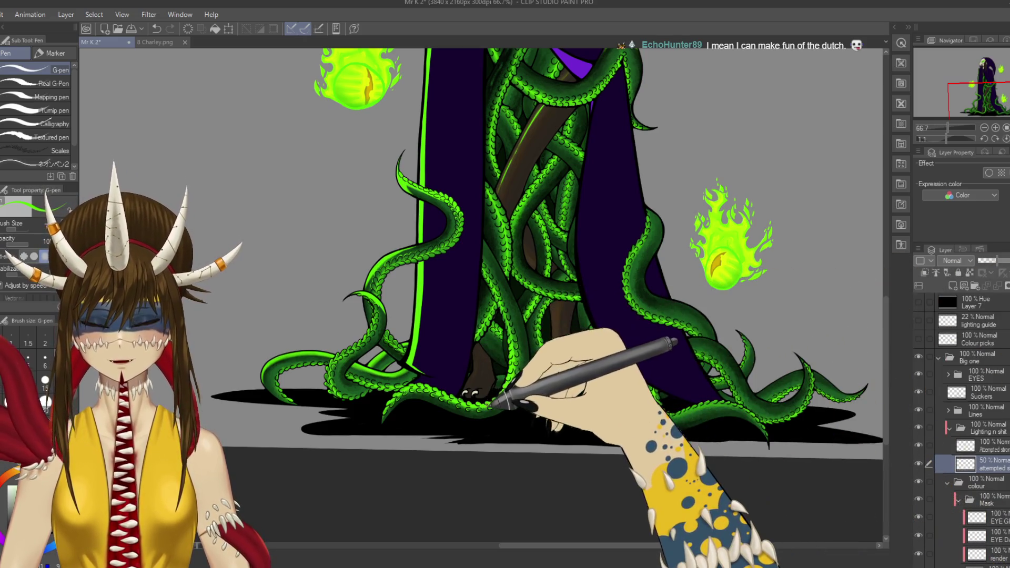
Step: Paint a shadow stroke on the tentacles with the pen enlarged to size 40
{"action": "key", "text": "p"}
{"action": "key", "text": "p"}
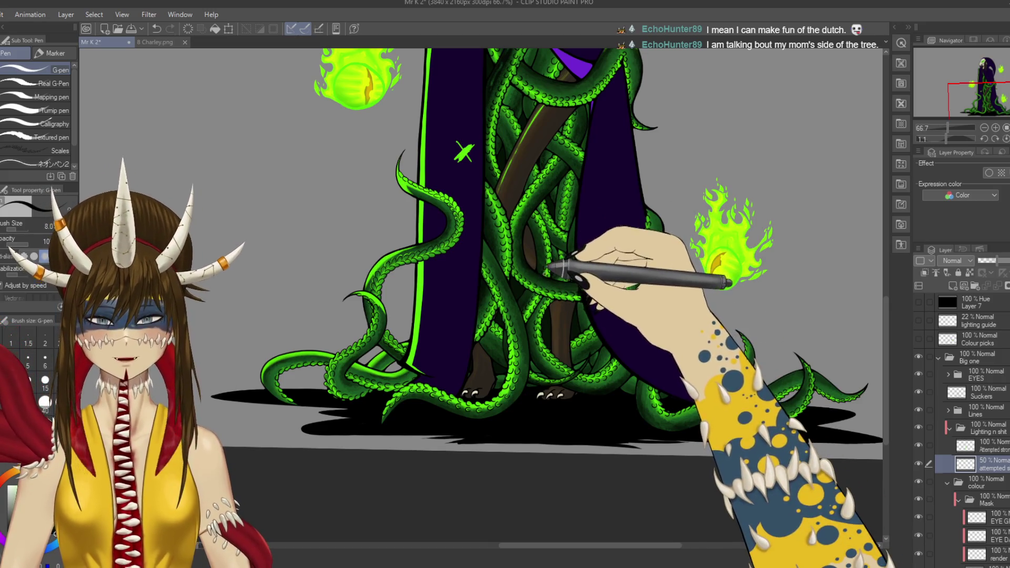
{"action": "key", "text": "bracketright"}
{"action": "key", "text": "bracketright"}
{"action": "key", "text": "bracketright"}
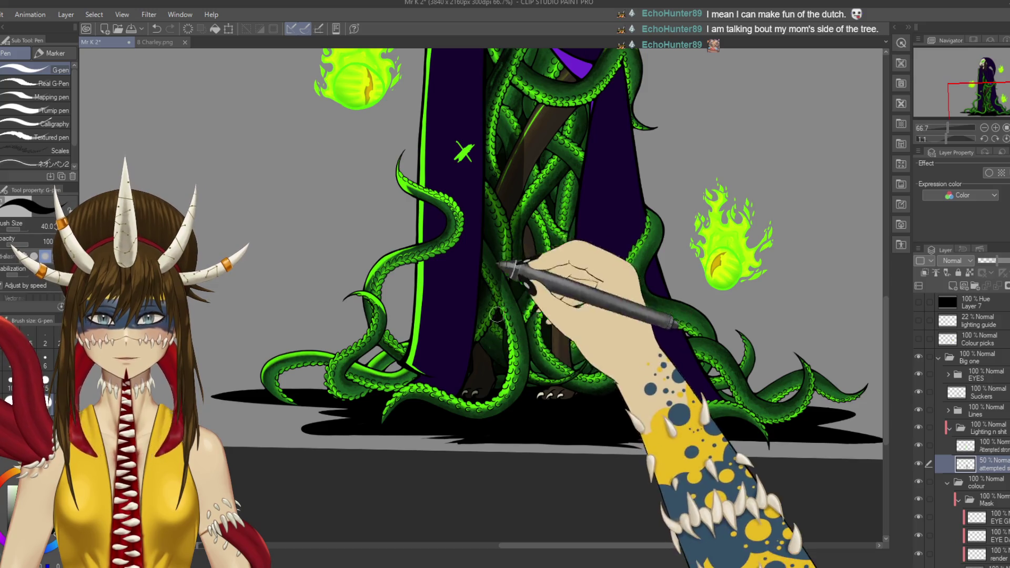
{"action": "scroll", "coordinate": [492, 284], "scroll_direction": "up", "scroll_amount": 3}
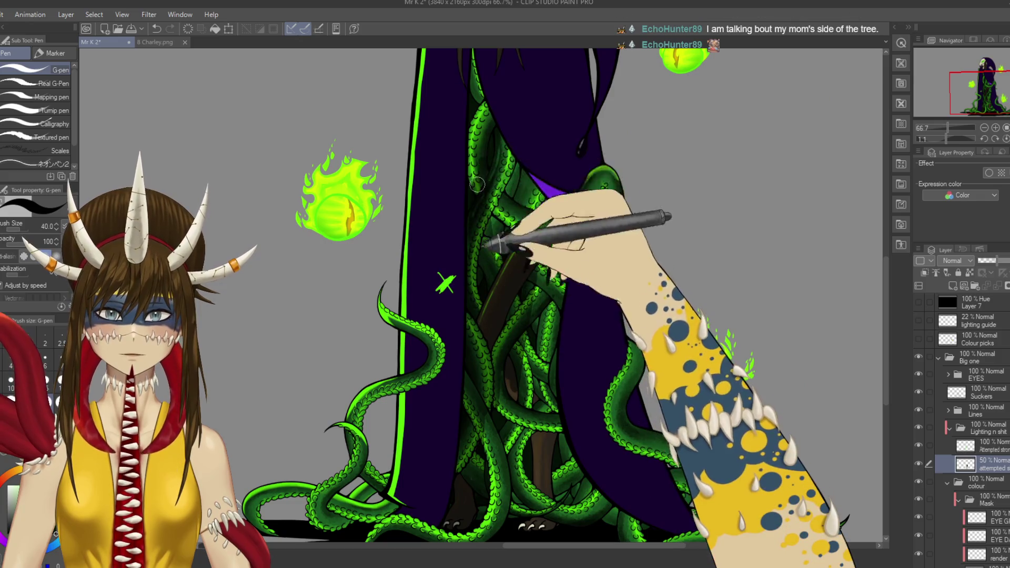
{"action": "scroll", "coordinate": [478, 184], "scroll_direction": "up", "scroll_amount": 3}
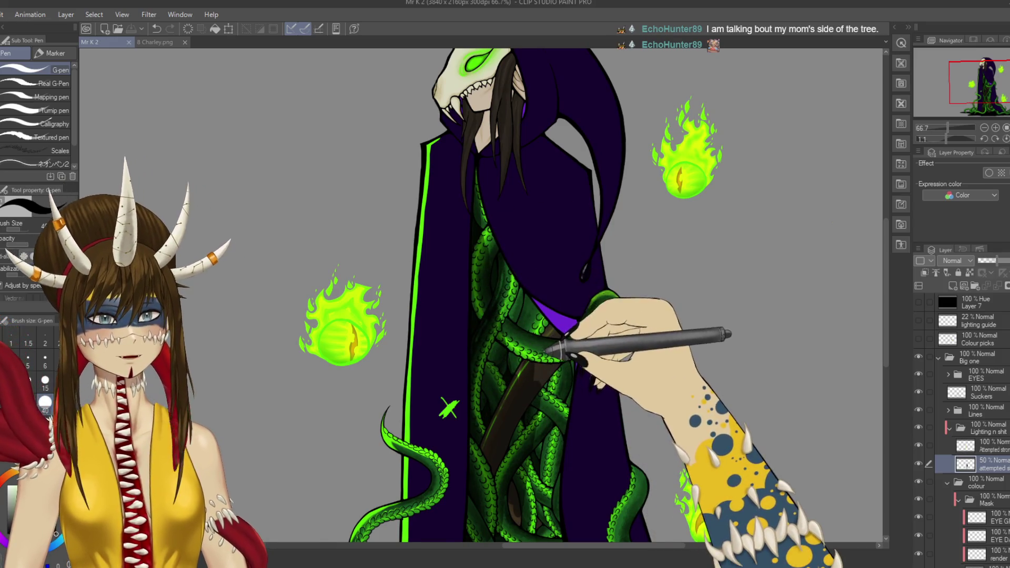
{"action": "left_click_drag", "start_coordinate": [545, 350], "coordinate": [525, 342]}
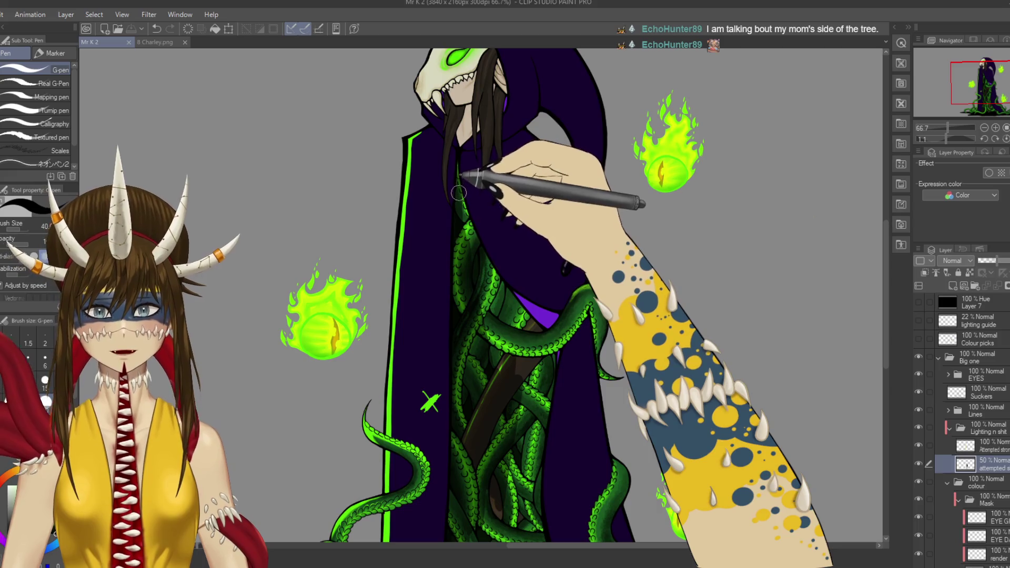
{"action": "left_click_drag", "start_coordinate": [458, 193], "coordinate": [458, 206]}
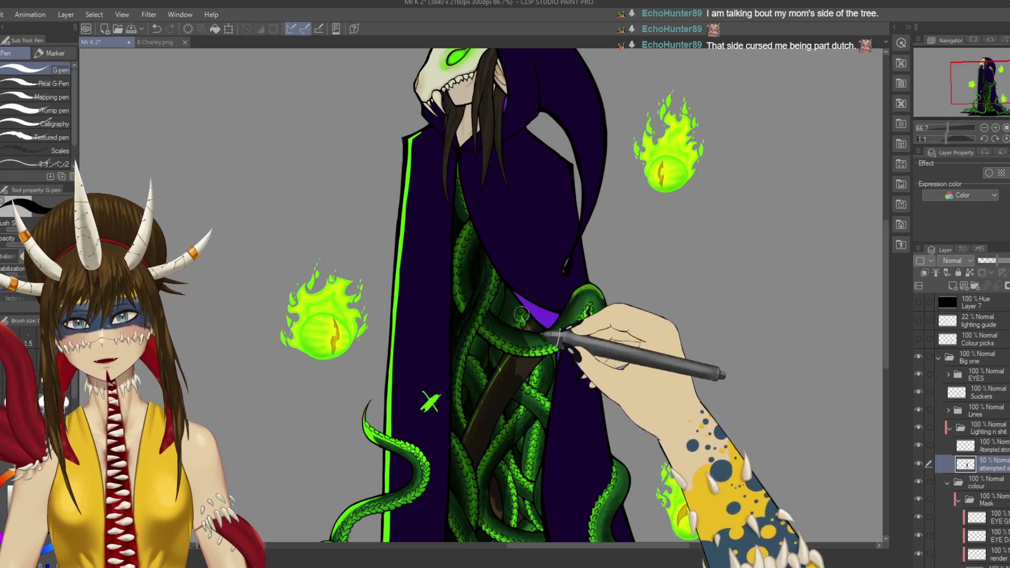
{"action": "left_click_drag", "start_coordinate": [540, 361], "coordinate": [562, 298]}
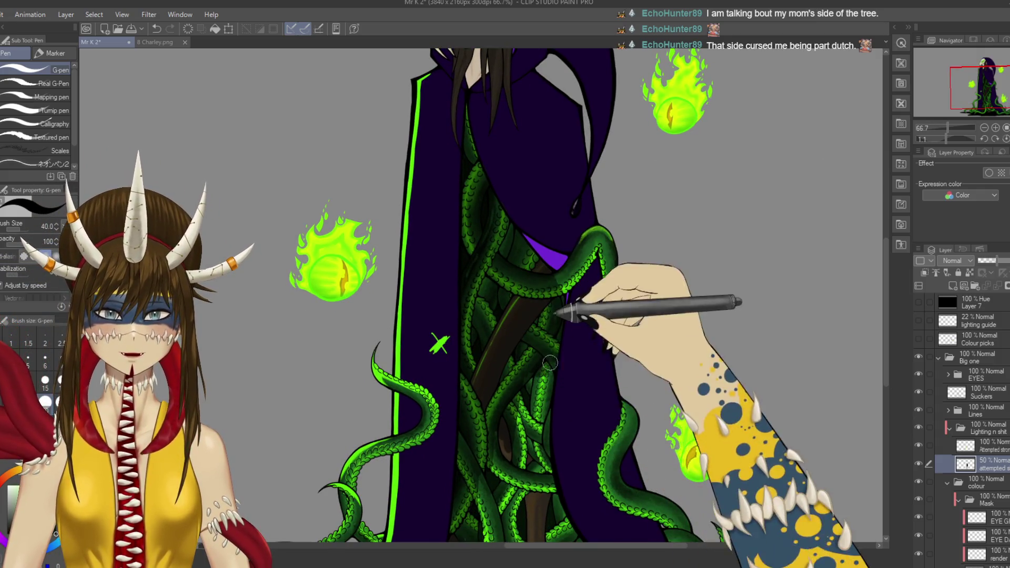
{"action": "left_click_drag", "start_coordinate": [537, 418], "coordinate": [548, 289]}
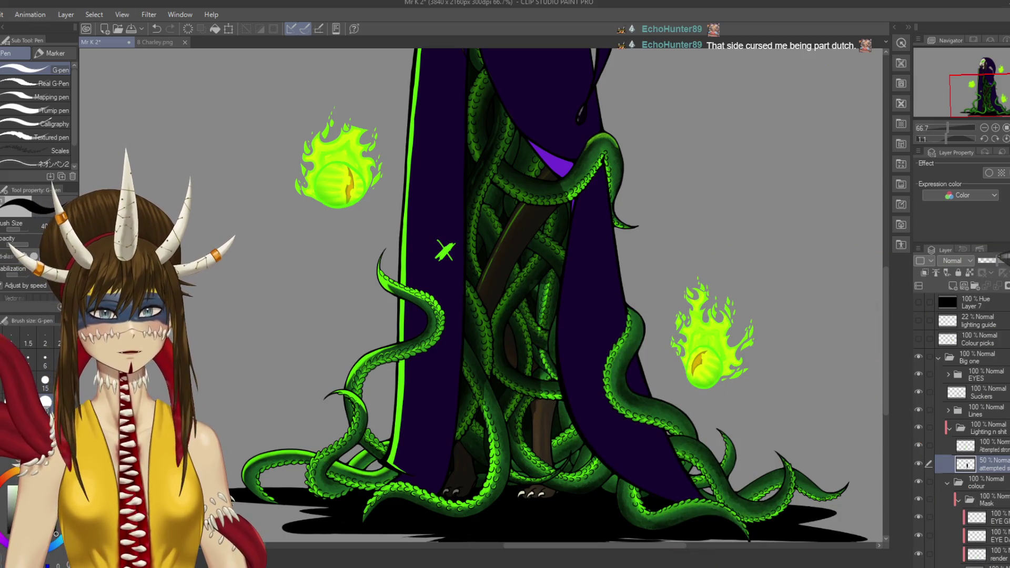
Step: Raise the shading layer's opacity to 73% and centre the figure's base
{"action": "left_click_drag", "start_coordinate": [993, 260], "coordinate": [999, 261]}
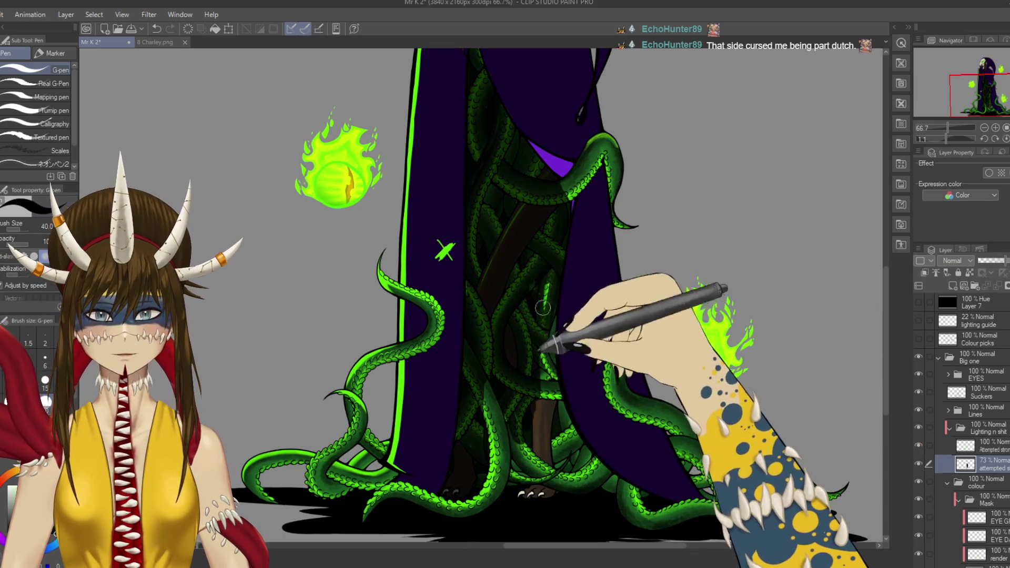
{"action": "scroll", "coordinate": [531, 268], "scroll_direction": "down", "scroll_amount": 3}
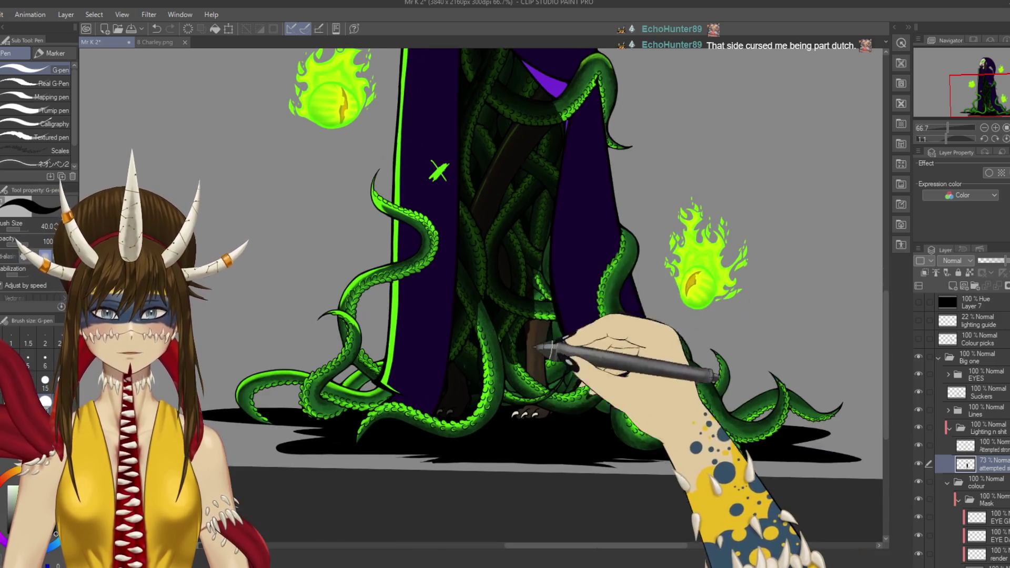
{"action": "scroll", "coordinate": [560, 264], "scroll_direction": "down", "scroll_amount": 1}
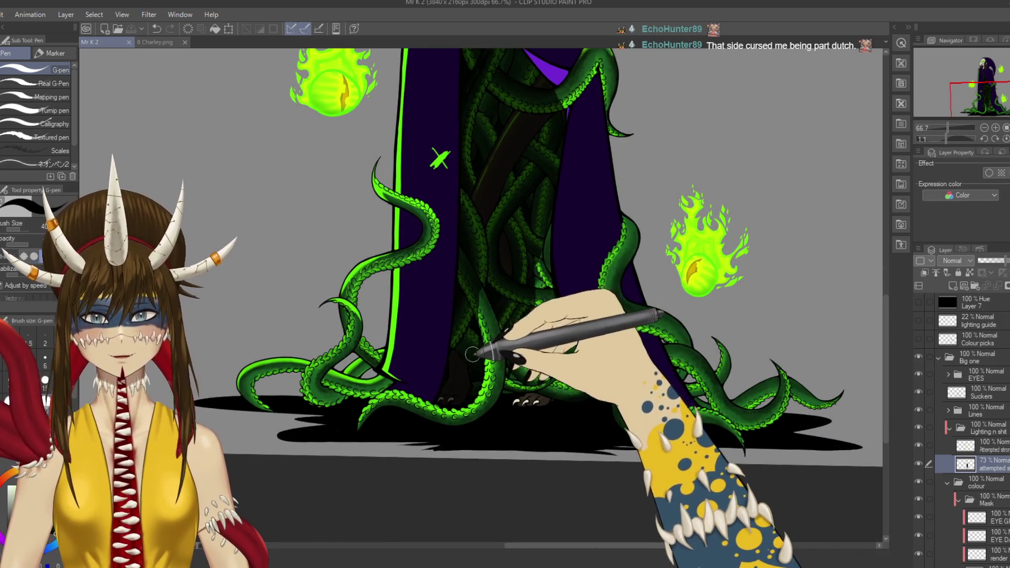
{"action": "left_click_drag", "start_coordinate": [492, 308], "coordinate": [471, 312]}
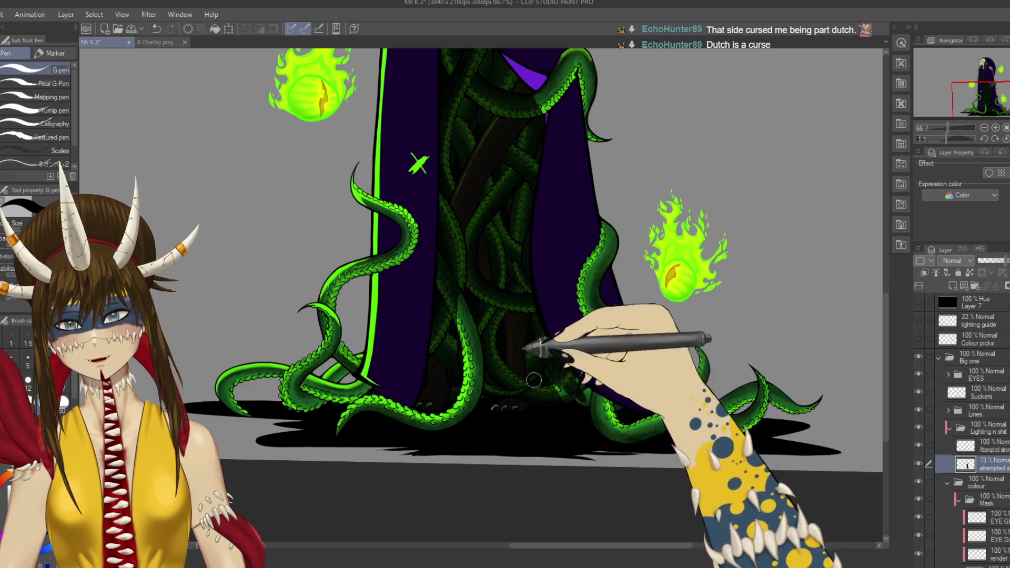
{"action": "scroll", "coordinate": [558, 376], "scroll_direction": "up", "scroll_amount": 3}
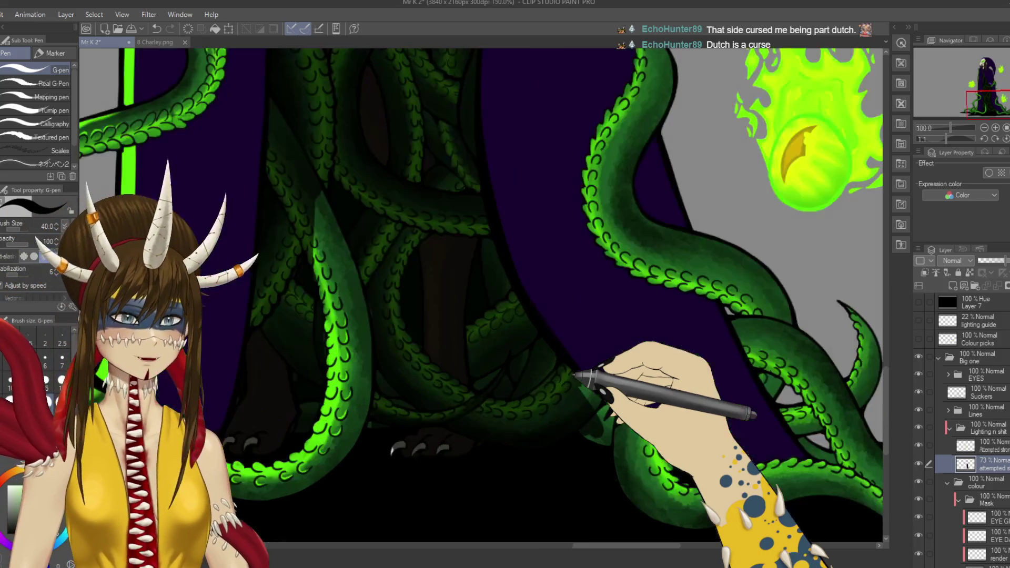
Step: Pan around the tentacles from the cloak hem up toward the hood to inspect their shading
{"action": "left_click_drag", "start_coordinate": [614, 381], "coordinate": [549, 312]}
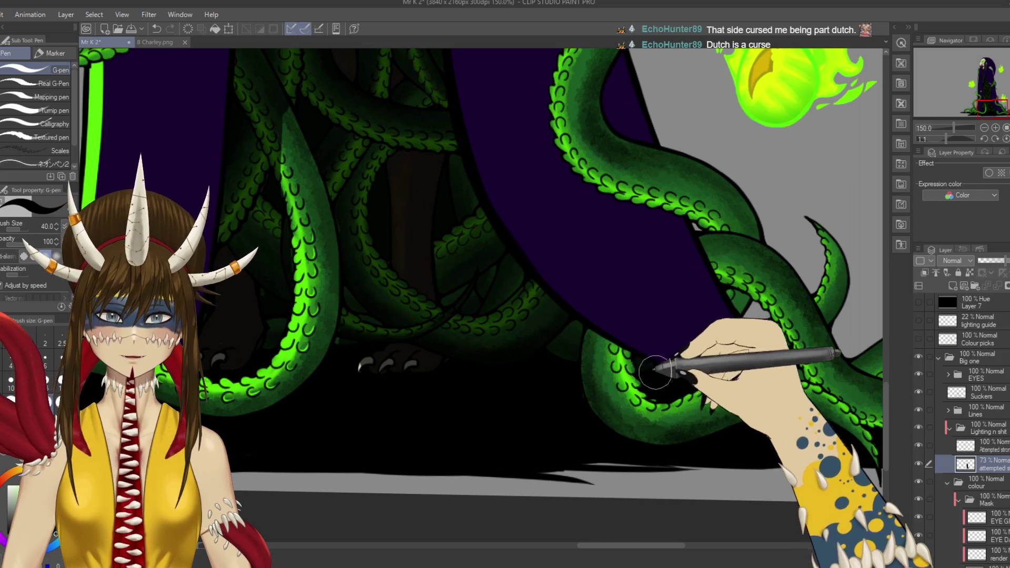
{"action": "scroll", "coordinate": [640, 413], "scroll_direction": "right", "scroll_amount": 10}
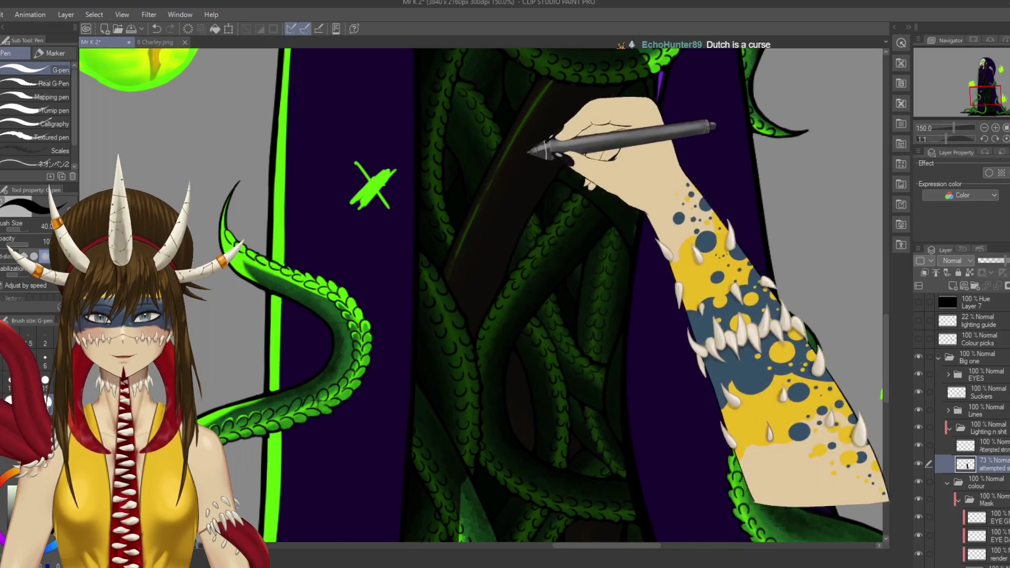
{"action": "mouse_move", "coordinate": [531, 140]}
{"action": "left_mouse_down"}
{"action": "mouse_move", "coordinate": [524, 361]}
{"action": "mouse_move", "coordinate": [524, 348]}
{"action": "left_mouse_up"}
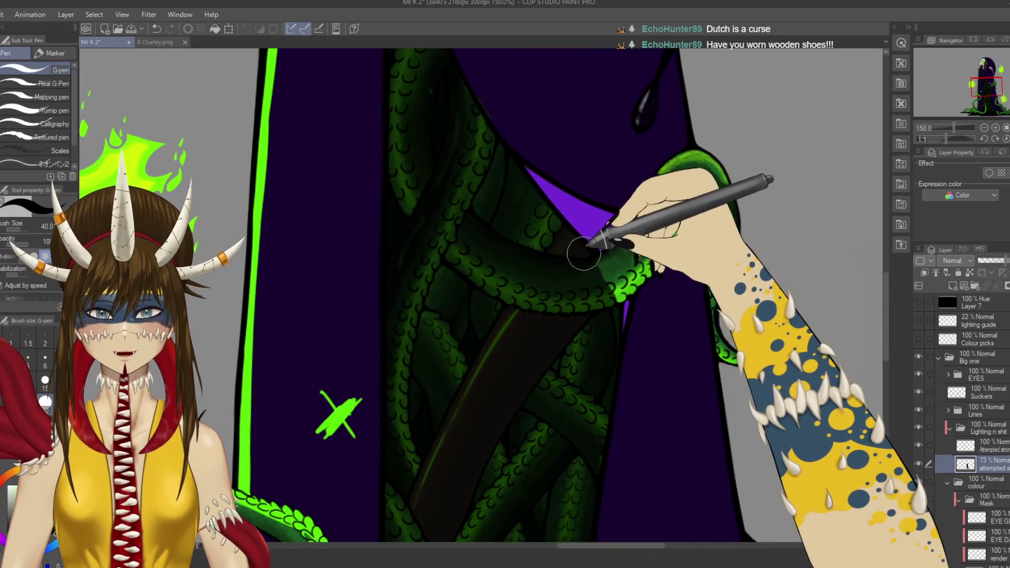
{"action": "left_click_drag", "start_coordinate": [521, 193], "coordinate": [509, 315]}
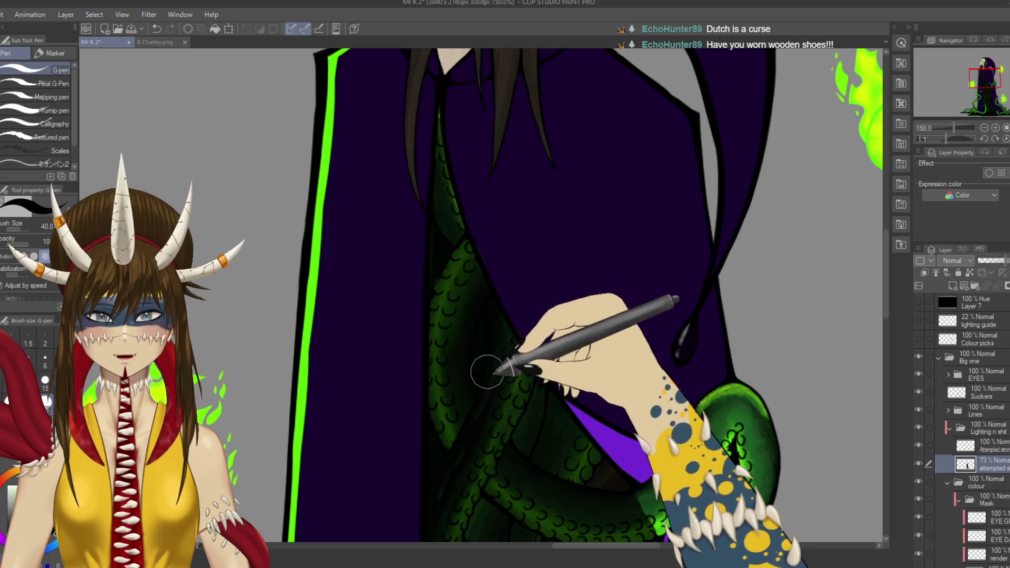
{"action": "left_click_drag", "start_coordinate": [487, 372], "coordinate": [499, 411]}
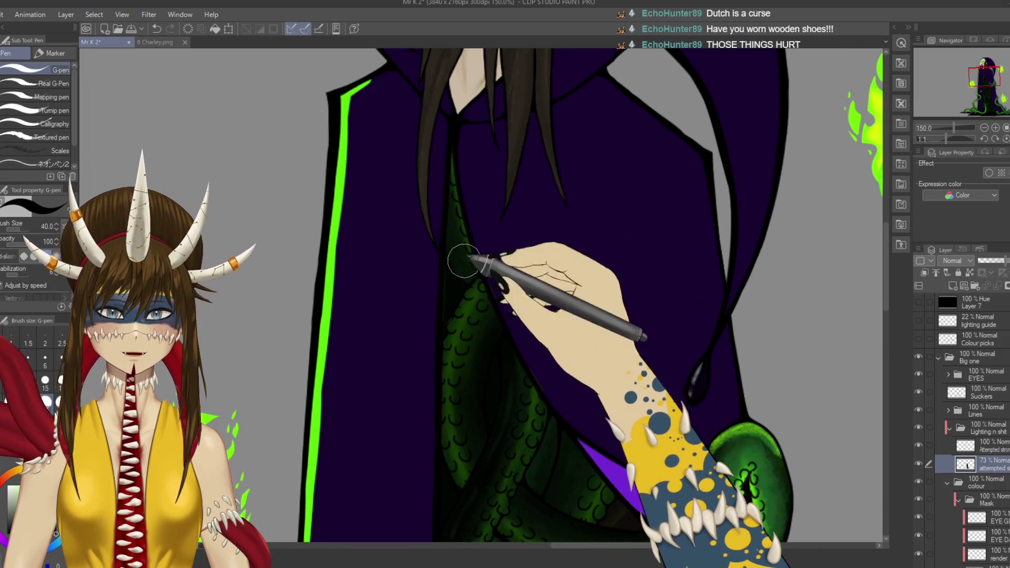
{"action": "mouse_move", "coordinate": [520, 390]}
{"action": "left_mouse_down"}
{"action": "mouse_move", "coordinate": [505, 295]}
{"action": "mouse_move", "coordinate": [452, 237]}
{"action": "mouse_move", "coordinate": [401, 149]}
{"action": "left_mouse_up"}
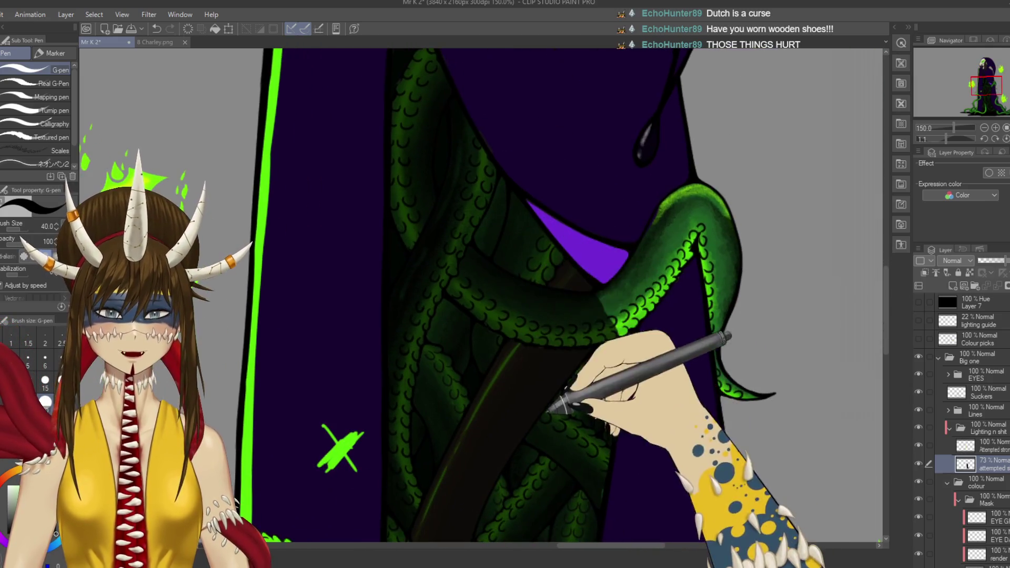
Step: Adjust the zoom on the tentacle mass and select the Kneaded eraser
{"action": "scroll", "coordinate": [530, 311], "scroll_direction": "down", "scroll_amount": 12}
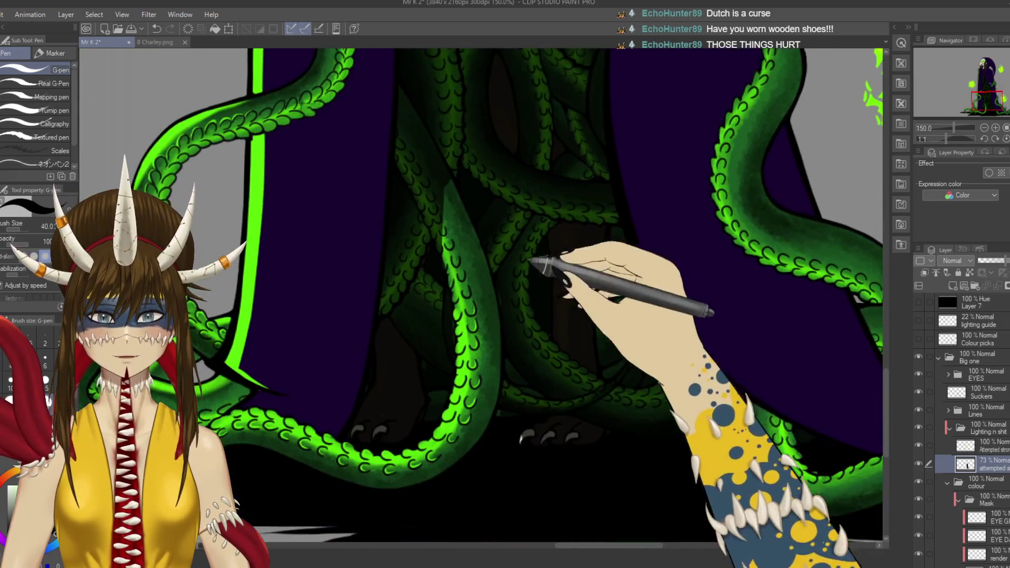
{"action": "scroll", "coordinate": [482, 295], "scroll_direction": "up", "scroll_amount": 2}
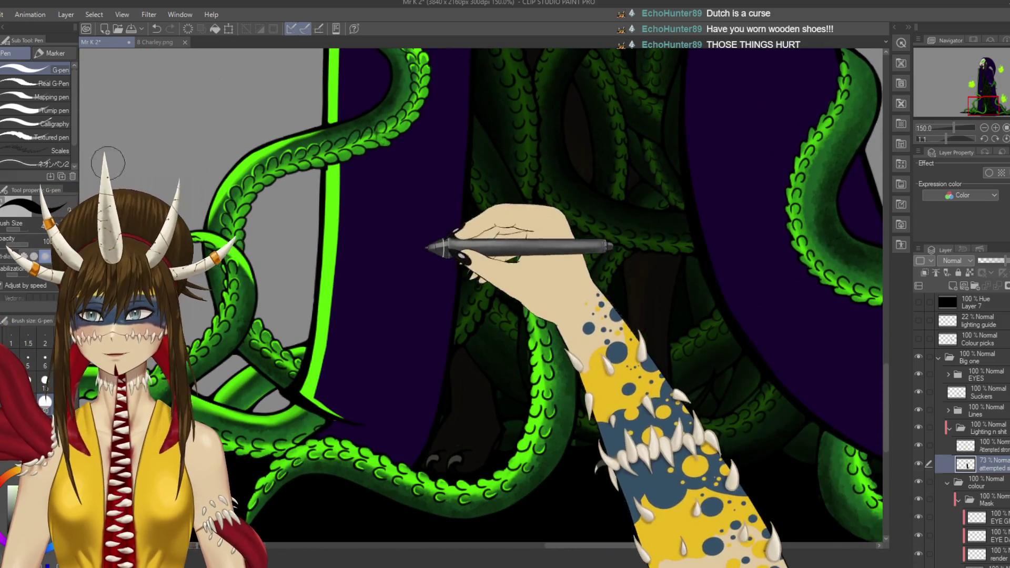
{"action": "key", "text": "e"}
{"action": "left_click", "coordinate": [47, 97]}
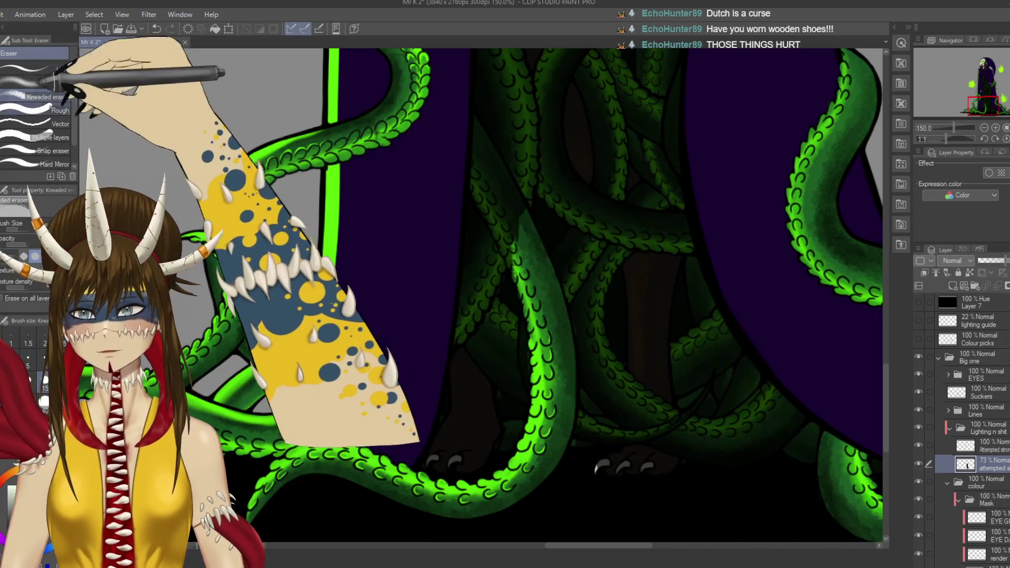
Step: Shrink the Soft eraser, then pen a rim-light stroke along the lower tentacle edge
{"action": "left_click", "coordinate": [58, 83]}
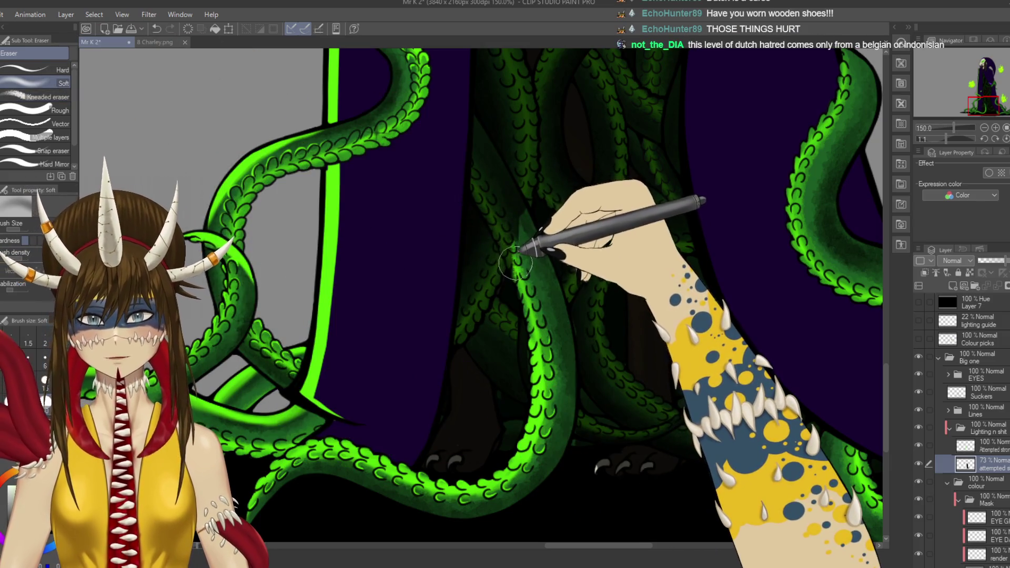
{"action": "key", "text": "bracketleft"}
{"action": "key", "text": "bracketleft"}
{"action": "key", "text": "bracketleft"}
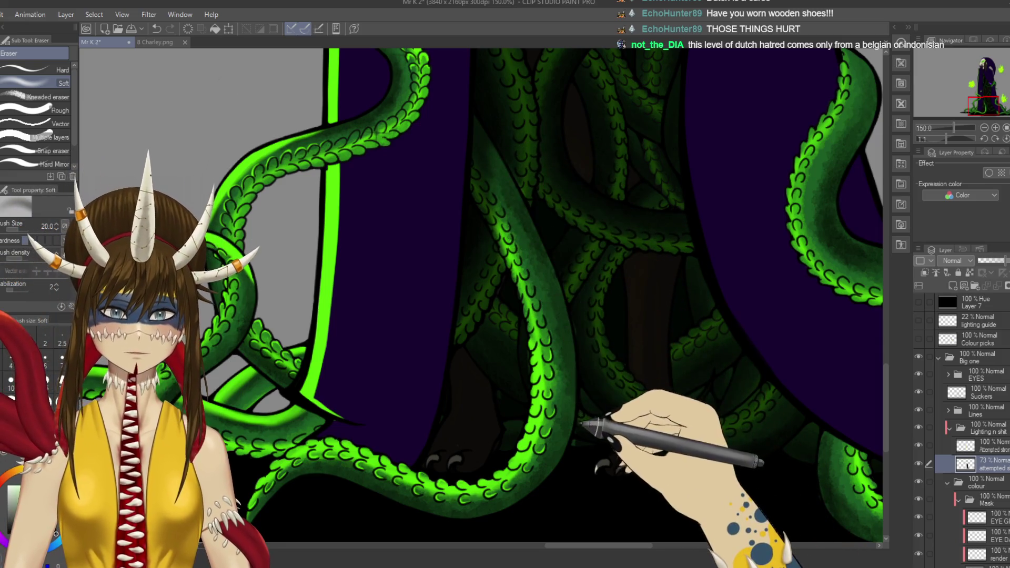
{"action": "left_click_drag", "start_coordinate": [563, 387], "coordinate": [491, 333]}
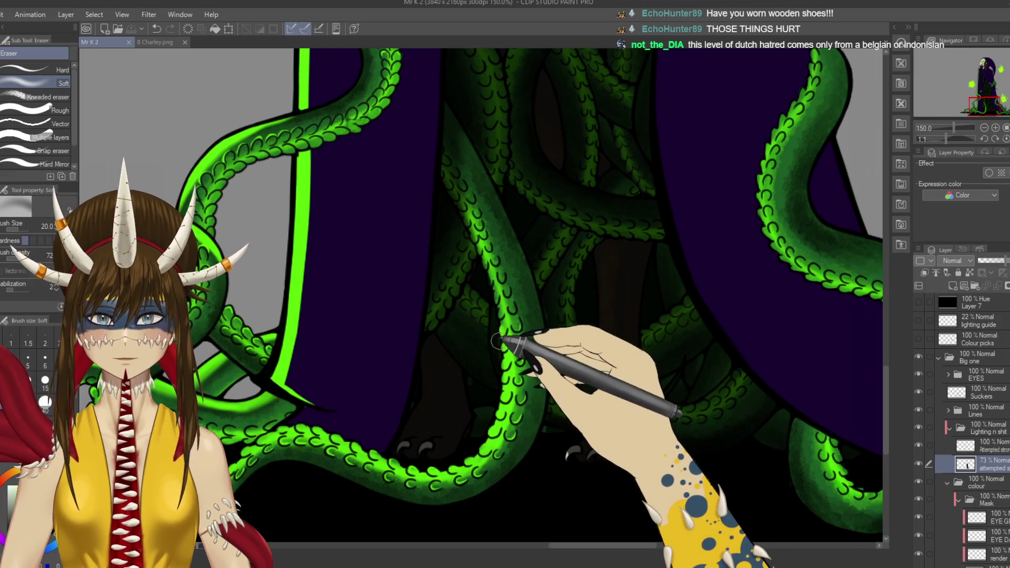
{"action": "key", "text": "p"}
{"action": "mouse_move", "coordinate": [496, 335]}
{"action": "left_mouse_down"}
{"action": "mouse_move", "coordinate": [505, 342]}
{"action": "mouse_move", "coordinate": [487, 412]}
{"action": "left_mouse_up"}
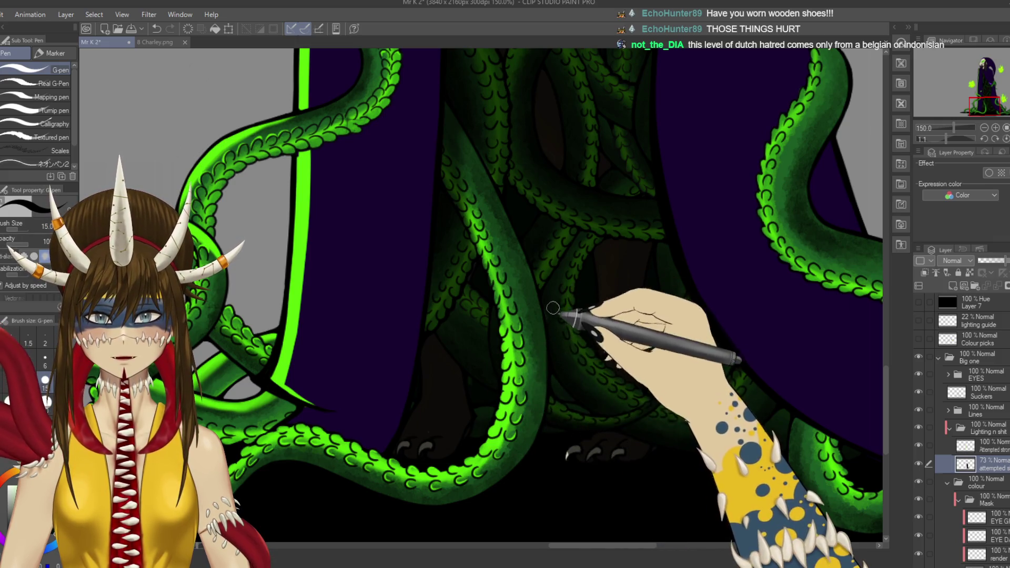
Step: Soft-erase the dark shading on the tentacle curling over the cloak
{"action": "mouse_move", "coordinate": [575, 271]}
{"action": "left_mouse_down"}
{"action": "mouse_move", "coordinate": [551, 494]}
{"action": "mouse_move", "coordinate": [548, 457]}
{"action": "left_mouse_up"}
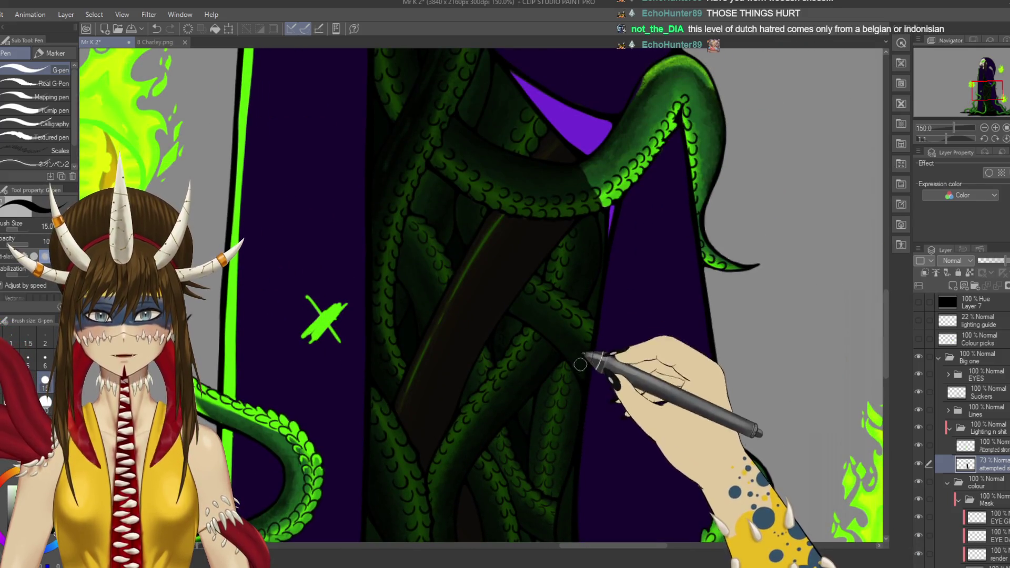
{"action": "left_click_drag", "start_coordinate": [578, 387], "coordinate": [594, 337]}
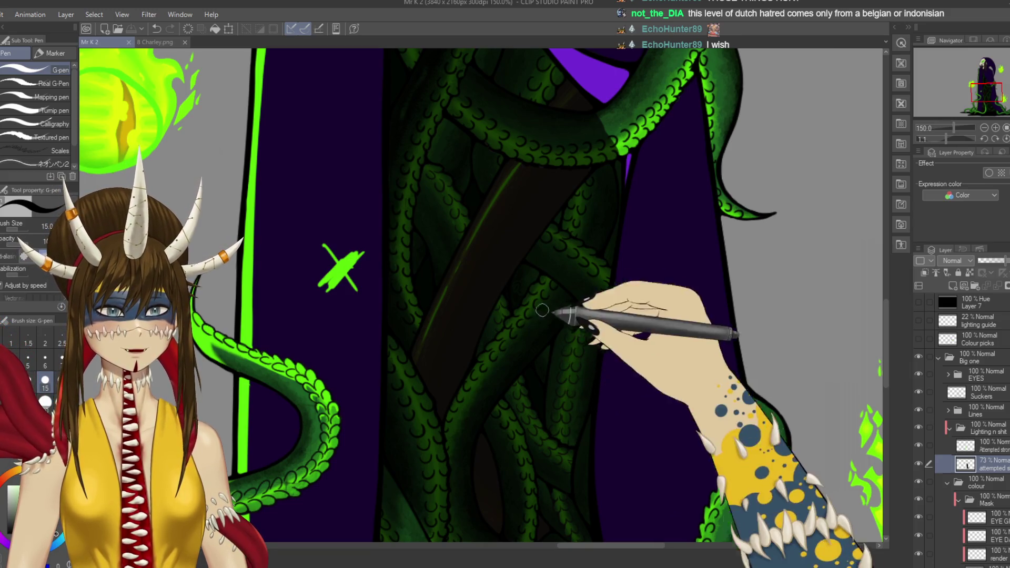
{"action": "left_click_drag", "start_coordinate": [557, 226], "coordinate": [538, 356]}
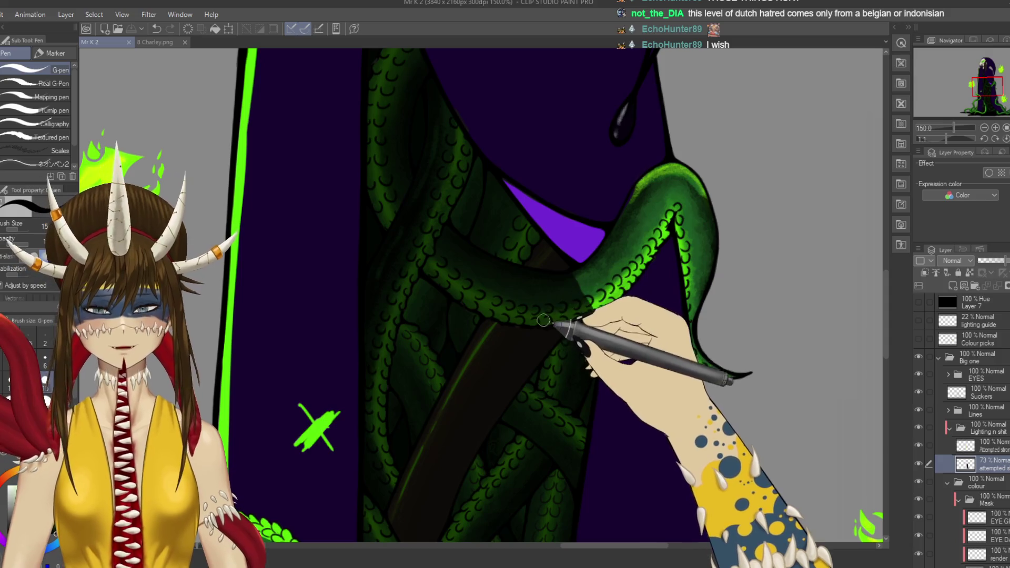
{"action": "key", "text": "e"}
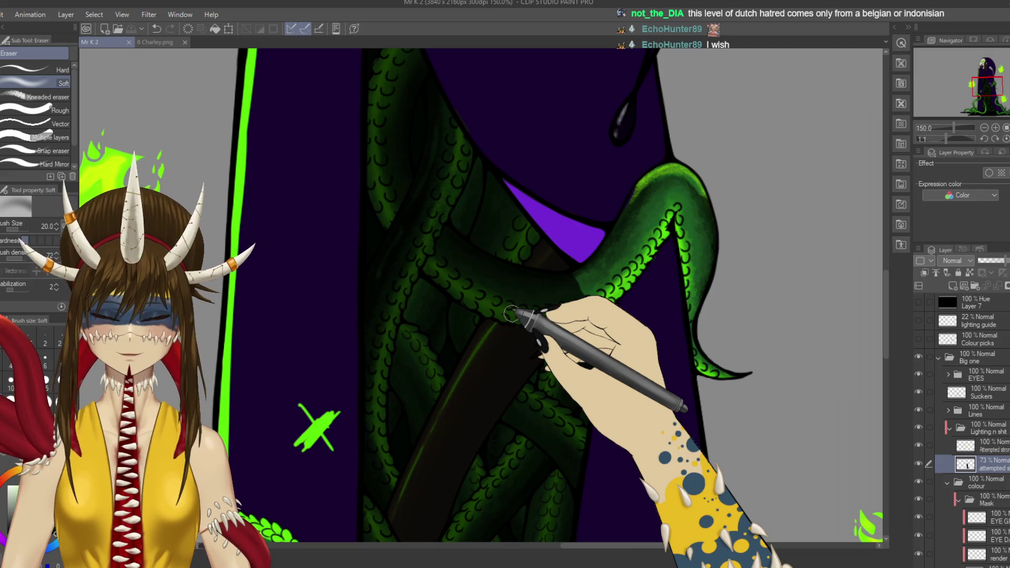
{"action": "mouse_move", "coordinate": [600, 278]}
{"action": "left_mouse_down"}
{"action": "mouse_move", "coordinate": [618, 268]}
{"action": "mouse_move", "coordinate": [580, 303]}
{"action": "left_mouse_up"}
{"action": "scroll", "coordinate": [580, 303], "scroll_direction": "up", "scroll_amount": 3}
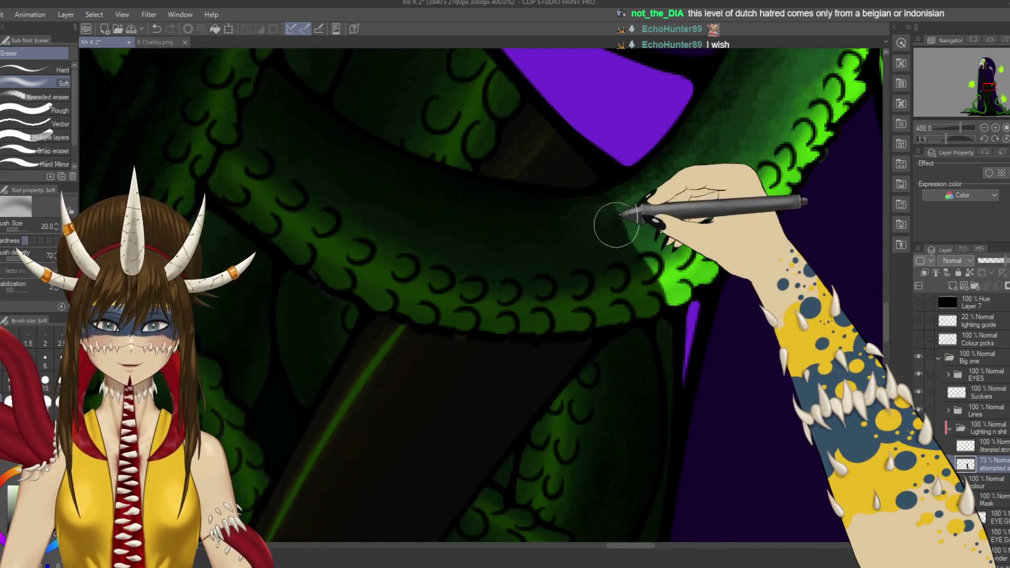
Step: Lasso the curling tentacle's upper edge, soft-erase inside the selection, and deselect
{"action": "key", "text": "m"}
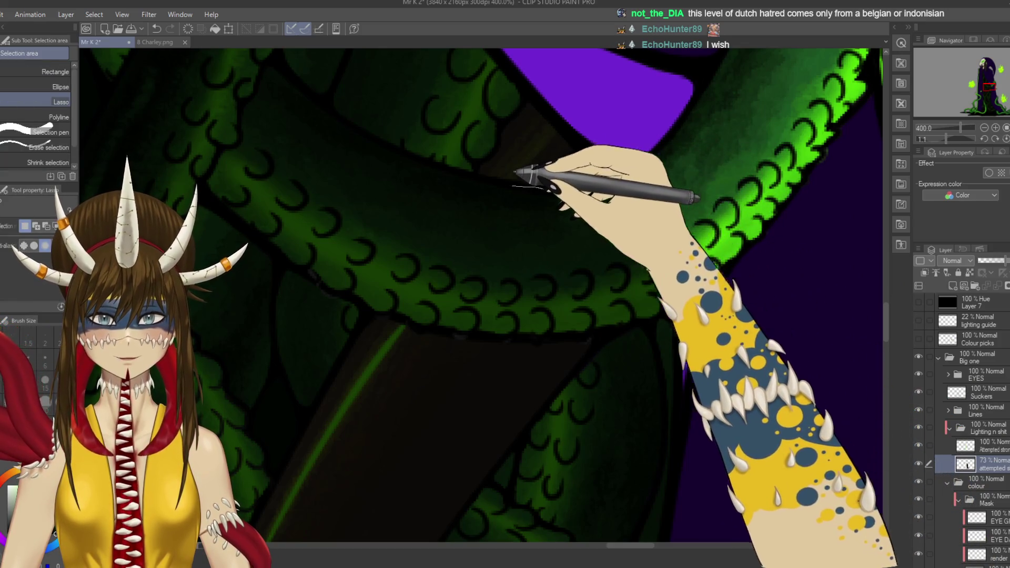
{"action": "mouse_move", "coordinate": [463, 169]}
{"action": "left_mouse_down"}
{"action": "mouse_move", "coordinate": [377, 132]}
{"action": "mouse_move", "coordinate": [286, 58]}
{"action": "mouse_move", "coordinate": [250, 95]}
{"action": "mouse_move", "coordinate": [243, 131]}
{"action": "mouse_move", "coordinate": [213, 181]}
{"action": "mouse_move", "coordinate": [379, 311]}
{"action": "mouse_move", "coordinate": [523, 338]}
{"action": "mouse_move", "coordinate": [611, 331]}
{"action": "mouse_move", "coordinate": [654, 316]}
{"action": "mouse_move", "coordinate": [718, 255]}
{"action": "mouse_move", "coordinate": [684, 161]}
{"action": "mouse_move", "coordinate": [610, 181]}
{"action": "left_mouse_up"}
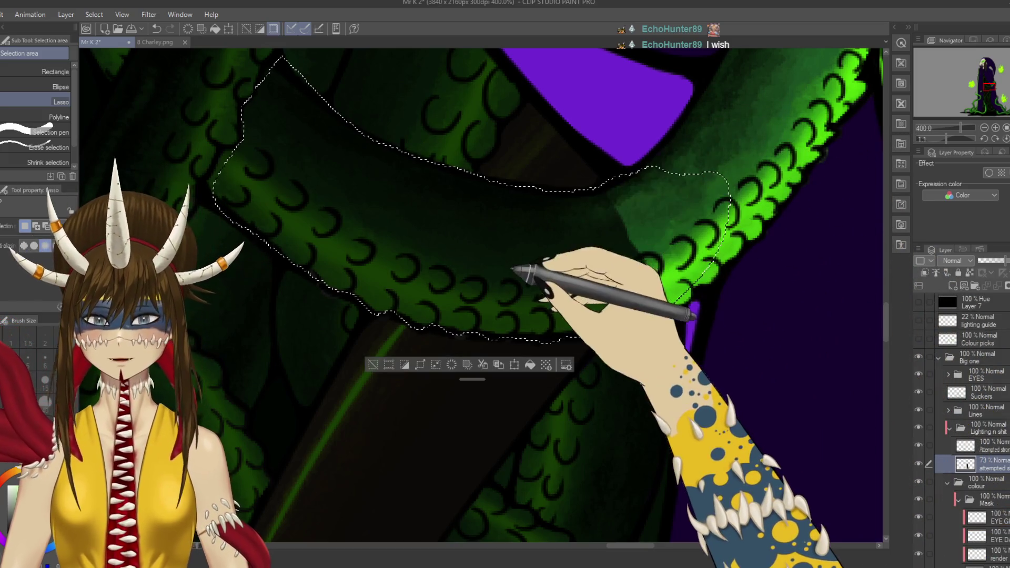
{"action": "key", "text": "e"}
{"action": "scroll", "coordinate": [492, 289], "scroll_direction": "down", "scroll_amount": 5}
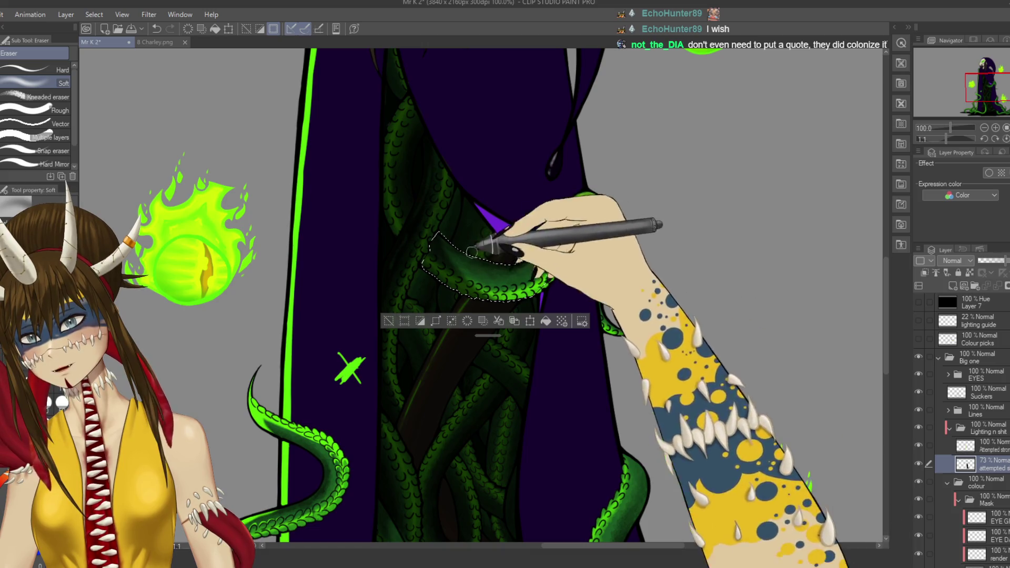
{"action": "key", "text": "ctrl+d"}
Step: Move the view over the tangled tentacles and return to the G-pen
{"action": "scroll", "coordinate": [515, 445], "scroll_direction": "down", "scroll_amount": 5}
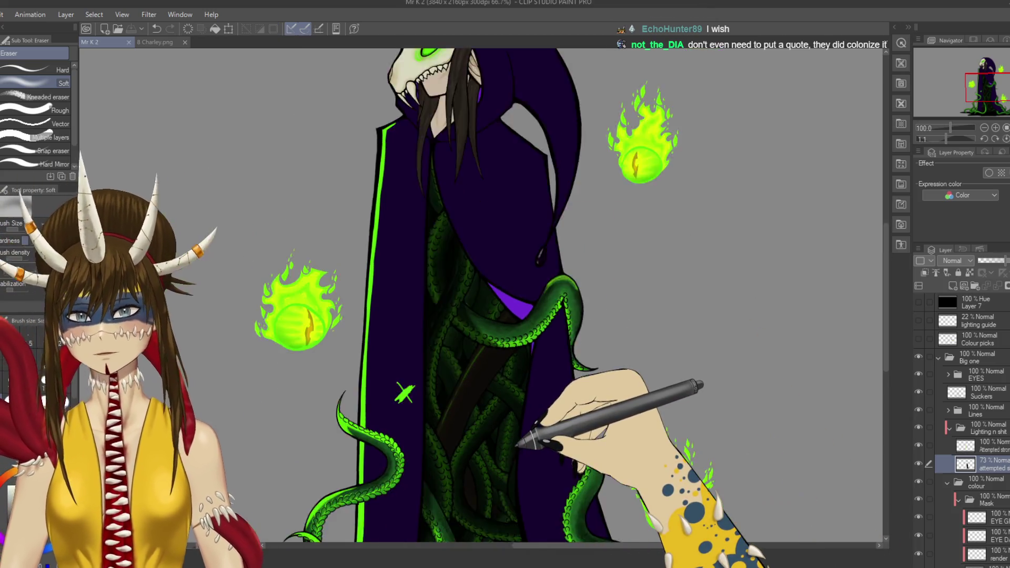
{"action": "scroll", "coordinate": [516, 445], "scroll_direction": "up", "scroll_amount": 7}
{"action": "left_click_drag", "start_coordinate": [518, 445], "coordinate": [576, 518]}
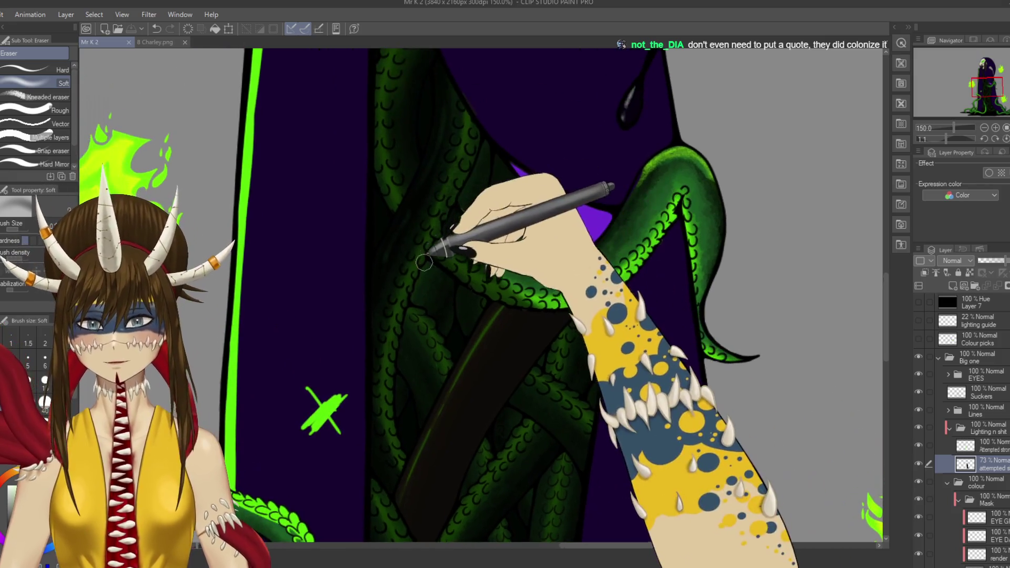
{"action": "key", "text": "p"}
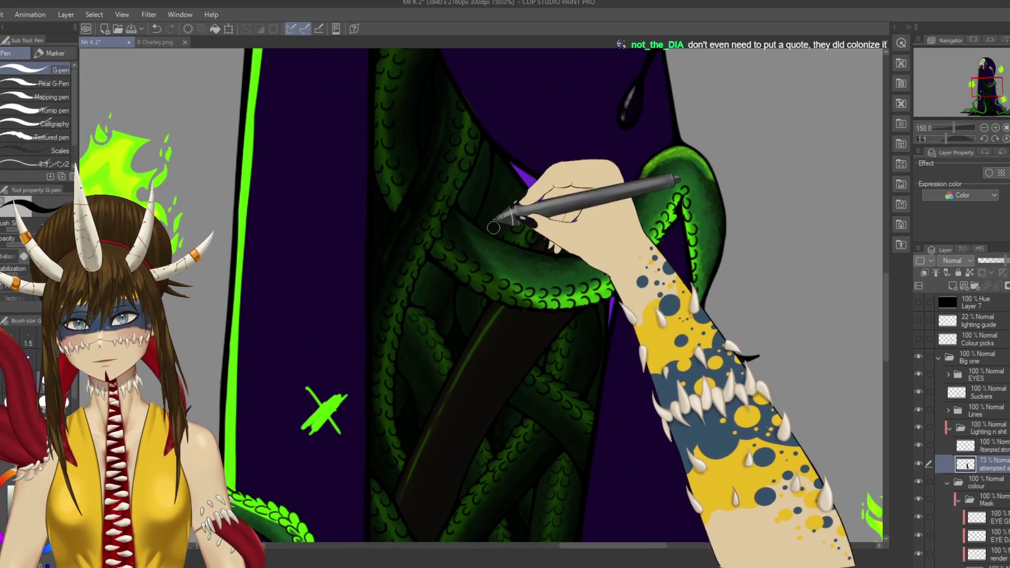
{"action": "scroll", "coordinate": [525, 251], "scroll_direction": "down", "scroll_amount": 4}
{"action": "scroll", "coordinate": [527, 241], "scroll_direction": "down", "scroll_amount": 4}
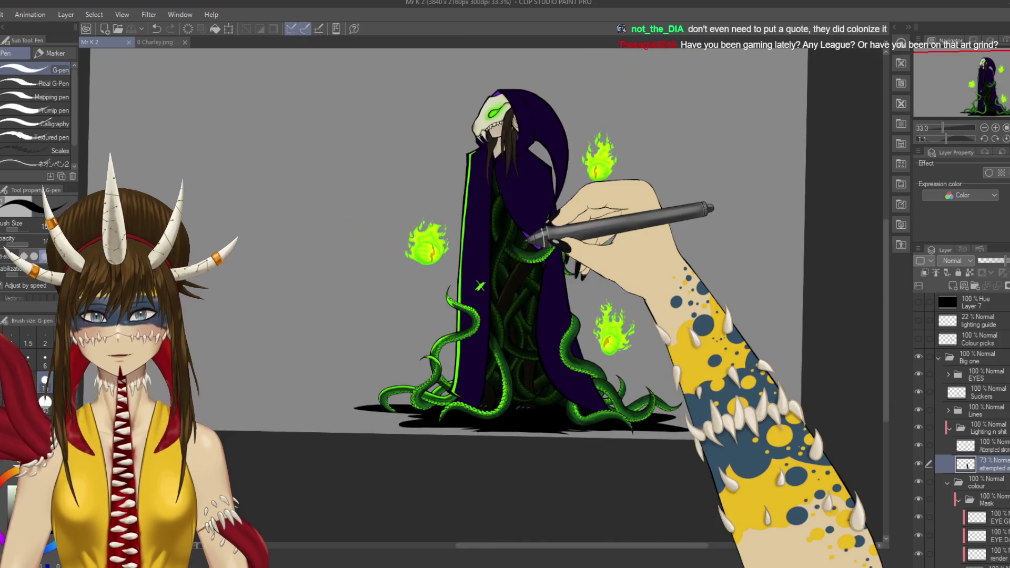
Step: Select the Attempted strokes layer with the Hard eraser, then make the Colour picks layer visible
{"action": "scroll", "coordinate": [527, 241], "scroll_direction": "up", "scroll_amount": 4}
{"action": "scroll", "coordinate": [526, 247], "scroll_direction": "down", "scroll_amount": 3}
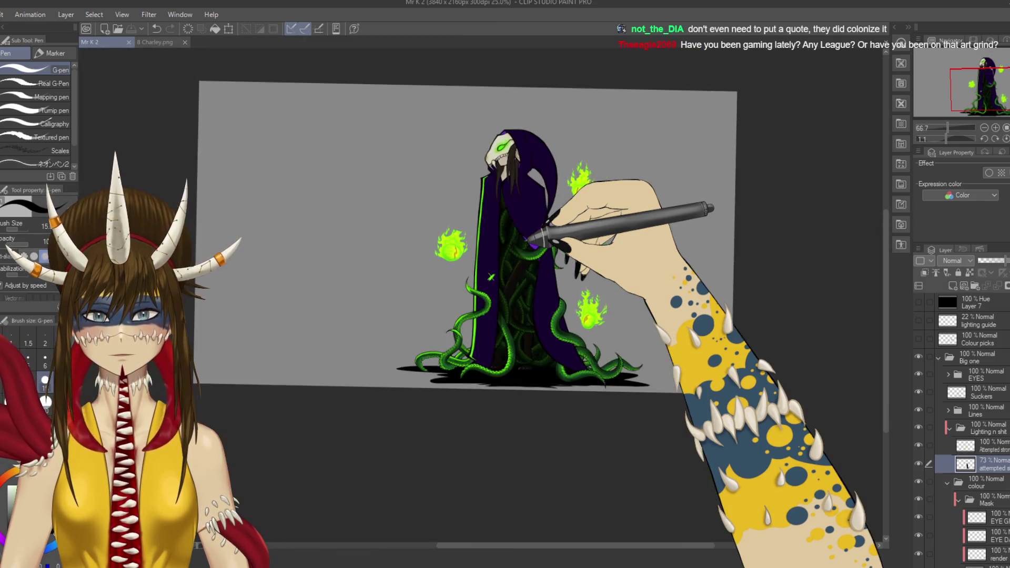
{"action": "scroll", "coordinate": [528, 239], "scroll_direction": "up", "scroll_amount": 3}
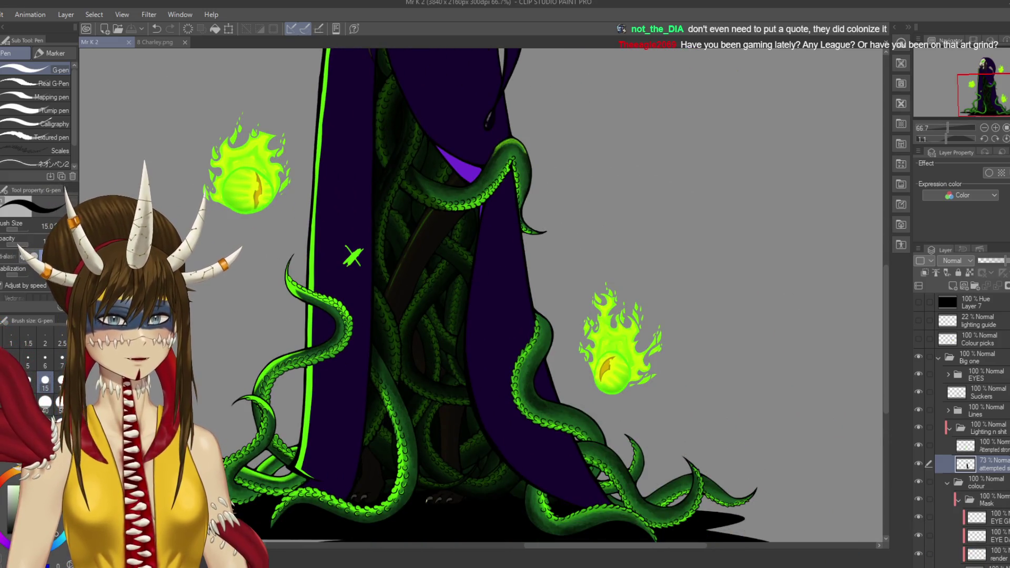
{"action": "key", "text": "alt+]"}
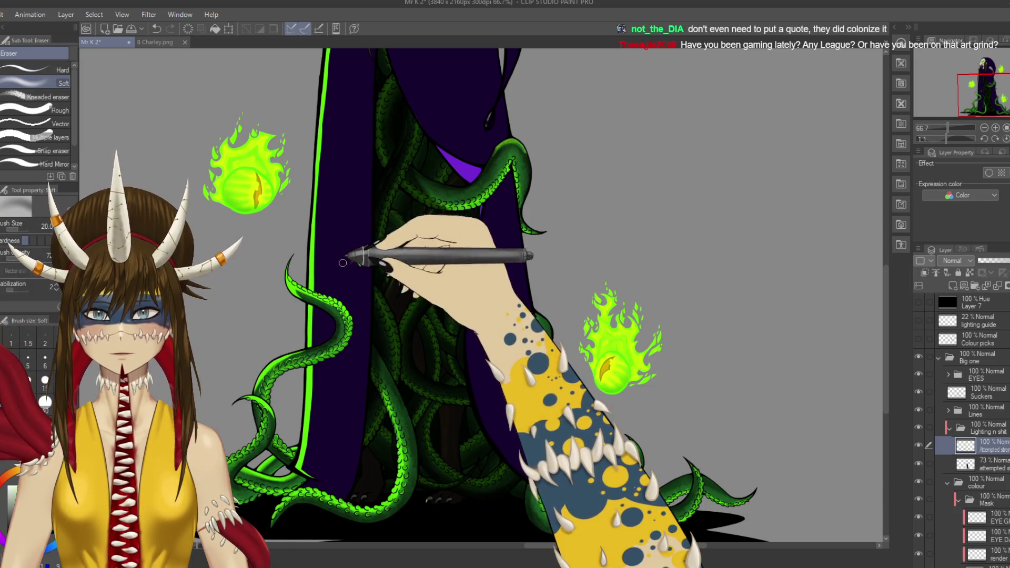
{"action": "key", "text": "e"}
{"action": "left_click", "coordinate": [50, 69]}
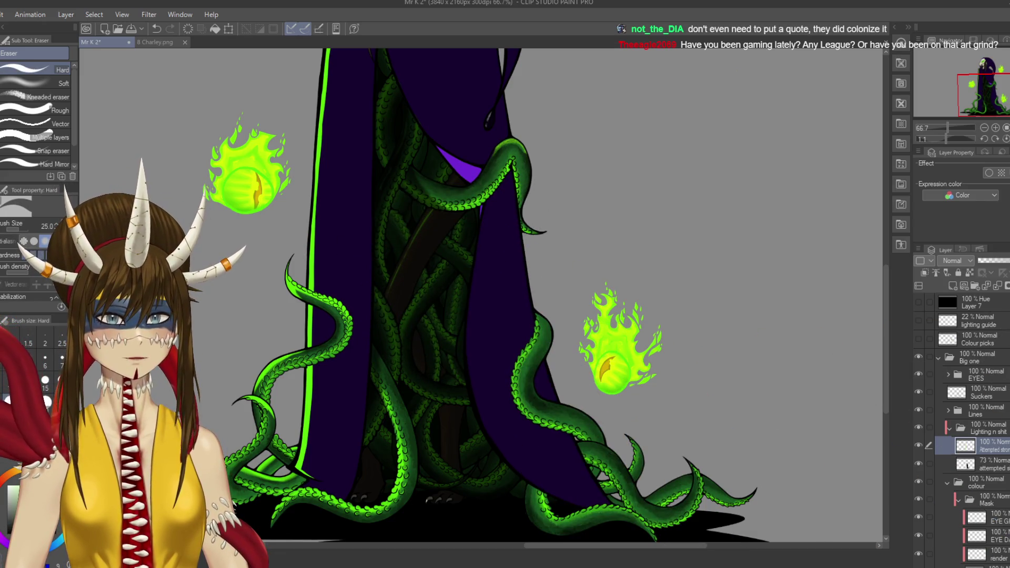
{"action": "left_click", "coordinate": [979, 339]}
{"action": "left_click", "coordinate": [918, 339]}
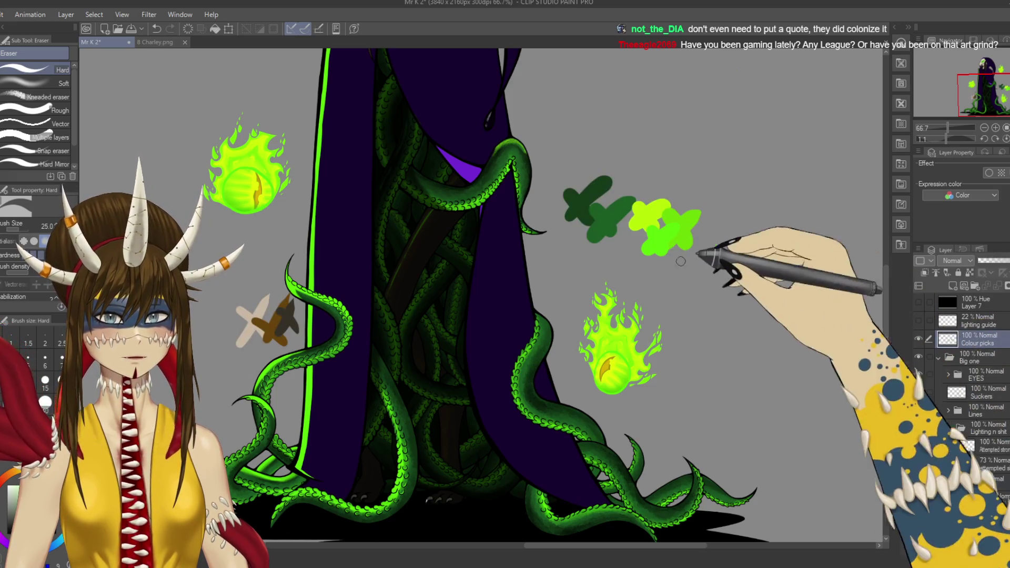
Step: Hand-write 'light.' in bright green beside the swatches with an enlarged G-pen
{"action": "key", "text": "p"}
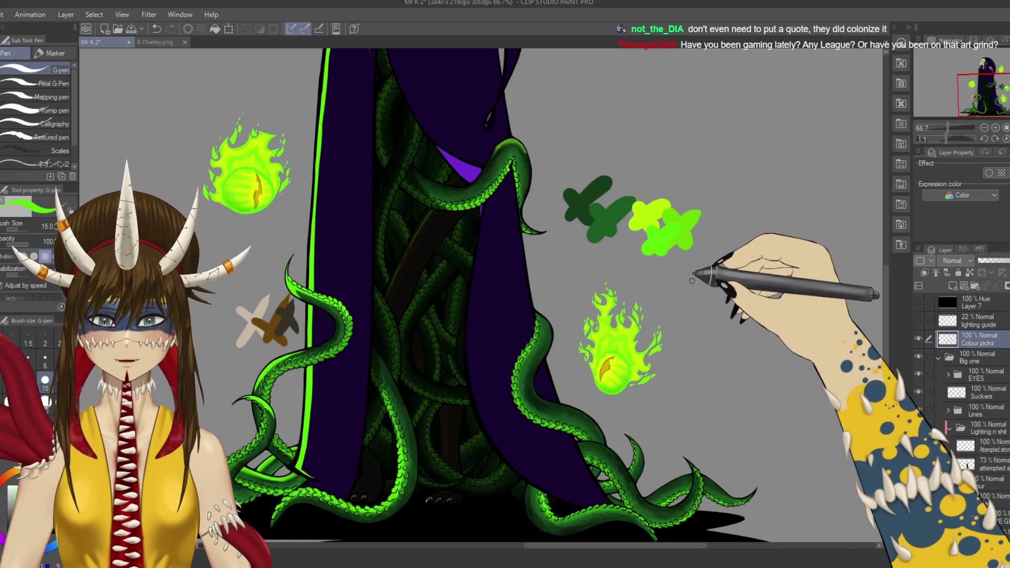
{"action": "key", "text": "bracketright"}
{"action": "key", "text": "bracketright"}
{"action": "key", "text": "bracketright"}
{"action": "mouse_move", "coordinate": [698, 275]}
{"action": "left_mouse_down"}
{"action": "mouse_move", "coordinate": [708, 302]}
{"action": "mouse_move", "coordinate": [755, 282]}
{"action": "mouse_move", "coordinate": [763, 232]}
{"action": "mouse_move", "coordinate": [779, 247]}
{"action": "mouse_move", "coordinate": [796, 314]}
{"action": "left_mouse_up"}
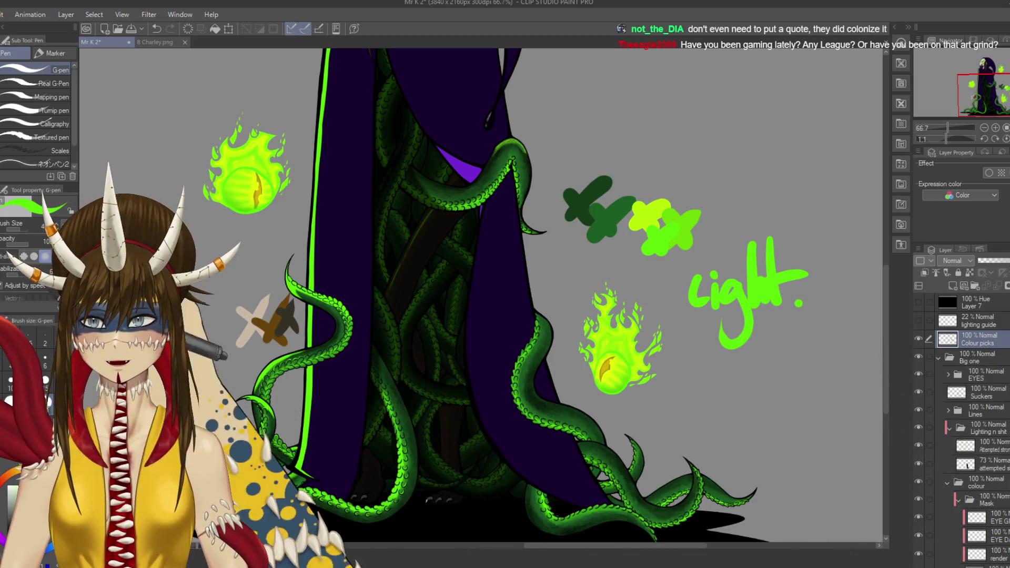
Step: Reduce the brush size, reselect the Attempted strokes layer, save, and view 8 Charley.png
{"action": "key", "text": "bracketleft"}
{"action": "key", "text": "bracketleft"}
{"action": "key", "text": "bracketleft"}
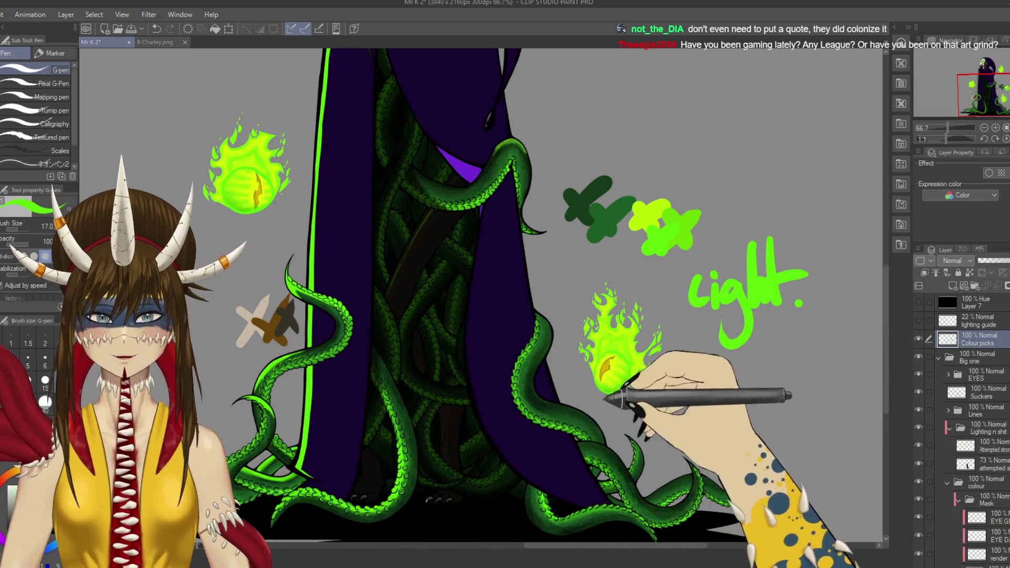
{"action": "key", "text": "bracketleft"}
{"action": "key", "text": "bracketleft"}
{"action": "left_click", "coordinate": [965, 445]}
{"action": "key", "text": "ctrl+s"}
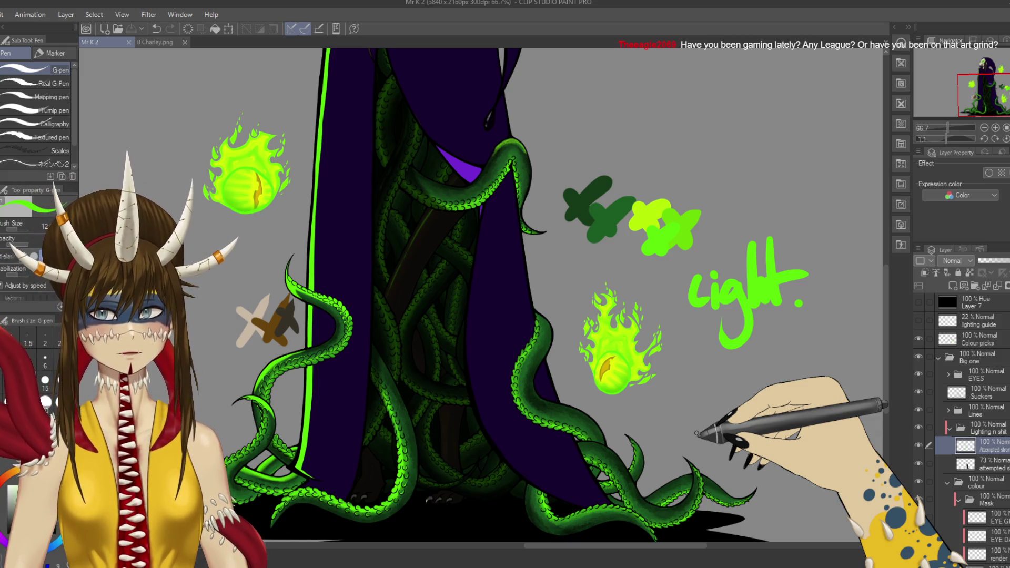
{"action": "left_click", "coordinate": [158, 42]}
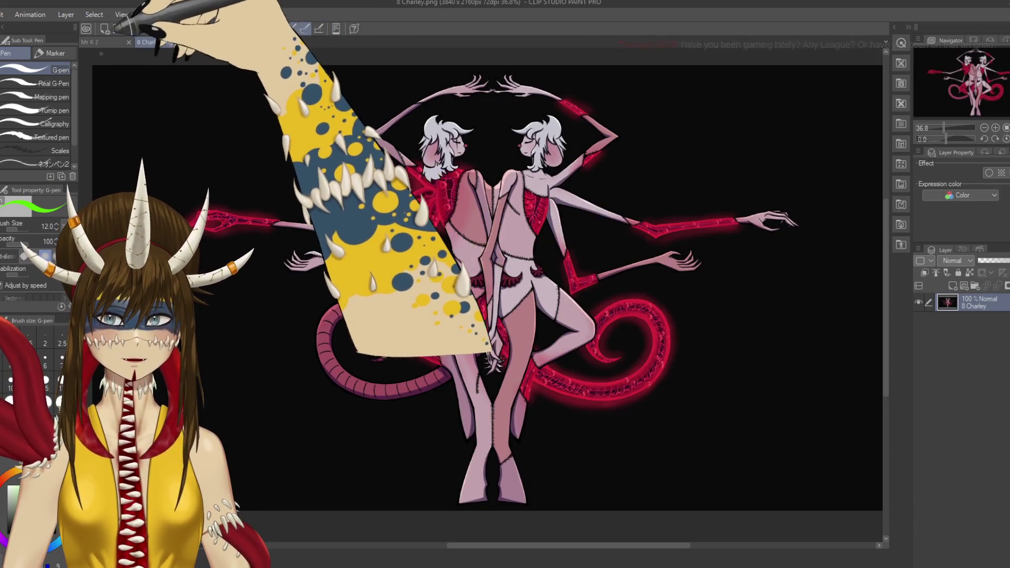
{"action": "left_click", "coordinate": [97, 42]}
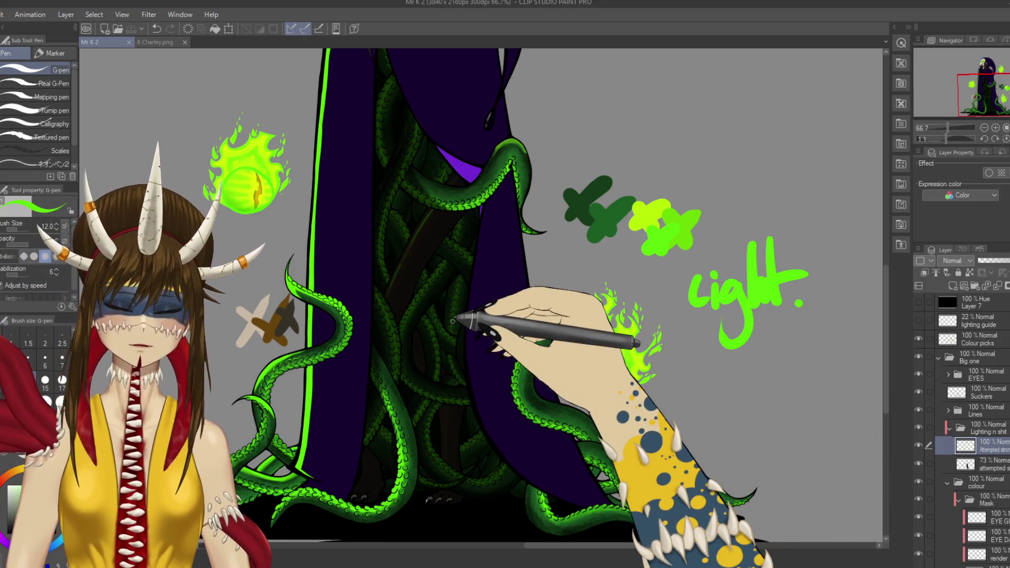
Step: Spray a soft green airbrush glow along the cloak's green edge below the hood
{"action": "scroll", "coordinate": [453, 321], "scroll_direction": "down", "scroll_amount": 2}
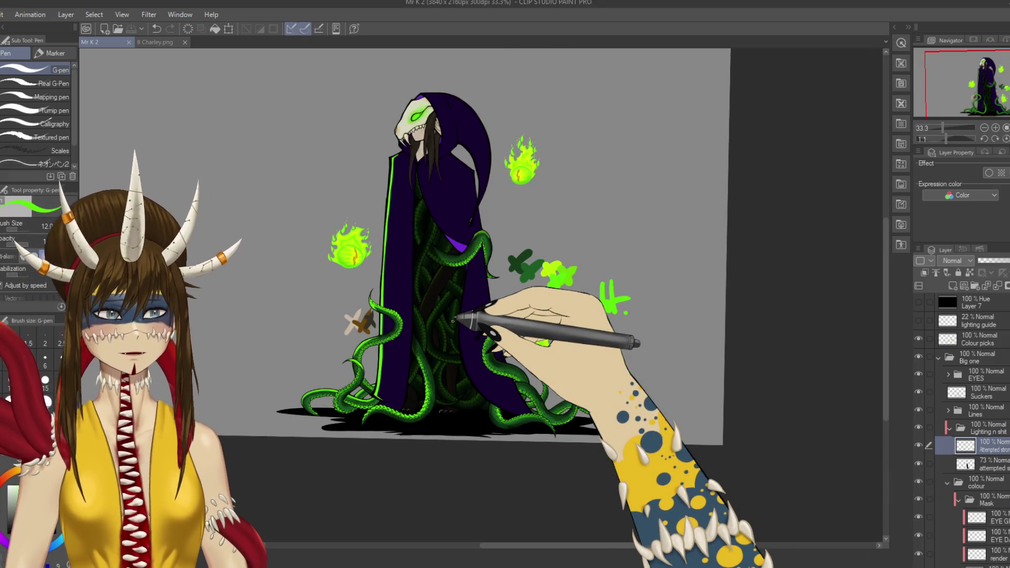
{"action": "scroll", "coordinate": [458, 321], "scroll_direction": "up", "scroll_amount": 4}
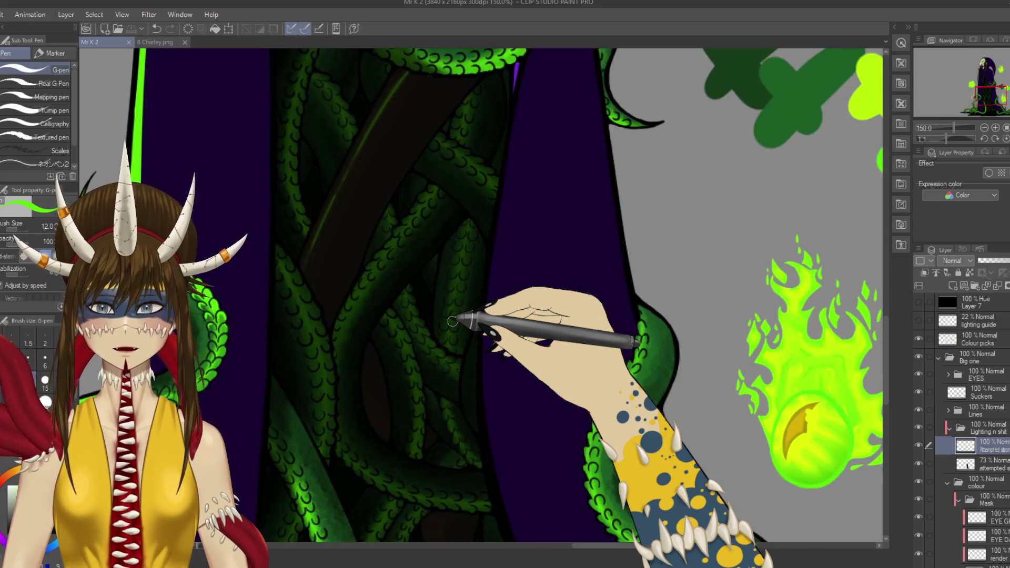
{"action": "left_click_drag", "start_coordinate": [308, 95], "coordinate": [400, 460]}
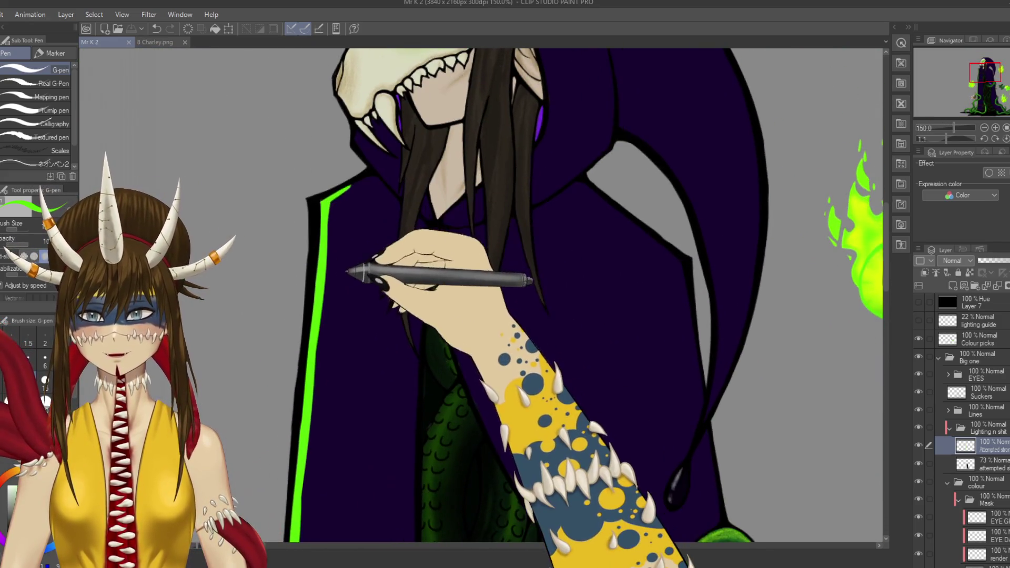
{"action": "key", "text": "b"}
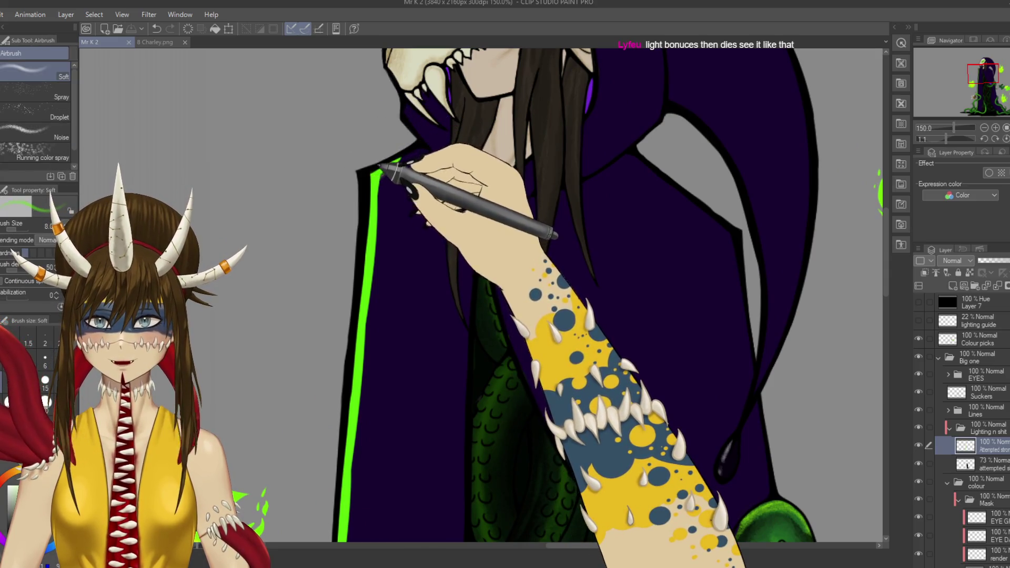
{"action": "mouse_move", "coordinate": [410, 153]}
{"action": "left_mouse_down"}
{"action": "mouse_move", "coordinate": [377, 179]}
{"action": "mouse_move", "coordinate": [352, 448]}
{"action": "mouse_move", "coordinate": [377, 345]}
{"action": "mouse_move", "coordinate": [363, 424]}
{"action": "left_mouse_up"}
Step: Save the artwork and bring the fireball and tentacle edge into view
{"action": "scroll", "coordinate": [363, 423], "scroll_direction": "down", "scroll_amount": 4}
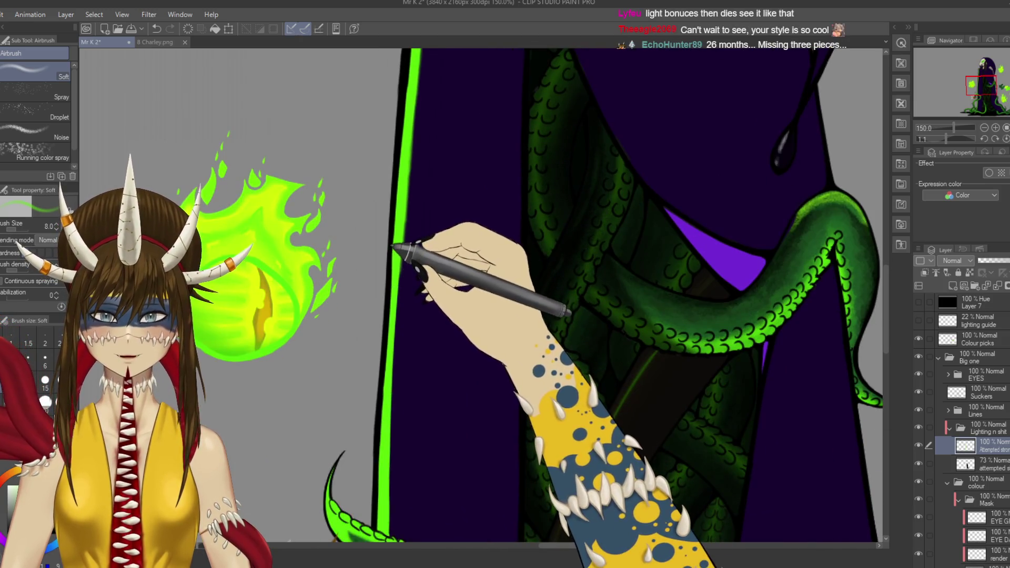
{"action": "scroll", "coordinate": [394, 252], "scroll_direction": "down", "scroll_amount": 1}
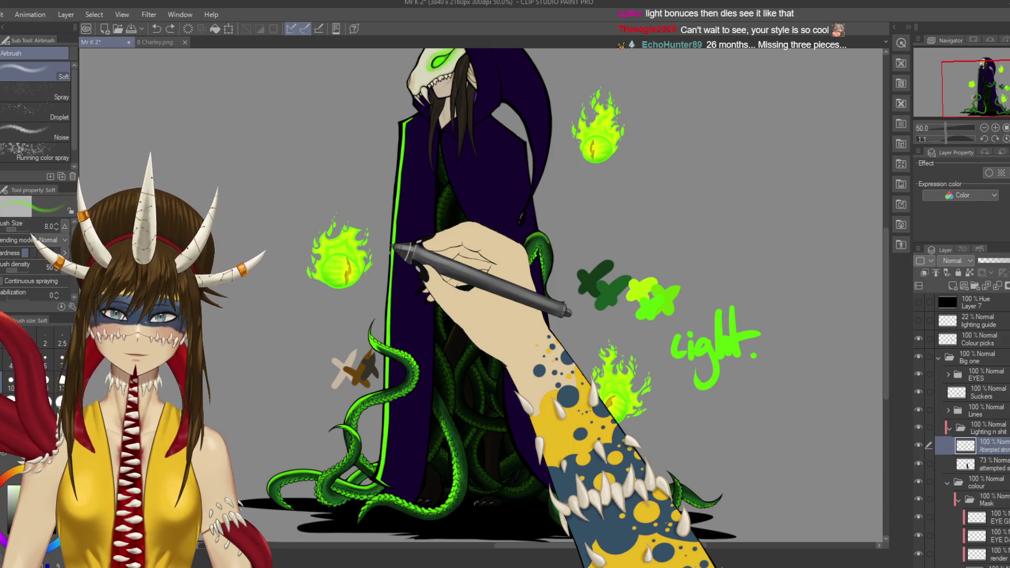
{"action": "key", "text": "ctrl+s"}
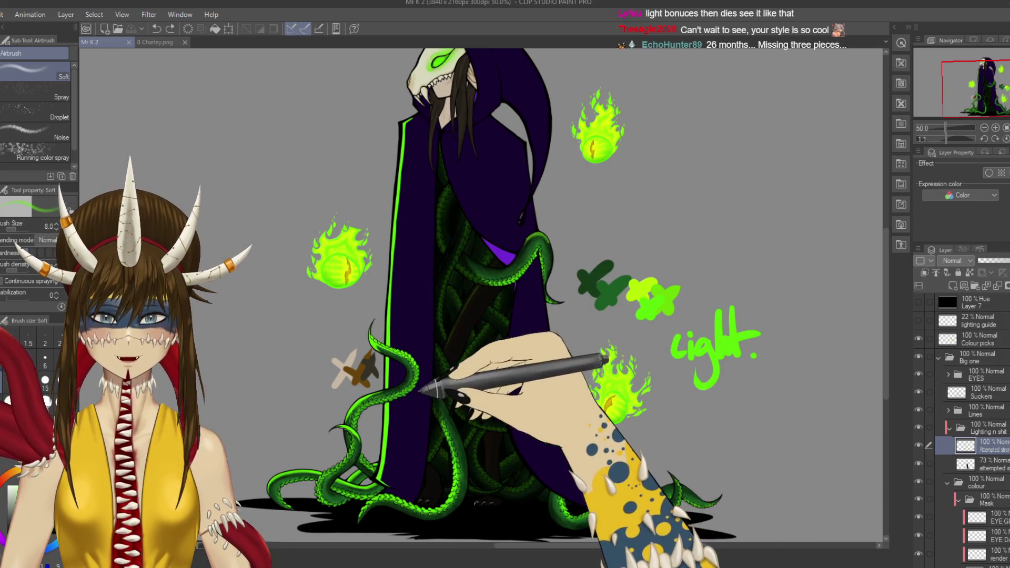
{"action": "scroll", "coordinate": [483, 295], "scroll_direction": "down", "scroll_amount": 1}
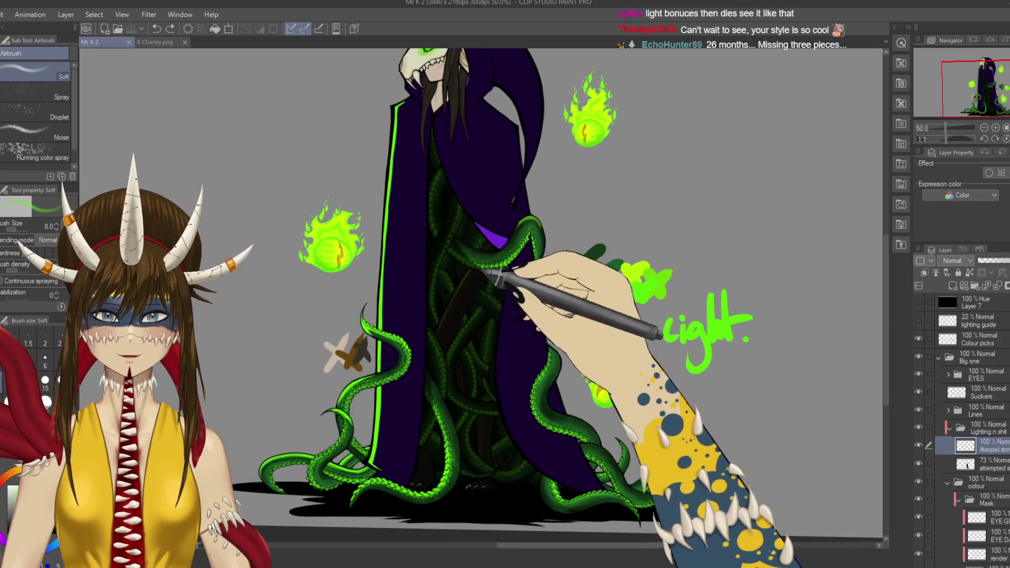
{"action": "scroll", "coordinate": [482, 294], "scroll_direction": "down", "scroll_amount": 4}
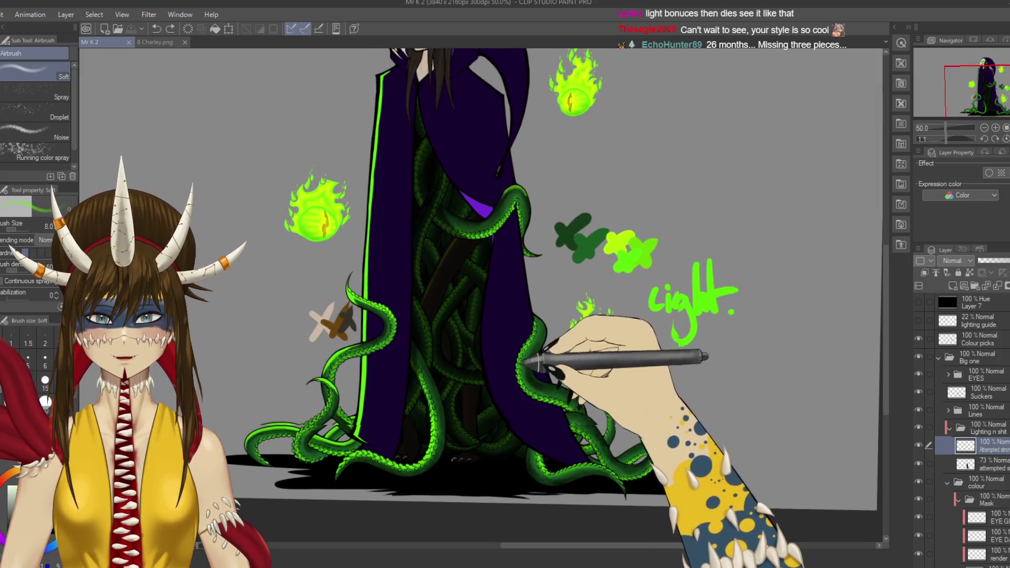
{"action": "scroll", "coordinate": [626, 392], "scroll_direction": "up", "scroll_amount": 5}
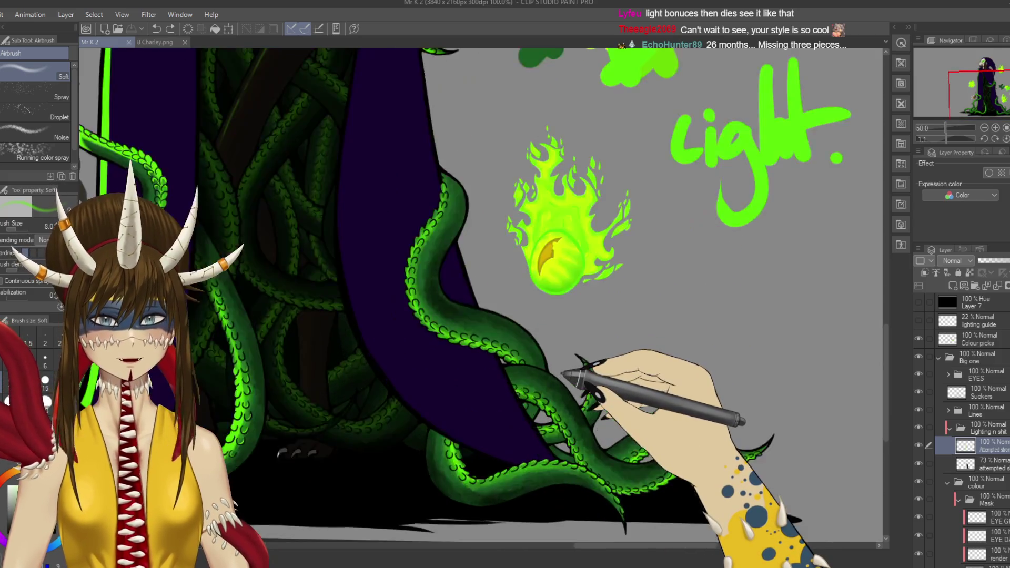
{"action": "left_click_drag", "start_coordinate": [564, 214], "coordinate": [628, 289]}
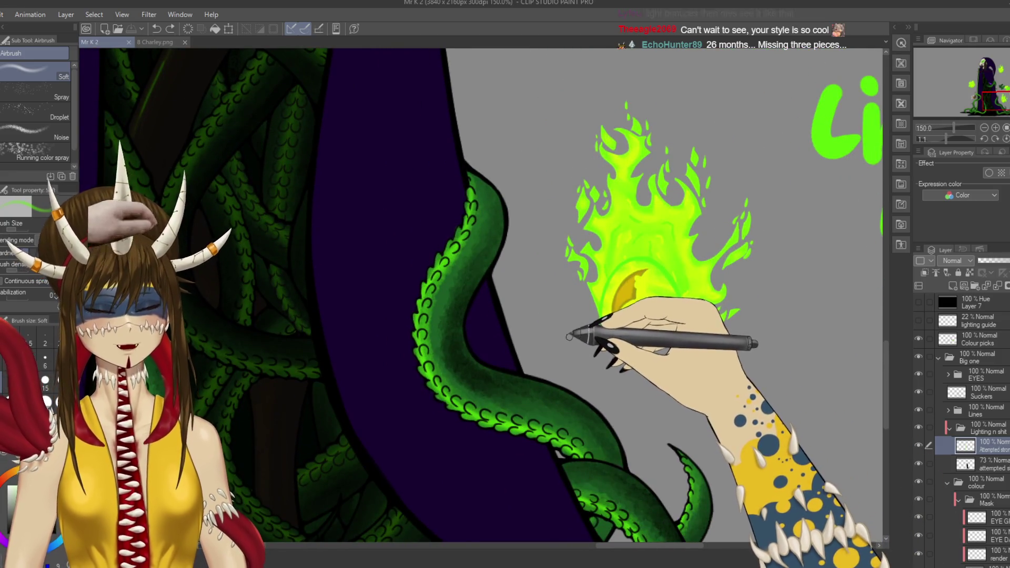
Step: Lasso the tentacle's outer rim and airbrush a bright green glow along its upper edge
{"action": "key", "text": "m"}
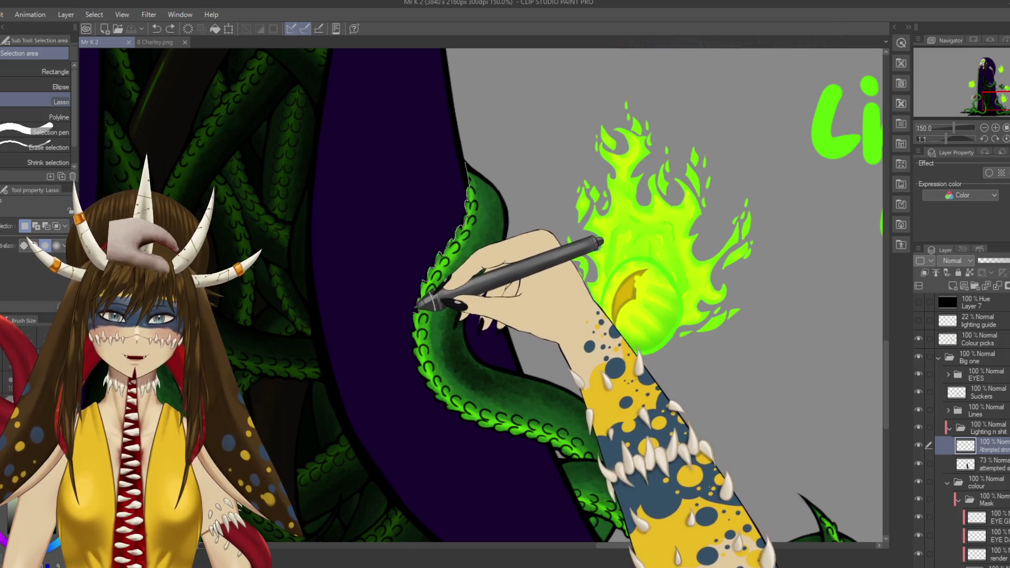
{"action": "mouse_move", "coordinate": [416, 322]}
{"action": "left_mouse_down"}
{"action": "mouse_move", "coordinate": [428, 354]}
{"action": "mouse_move", "coordinate": [491, 411]}
{"action": "mouse_move", "coordinate": [582, 432]}
{"action": "mouse_move", "coordinate": [609, 451]}
{"action": "mouse_move", "coordinate": [600, 408]}
{"action": "mouse_move", "coordinate": [469, 342]}
{"action": "mouse_move", "coordinate": [465, 314]}
{"action": "mouse_move", "coordinate": [501, 275]}
{"action": "mouse_move", "coordinate": [479, 108]}
{"action": "mouse_move", "coordinate": [463, 141]}
{"action": "left_mouse_up"}
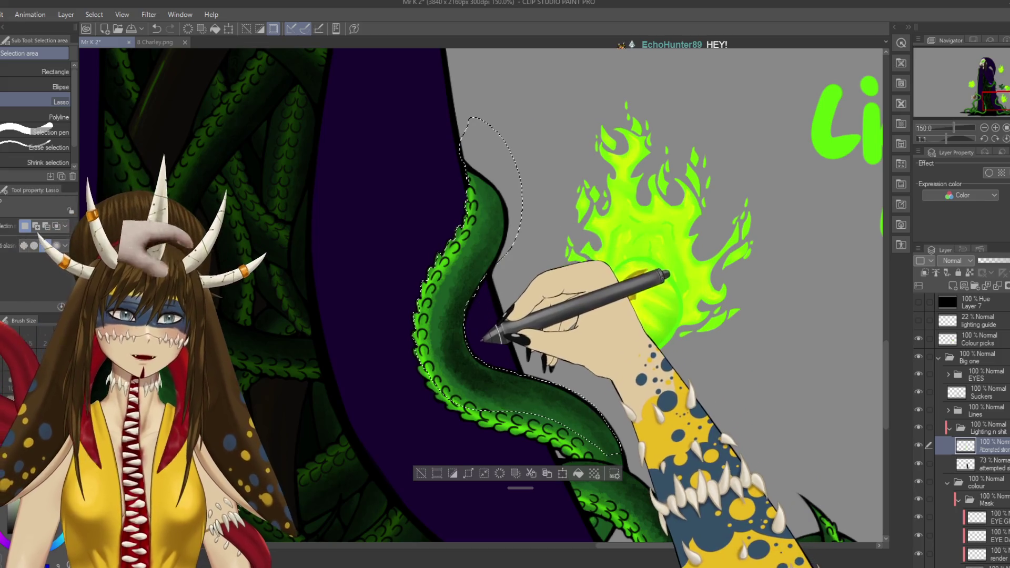
{"action": "key", "text": "ctrl+s"}
{"action": "key", "text": "b"}
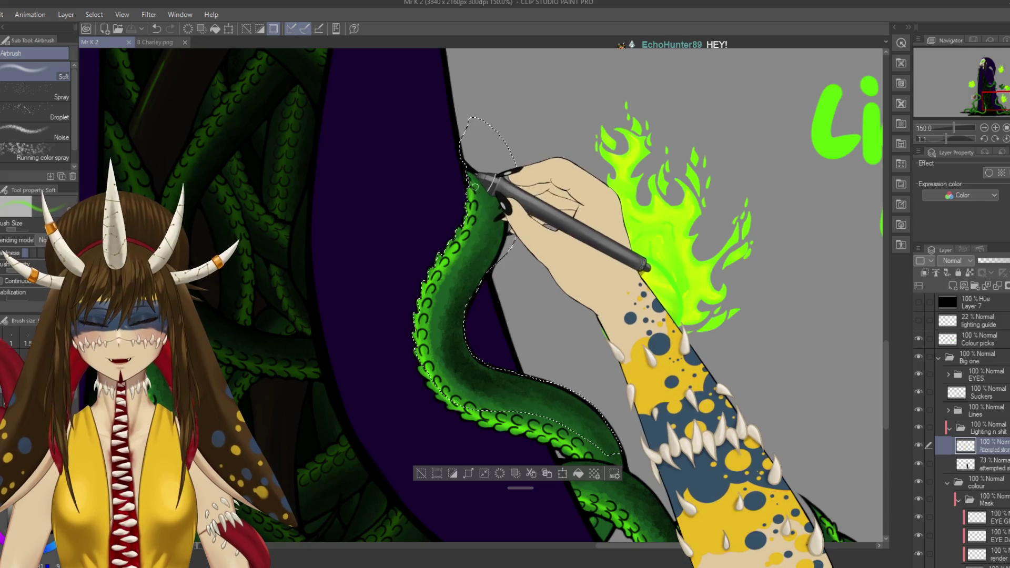
{"action": "mouse_move", "coordinate": [500, 217]}
{"action": "left_mouse_down"}
{"action": "mouse_move", "coordinate": [463, 162]}
{"action": "mouse_move", "coordinate": [500, 191]}
{"action": "mouse_move", "coordinate": [476, 158]}
{"action": "left_mouse_up"}
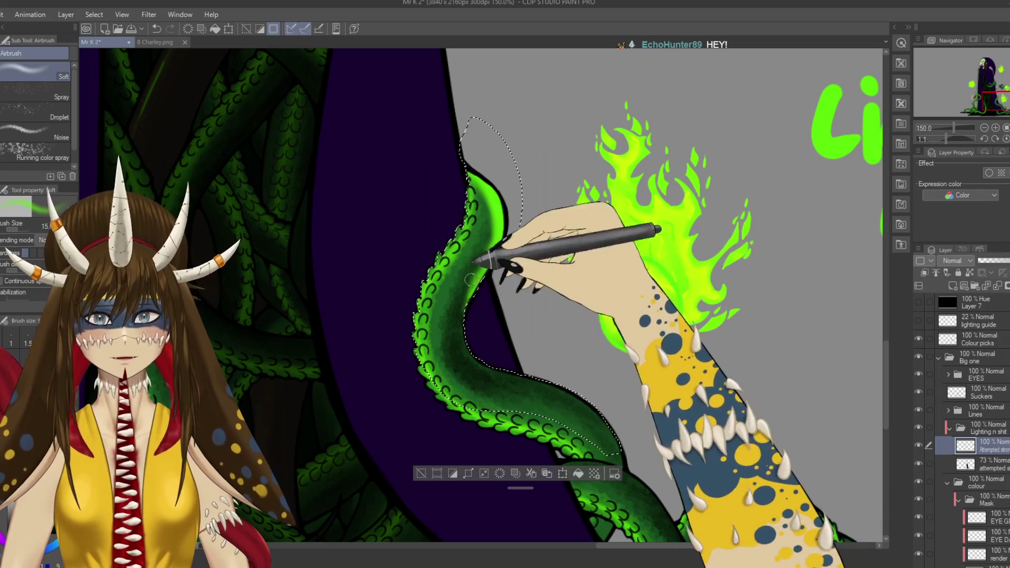
Step: Rotate and pan along the tentacle, clear the selection, and save the artwork
{"action": "mouse_move", "coordinate": [516, 352]}
{"action": "left_mouse_down"}
{"action": "mouse_move", "coordinate": [609, 331]}
{"action": "mouse_move", "coordinate": [621, 282]}
{"action": "mouse_move", "coordinate": [494, 258]}
{"action": "left_mouse_up"}
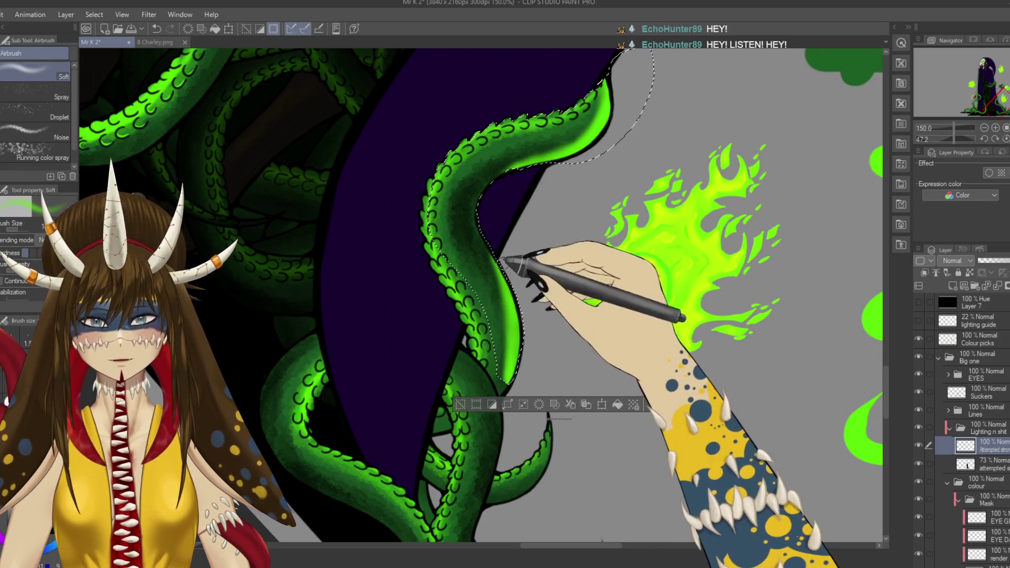
{"action": "key", "text": "ctrl+s"}
{"action": "left_click_drag", "start_coordinate": [402, 298], "coordinate": [394, 352]}
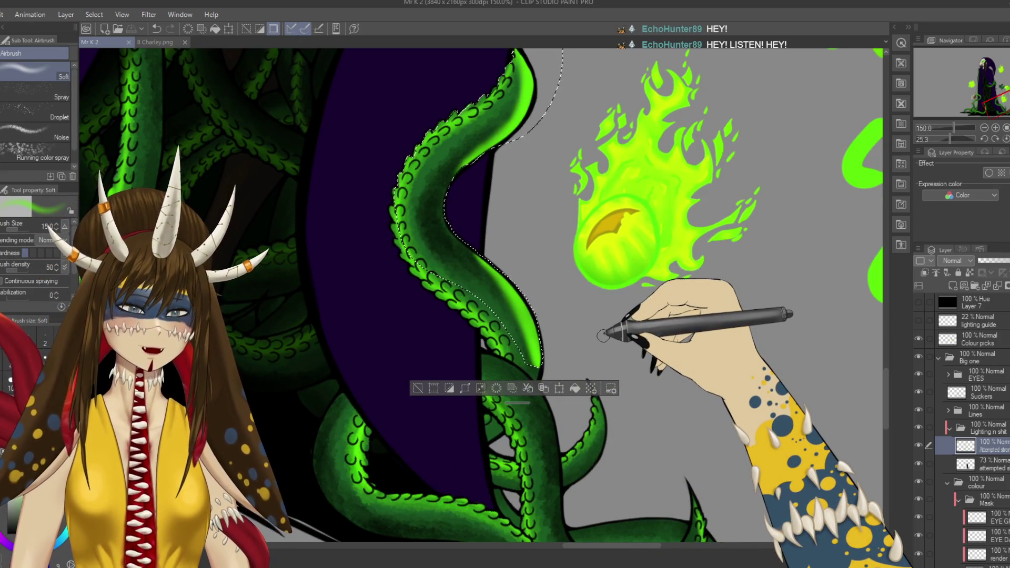
{"action": "left_click_drag", "start_coordinate": [488, 264], "coordinate": [493, 362]}
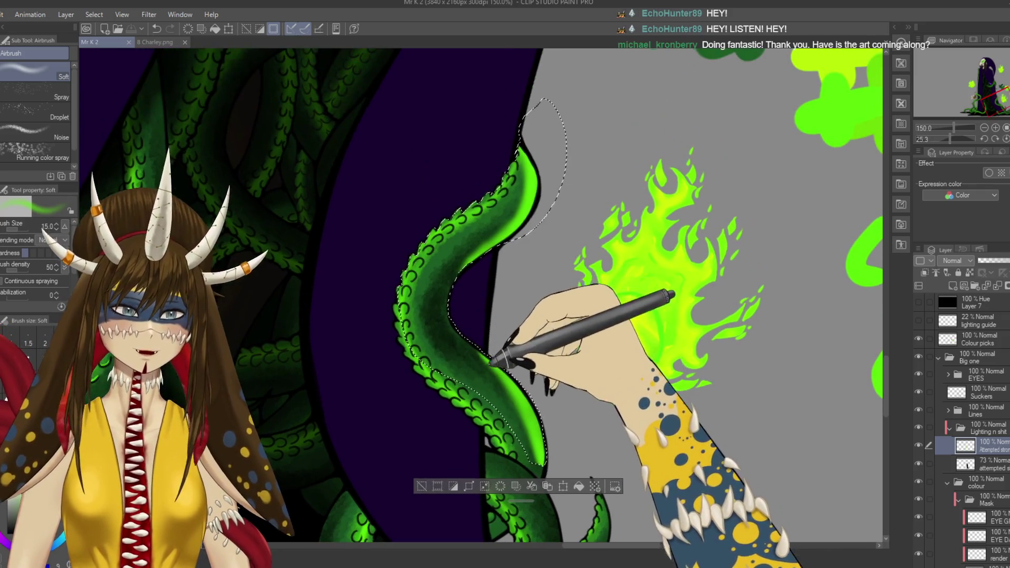
{"action": "left_click_drag", "start_coordinate": [576, 436], "coordinate": [563, 320]}
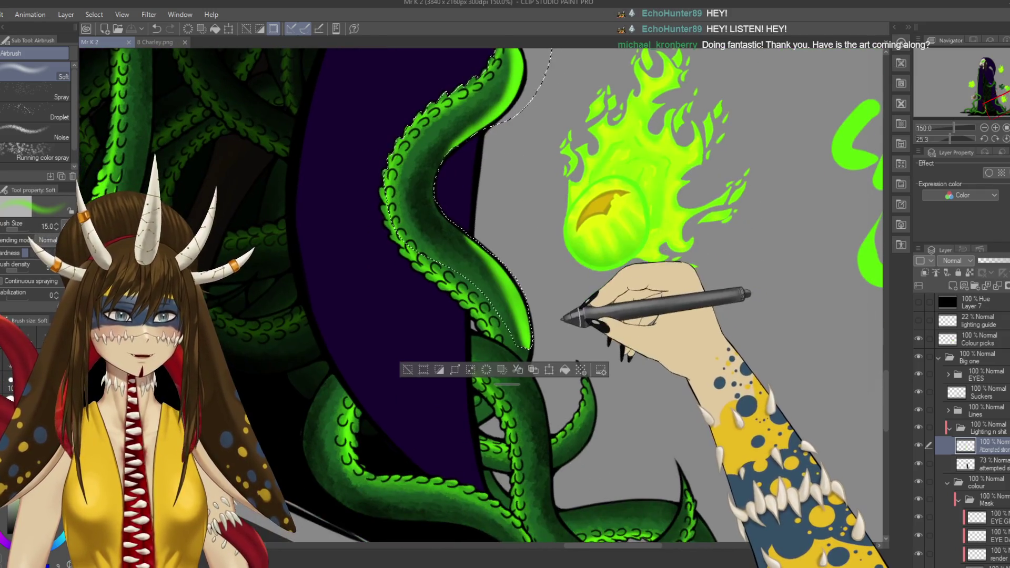
{"action": "left_click", "coordinate": [407, 370]}
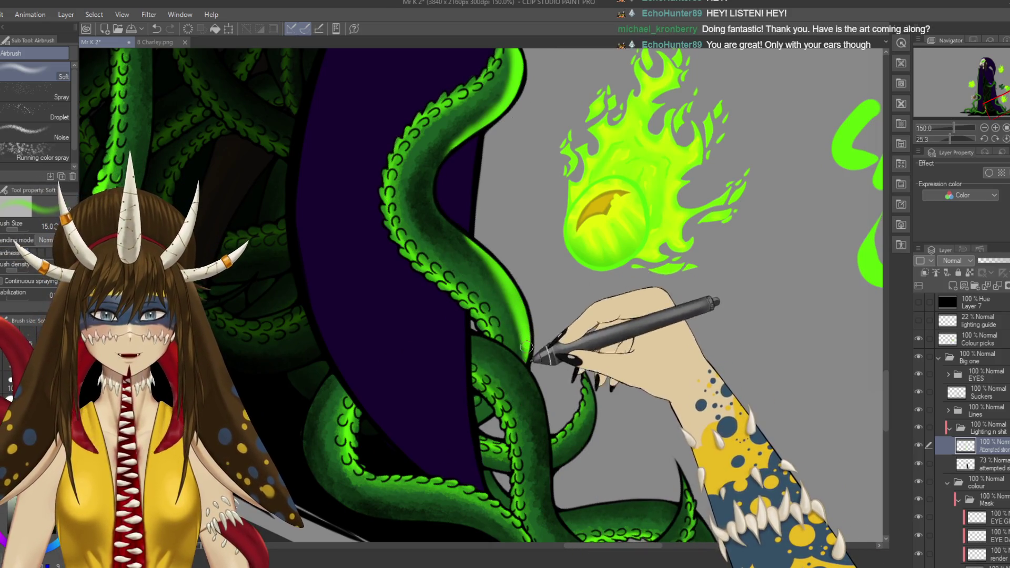
{"action": "key", "text": "ctrl+s"}
{"action": "key", "text": "ctrl+alt+0"}
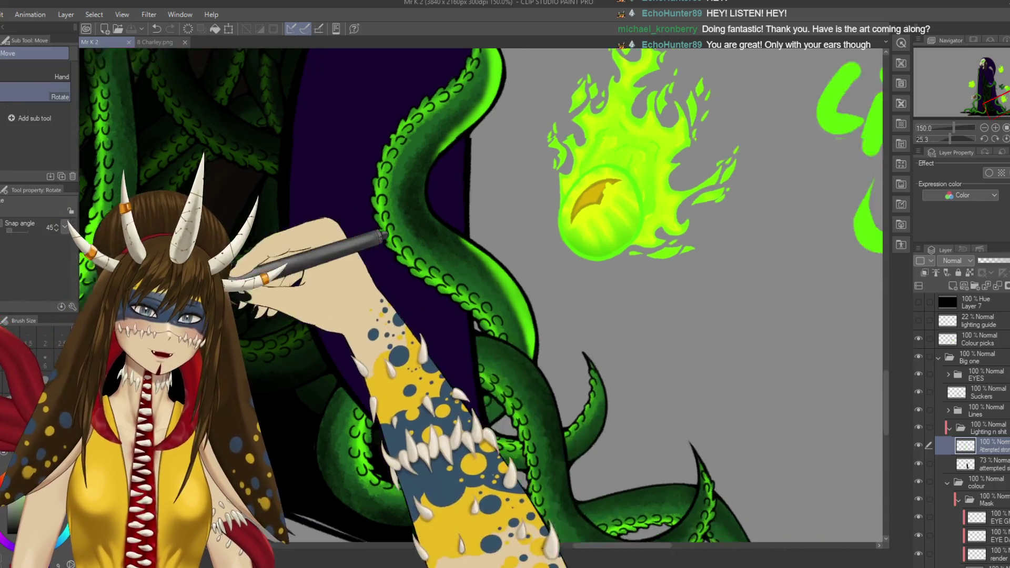
Step: Zoom out to the whole canvas and handwrite 'light.' in green beside the lower flame
{"action": "key", "text": "ctrl+minus"}
{"action": "key", "text": "ctrl+minus"}
{"action": "key", "text": "ctrl+minus"}
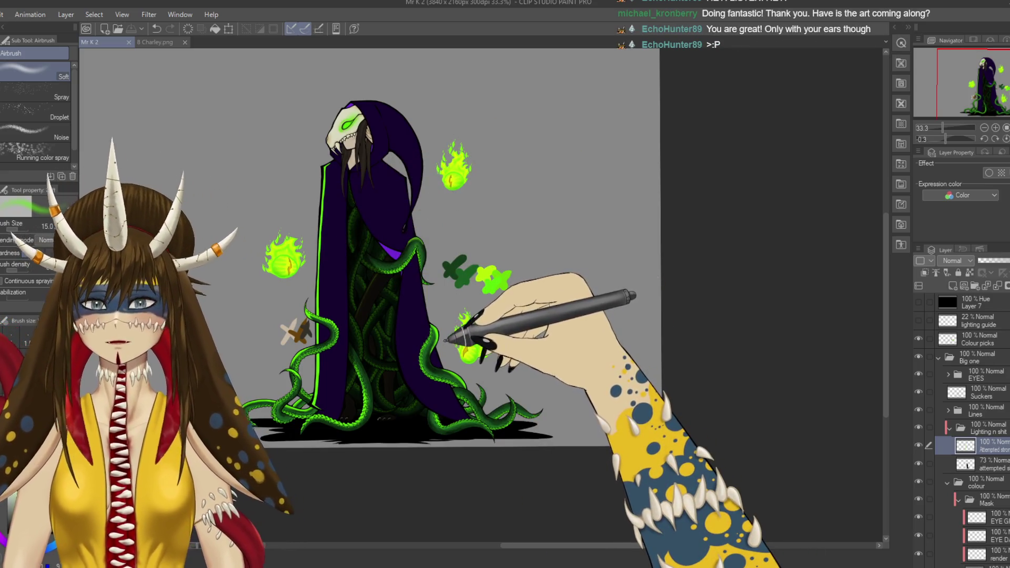
{"action": "left_click_drag", "start_coordinate": [508, 310], "coordinate": [561, 299]}
{"action": "left_click", "coordinate": [562, 315]}
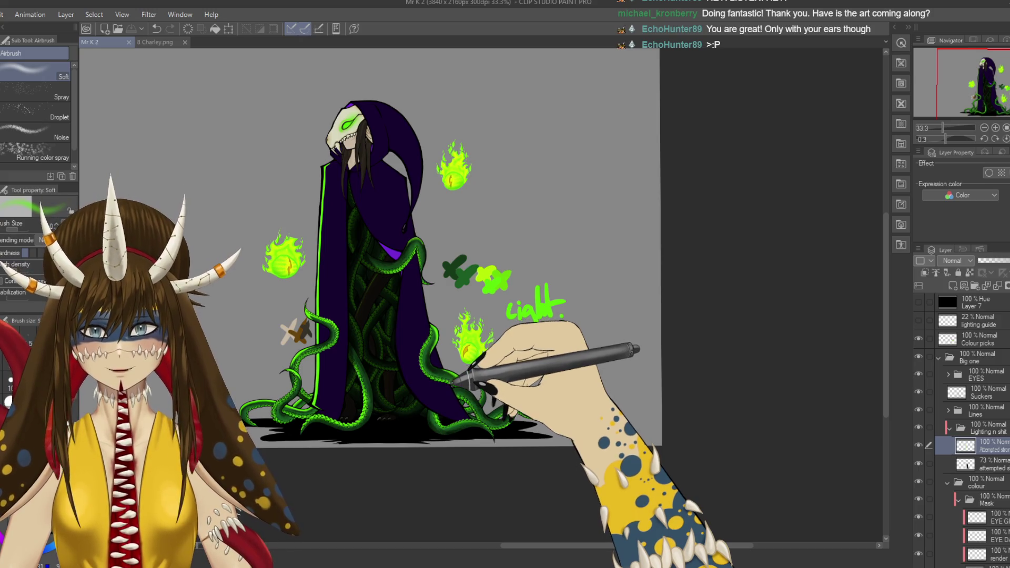
Step: Zoom back in to 200% on the tentacle and return to the G-pen
{"action": "scroll", "coordinate": [442, 374], "scroll_direction": "up", "scroll_amount": 3}
{"action": "scroll", "coordinate": [445, 373], "scroll_direction": "up", "scroll_amount": 1}
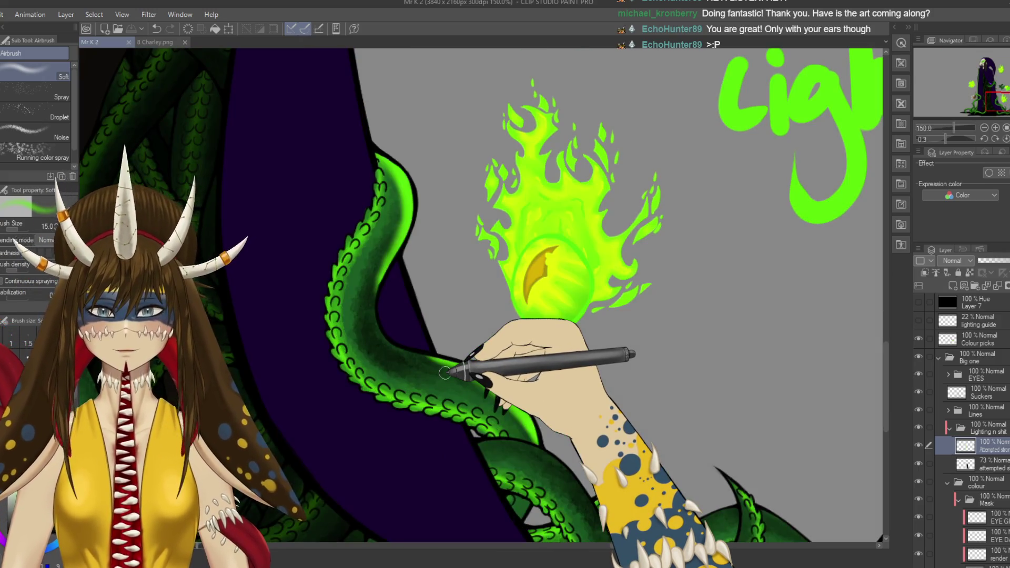
{"action": "scroll", "coordinate": [448, 371], "scroll_direction": "up", "scroll_amount": 1}
{"action": "scroll", "coordinate": [446, 366], "scroll_direction": "up", "scroll_amount": 1}
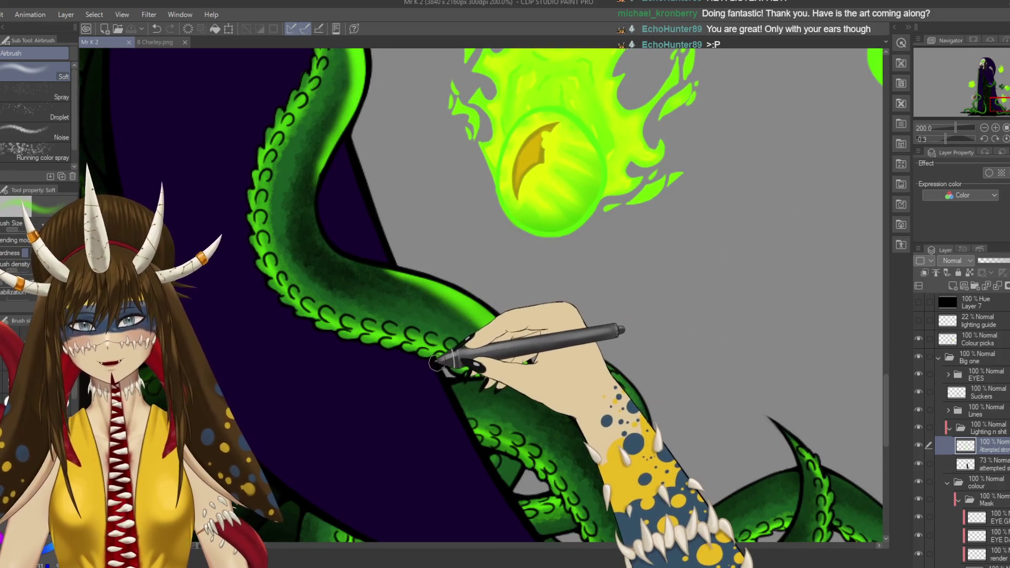
{"action": "key", "text": "p"}
{"action": "left_click_drag", "start_coordinate": [515, 356], "coordinate": [523, 300]}
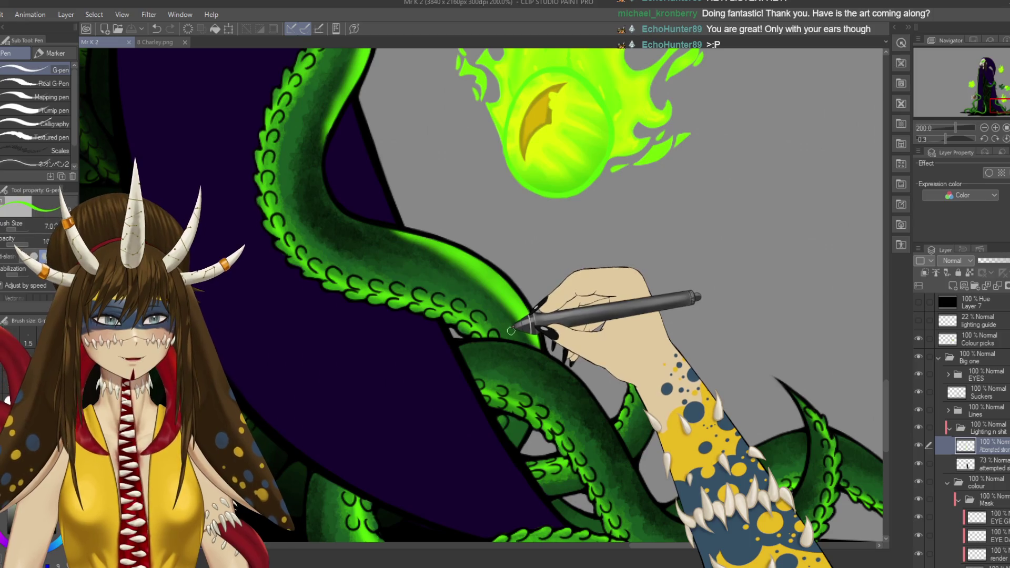
Step: Pan up the tentacle and add small bright-green highlight strokes on its suckers, saving midway
{"action": "mouse_move", "coordinate": [521, 334]}
{"action": "left_mouse_down"}
{"action": "mouse_move", "coordinate": [531, 308]}
{"action": "mouse_move", "coordinate": [506, 311]}
{"action": "left_mouse_up"}
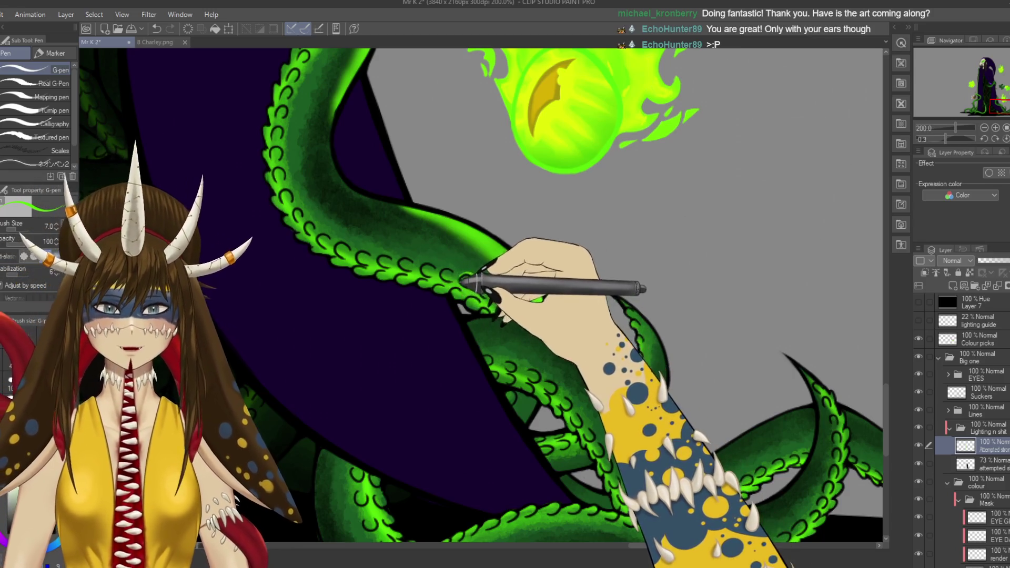
{"action": "left_click_drag", "start_coordinate": [484, 282], "coordinate": [470, 273]}
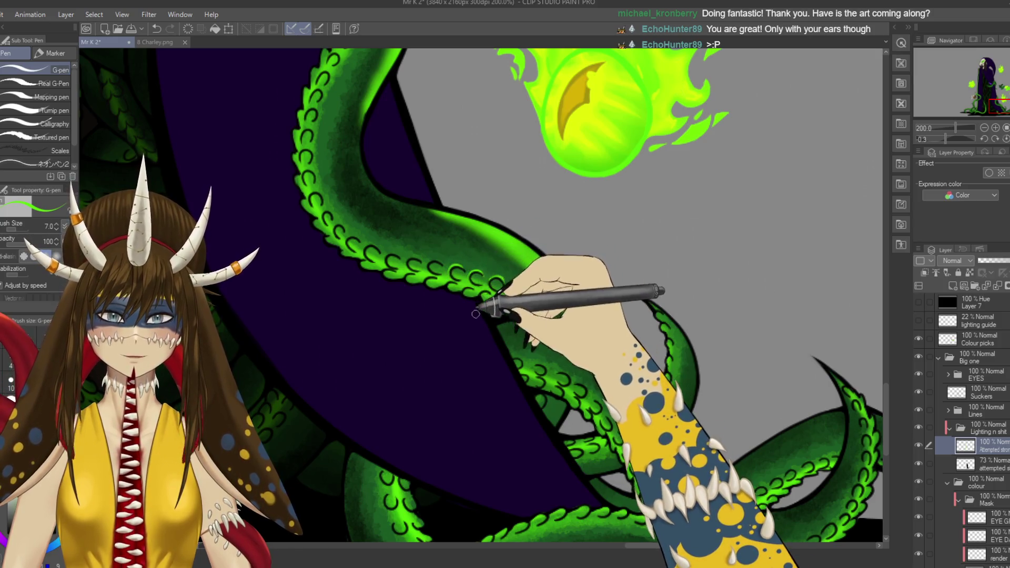
{"action": "left_click_drag", "start_coordinate": [461, 275], "coordinate": [456, 295]}
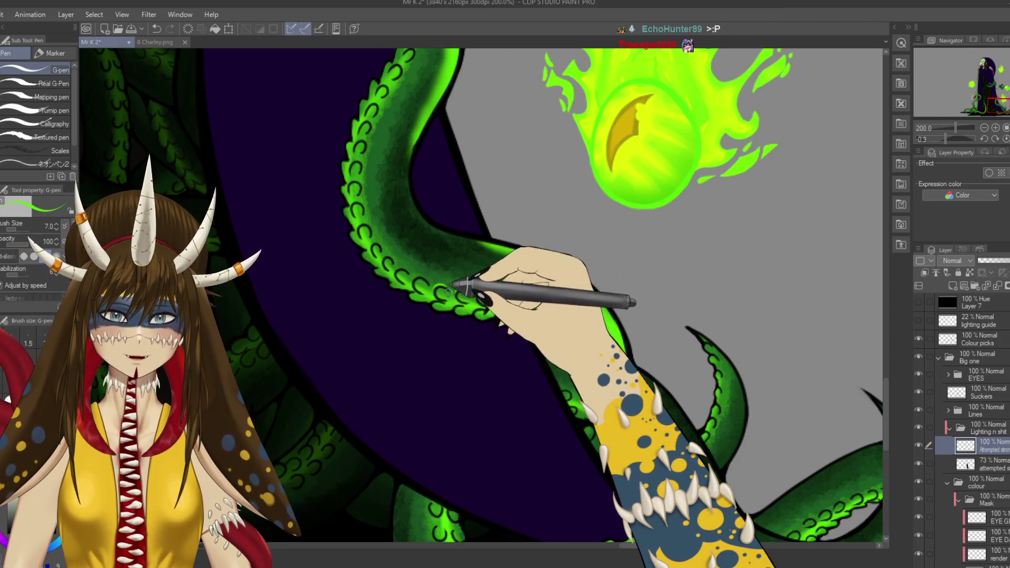
{"action": "left_click_drag", "start_coordinate": [440, 291], "coordinate": [438, 289]}
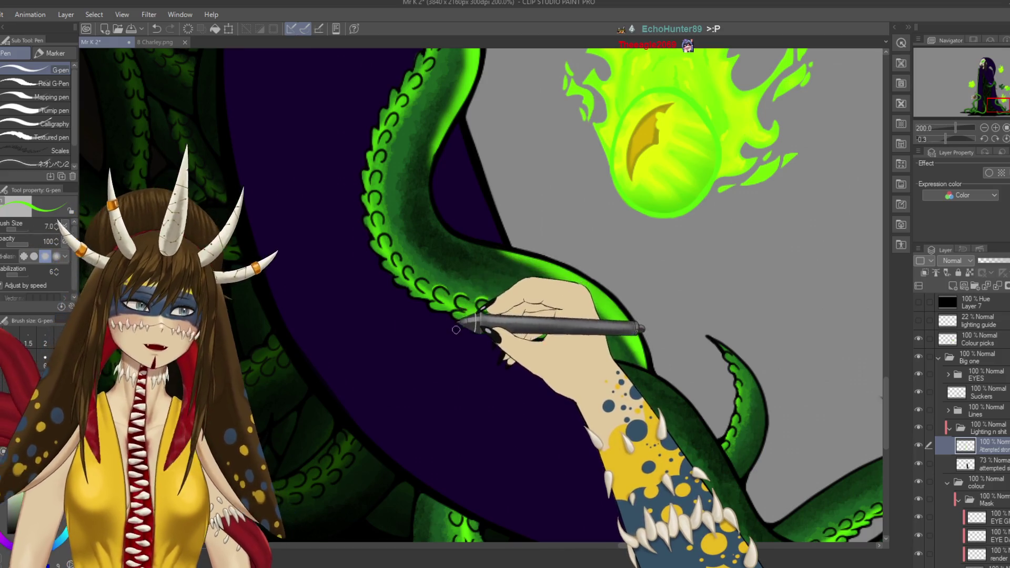
{"action": "mouse_move", "coordinate": [480, 333]}
{"action": "left_mouse_down"}
{"action": "mouse_move", "coordinate": [480, 293]}
{"action": "mouse_move", "coordinate": [457, 311]}
{"action": "left_mouse_up"}
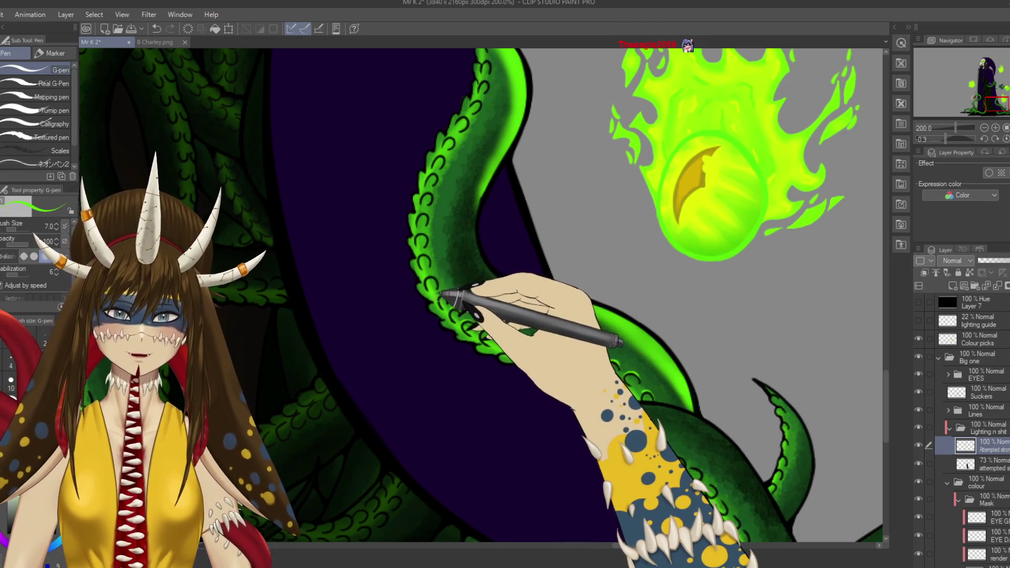
{"action": "left_click_drag", "start_coordinate": [455, 301], "coordinate": [462, 322]}
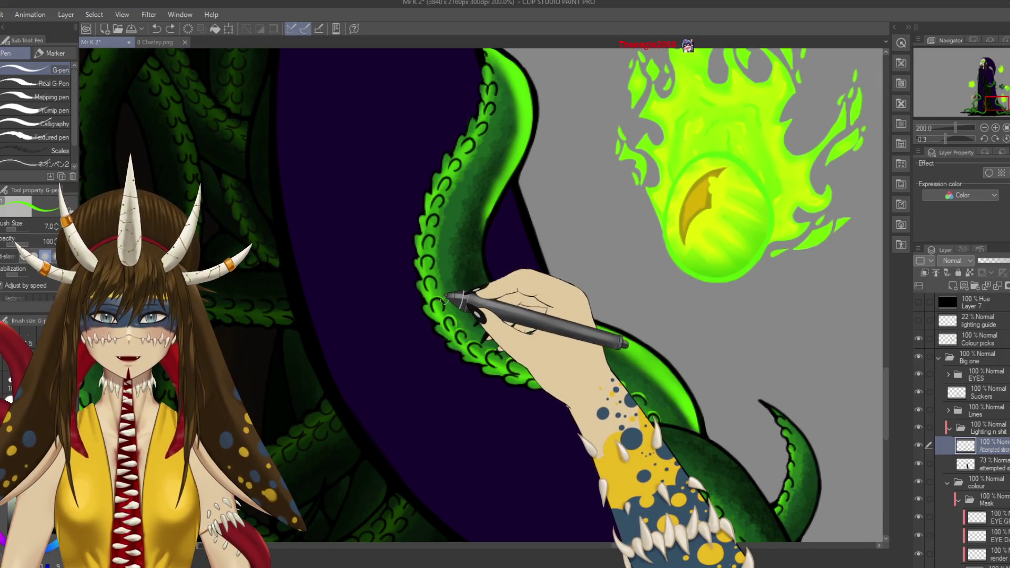
{"action": "mouse_move", "coordinate": [449, 309]}
{"action": "left_mouse_down"}
{"action": "mouse_move", "coordinate": [451, 284]}
{"action": "mouse_move", "coordinate": [436, 301]}
{"action": "left_mouse_up"}
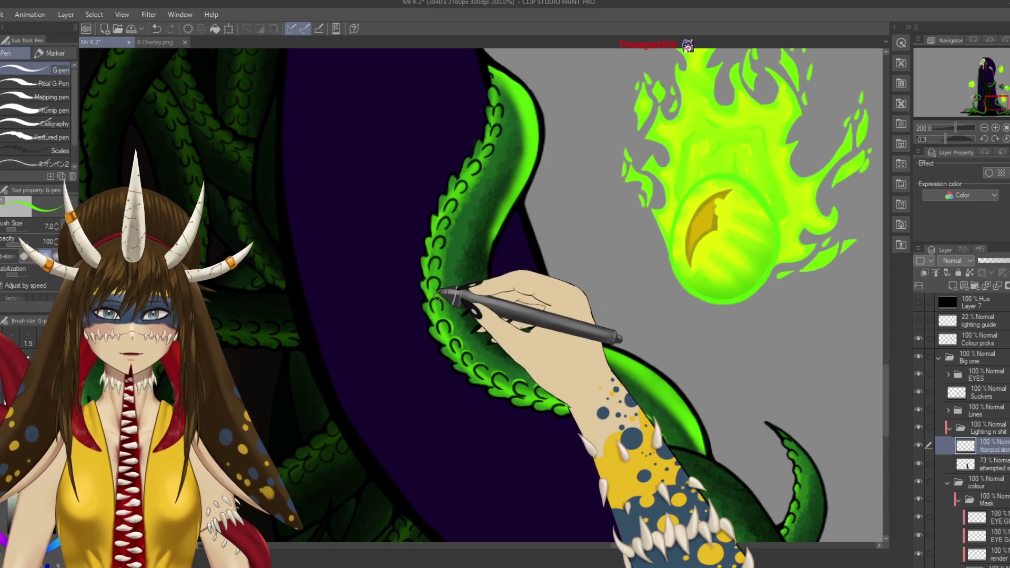
{"action": "left_click_drag", "start_coordinate": [443, 266], "coordinate": [443, 287]}
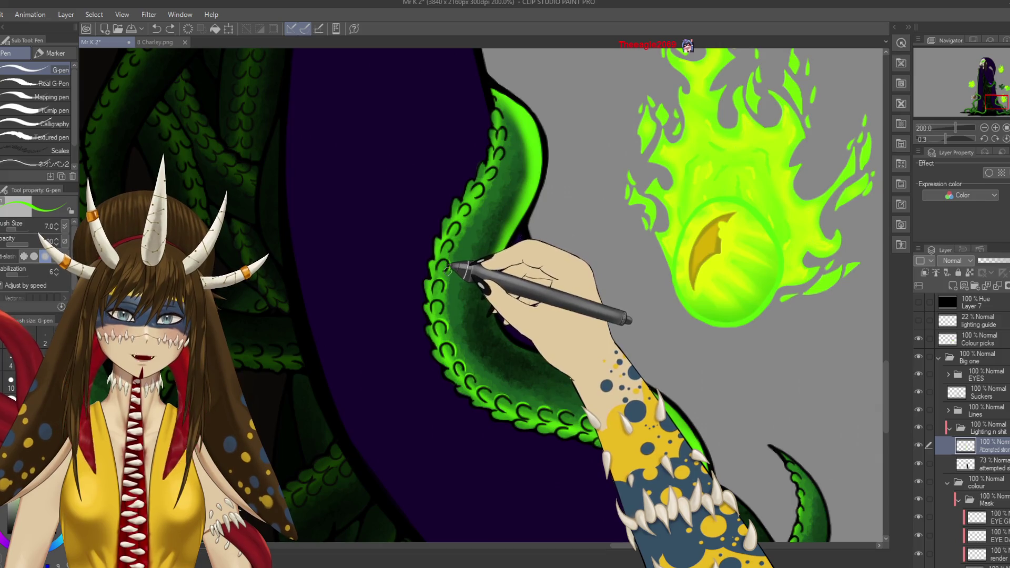
{"action": "left_click_drag", "start_coordinate": [448, 260], "coordinate": [444, 293]}
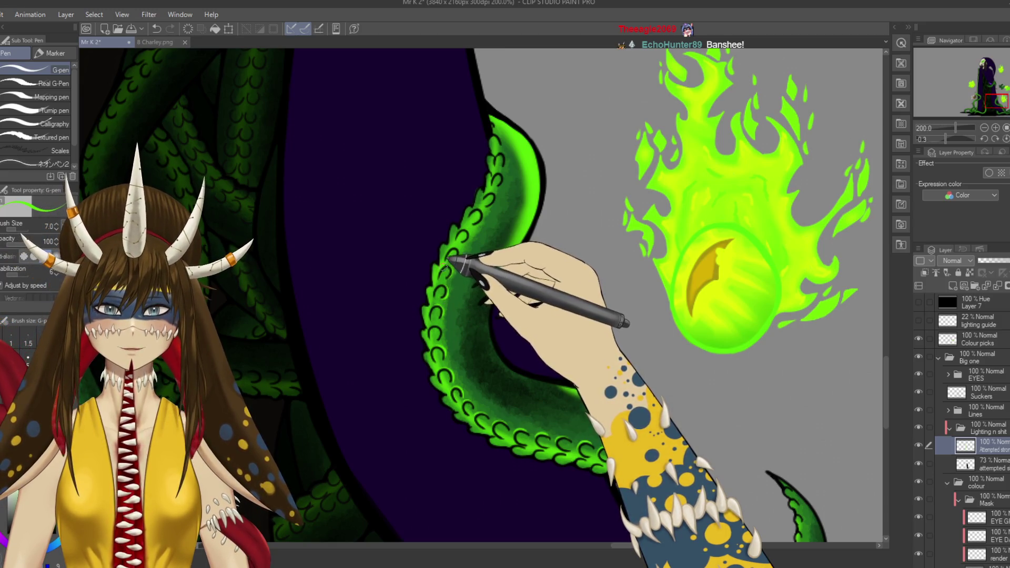
{"action": "key", "text": "ctrl+s"}
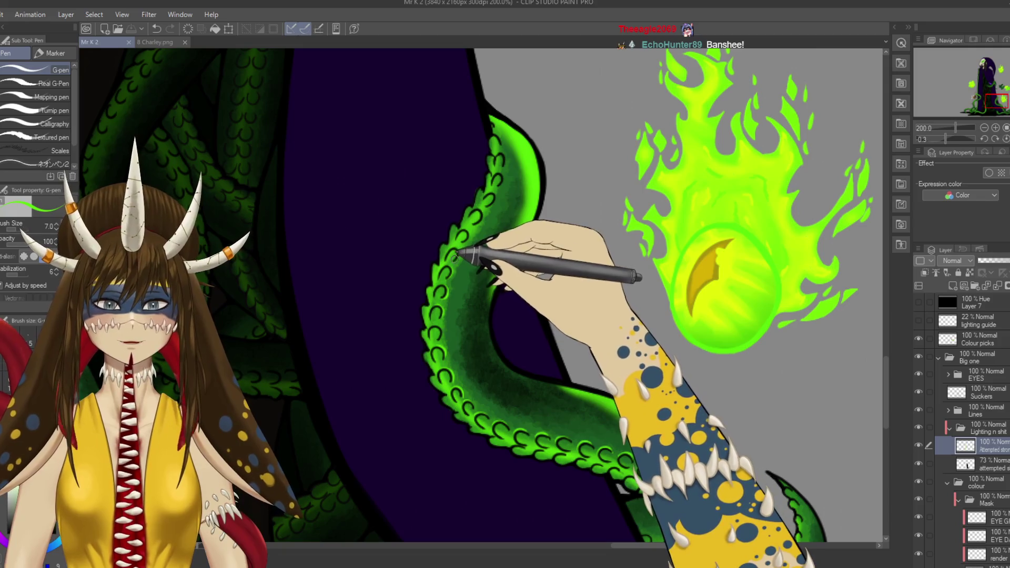
{"action": "left_click_drag", "start_coordinate": [459, 254], "coordinate": [455, 252]}
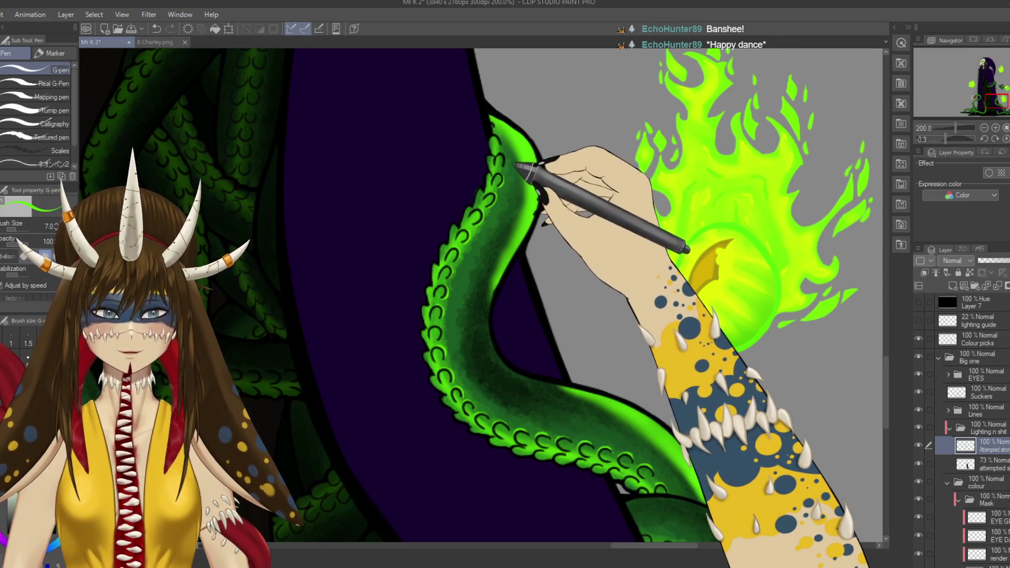
Step: Save, tilt the canvas, and draw a vertical bright-green rim-light line down the cloak edge
{"action": "key", "text": "e"}
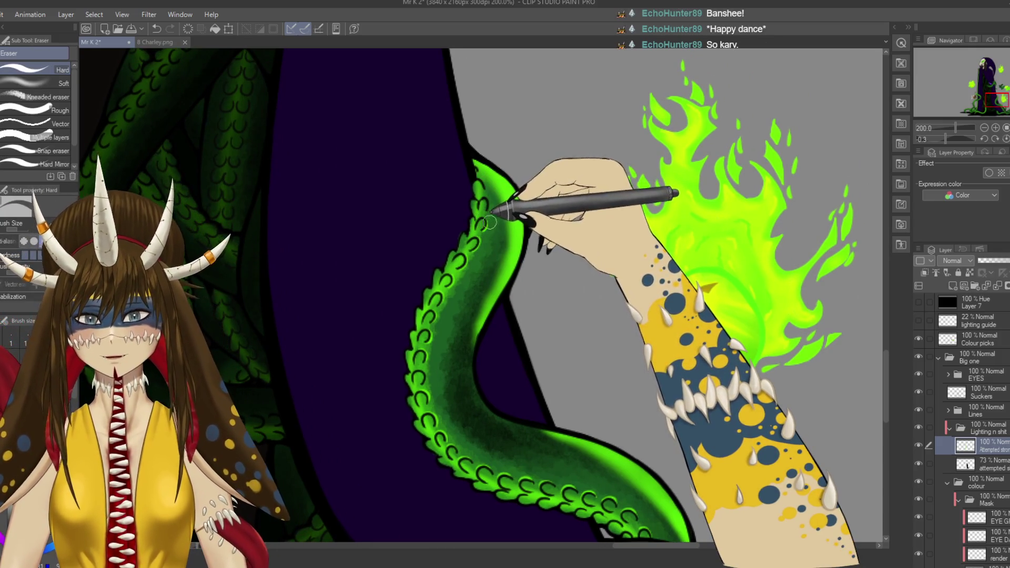
{"action": "key", "text": "p"}
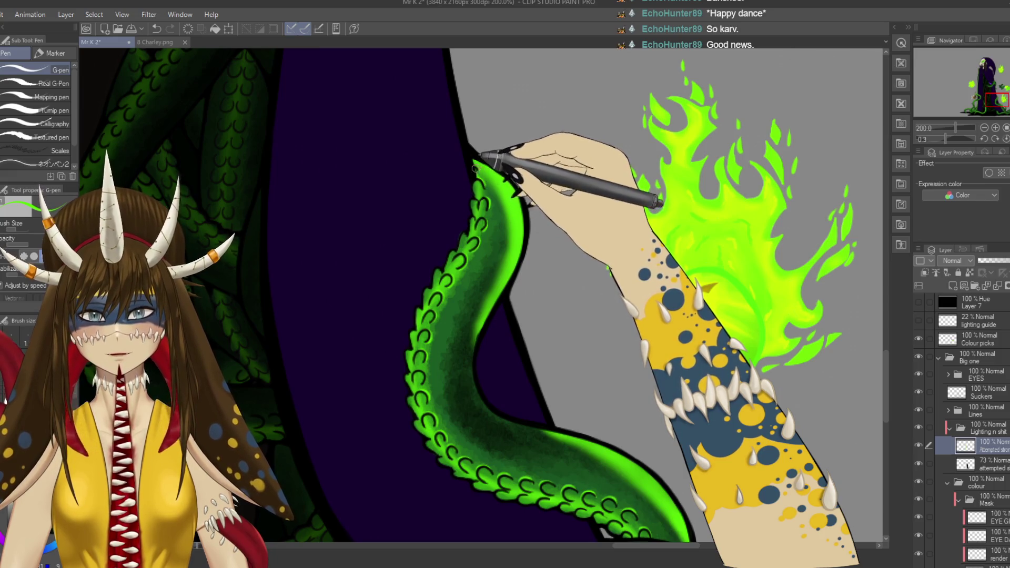
{"action": "key", "text": "ctrl+s"}
{"action": "scroll", "coordinate": [526, 316], "scroll_direction": "down", "scroll_amount": 5}
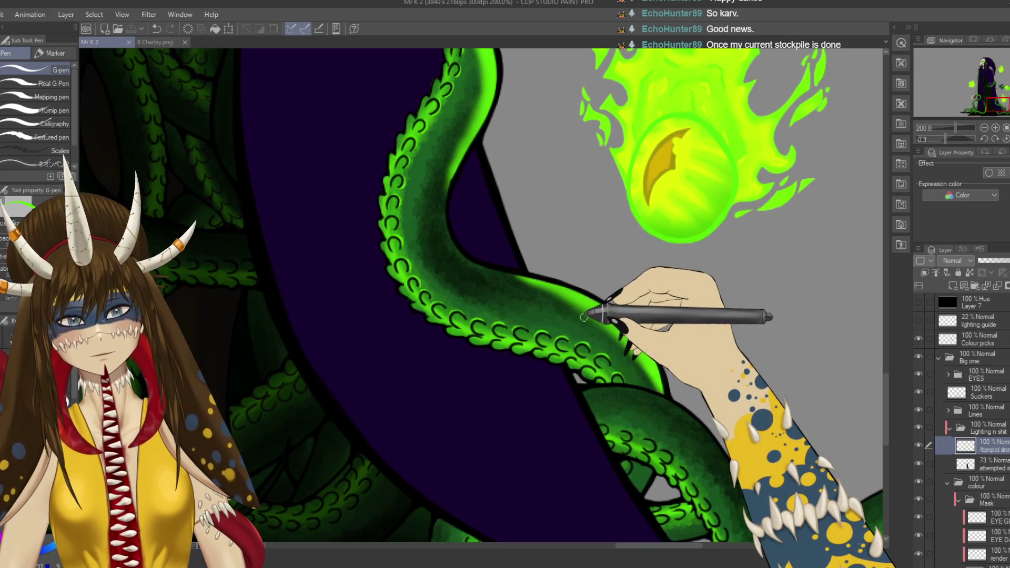
{"action": "left_click_drag", "start_coordinate": [598, 228], "coordinate": [609, 276]}
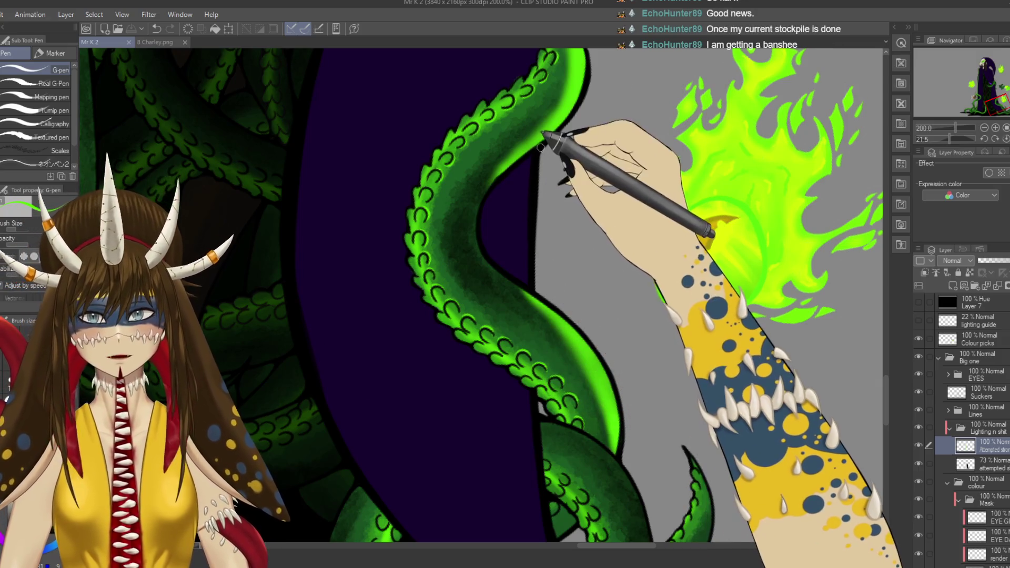
{"action": "left_click_drag", "start_coordinate": [524, 164], "coordinate": [521, 282]}
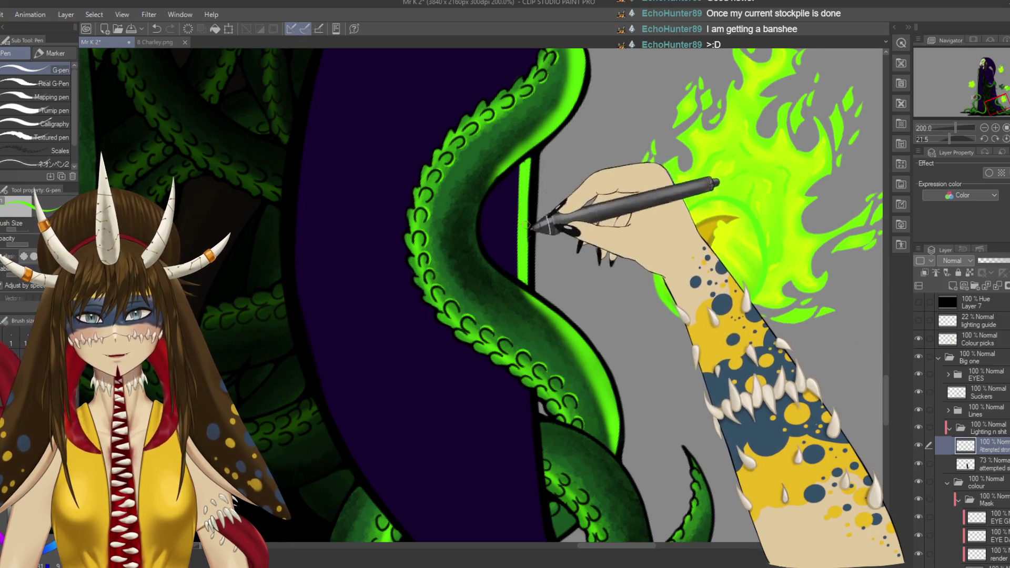
Step: Save, then stroke thin neon-green rim-light lines down the cloak edge beside the tentacles
{"action": "scroll", "coordinate": [528, 165], "scroll_direction": "down", "scroll_amount": 1}
{"action": "scroll", "coordinate": [528, 165], "scroll_direction": "down", "scroll_amount": 2}
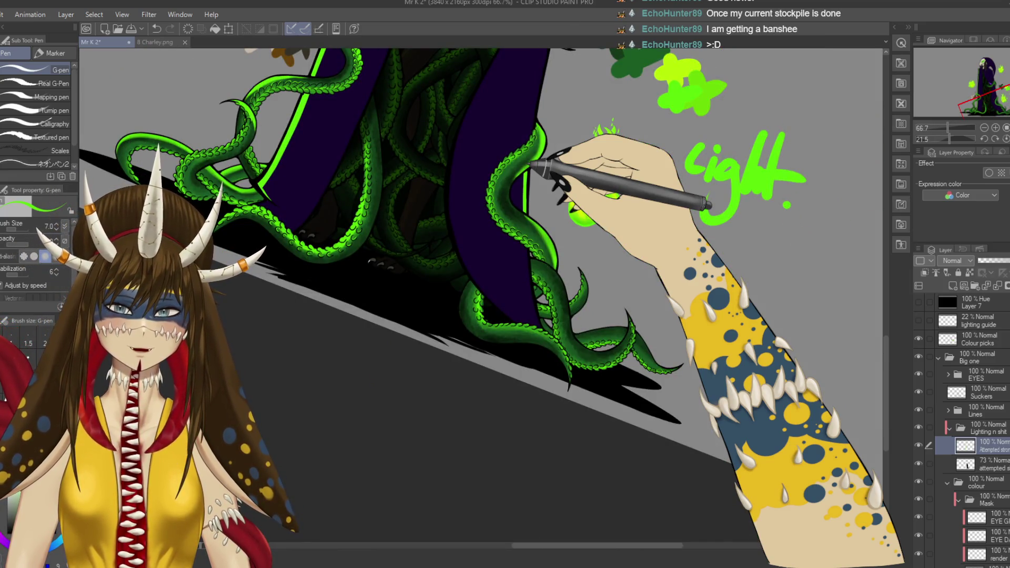
{"action": "scroll", "coordinate": [529, 165], "scroll_direction": "up", "scroll_amount": 3}
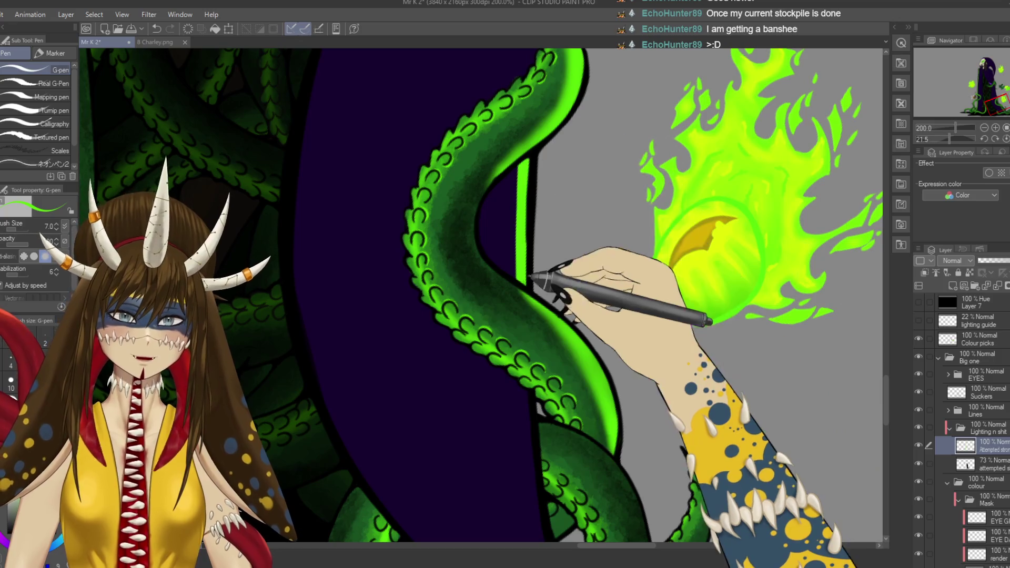
{"action": "key", "text": "ctrl+s"}
{"action": "scroll", "coordinate": [581, 336], "scroll_direction": "down", "scroll_amount": 3}
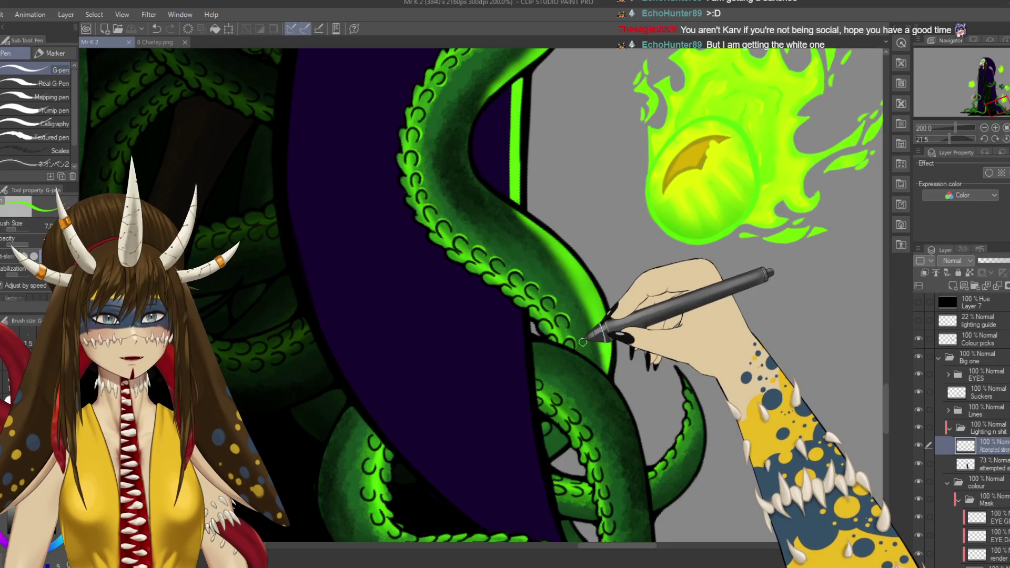
{"action": "scroll", "coordinate": [581, 336], "scroll_direction": "down", "scroll_amount": 3}
{"action": "left_click_drag", "start_coordinate": [510, 232], "coordinate": [523, 304]}
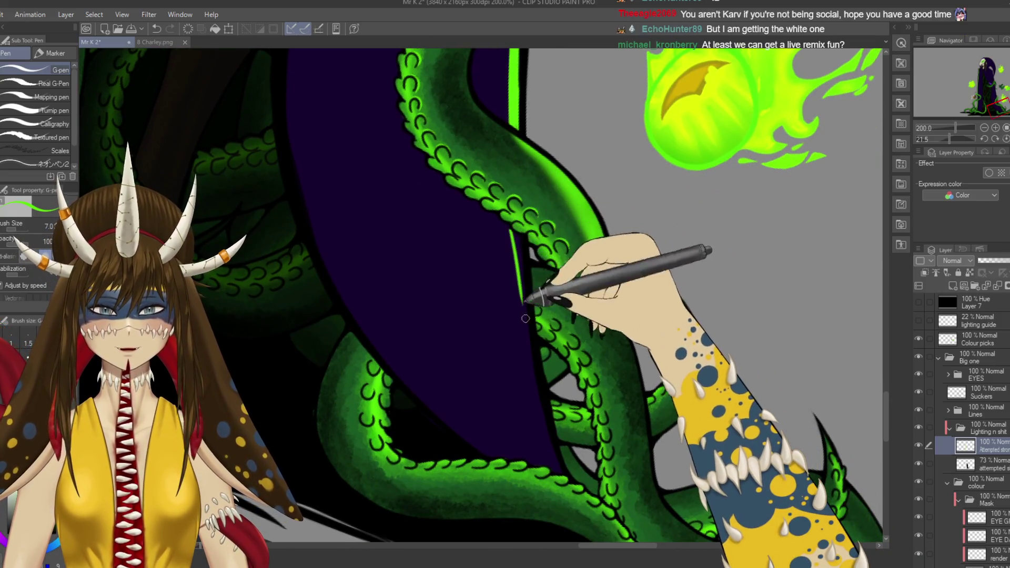
{"action": "left_click_drag", "start_coordinate": [513, 234], "coordinate": [524, 361]}
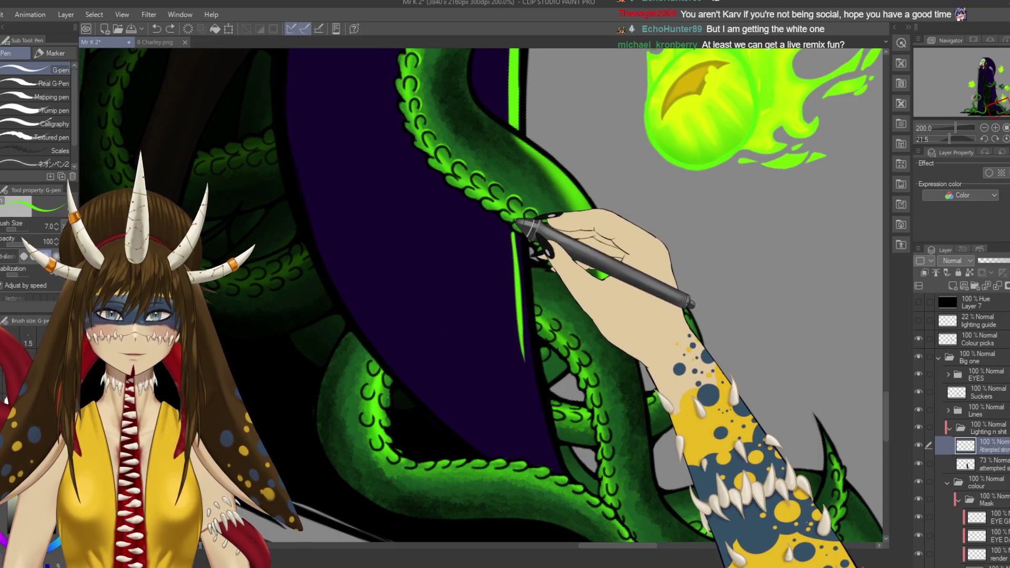
{"action": "left_click_drag", "start_coordinate": [515, 232], "coordinate": [523, 315]}
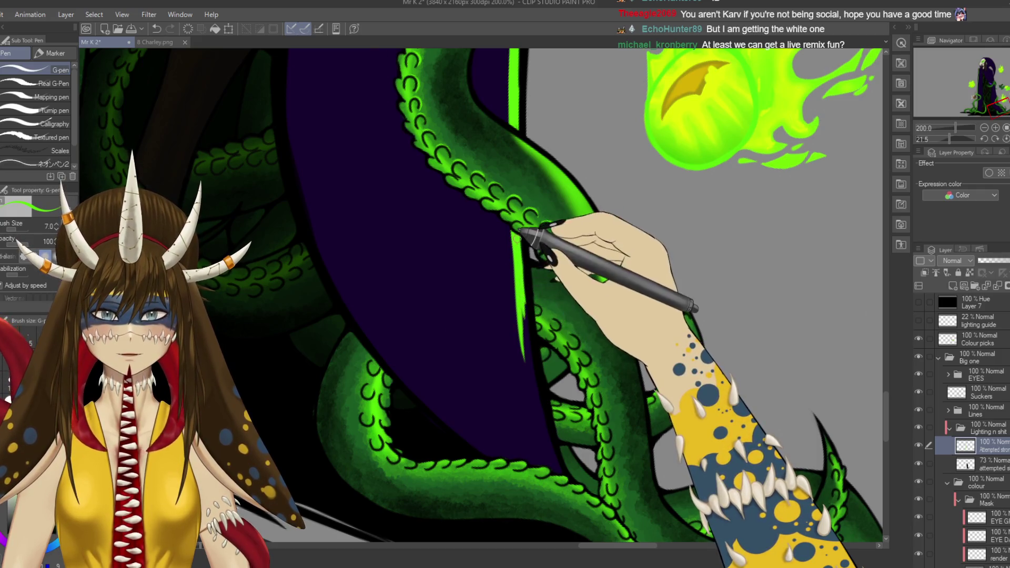
{"action": "left_click_drag", "start_coordinate": [516, 227], "coordinate": [523, 280]}
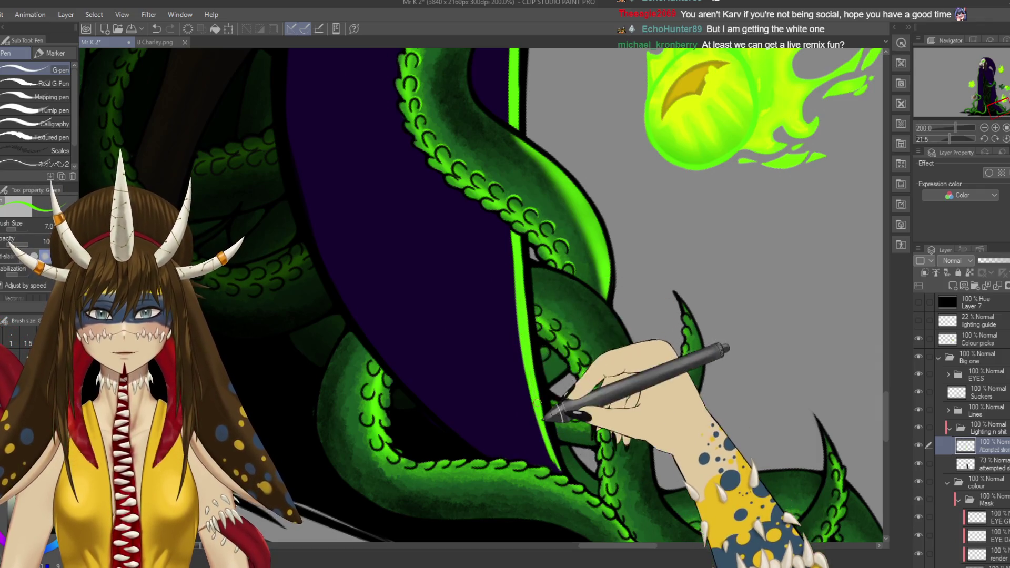
Step: Reset the canvas rotation, zoom in on the tentacles and cloak edge, and pick the Eraser
{"action": "left_click_drag", "start_coordinate": [552, 445], "coordinate": [536, 378]}
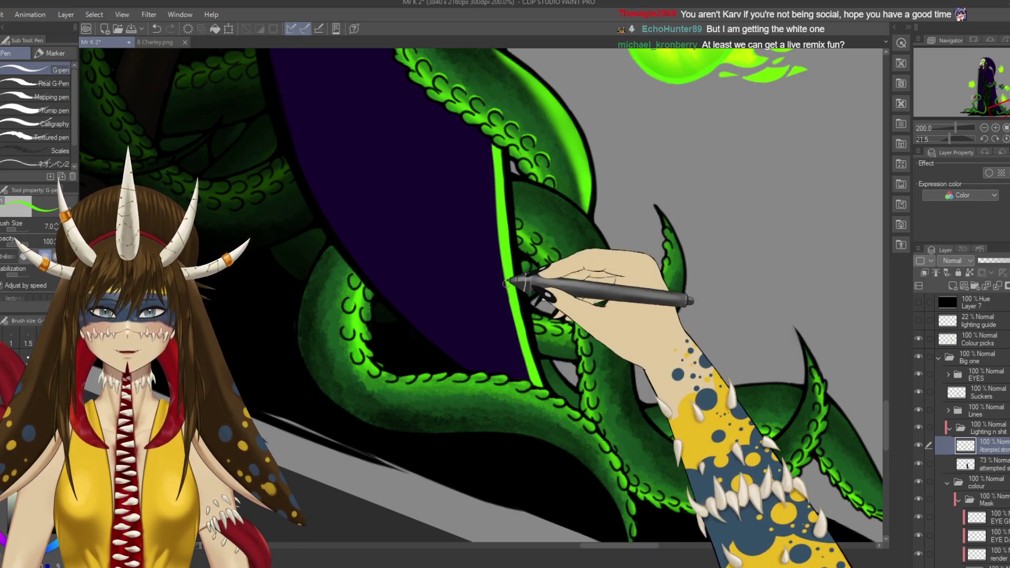
{"action": "key", "text": "r"}
{"action": "mouse_move", "coordinate": [519, 275]}
{"action": "left_mouse_down"}
{"action": "mouse_move", "coordinate": [349, 282]}
{"action": "mouse_move", "coordinate": [310, 392]}
{"action": "left_mouse_up"}
{"action": "key", "text": "ctrl+minus"}
{"action": "key", "text": "ctrl+minus"}
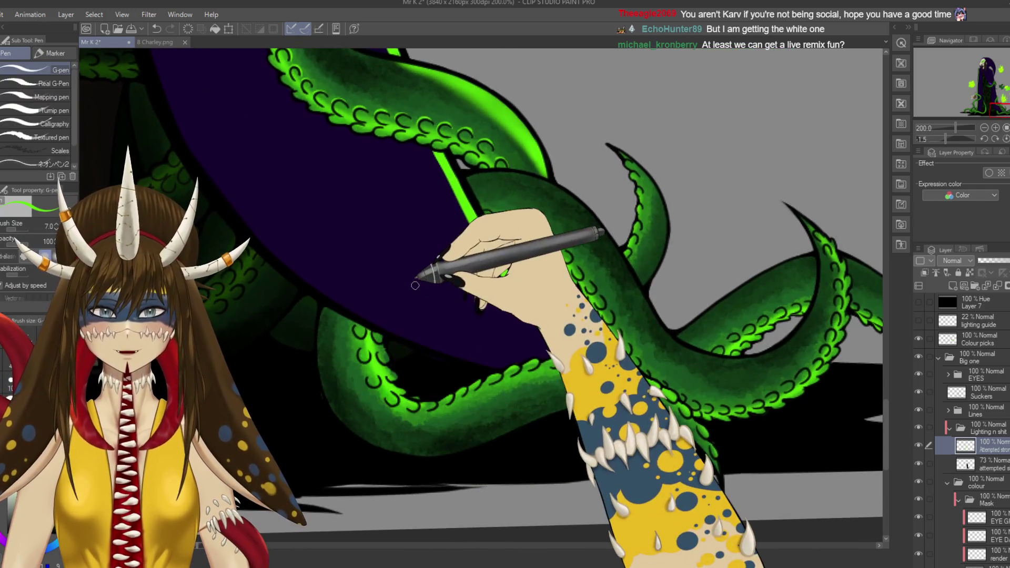
{"action": "left_click_drag", "start_coordinate": [424, 275], "coordinate": [424, 271]}
{"action": "key", "text": "p"}
{"action": "key", "text": "ctrl+plus"}
{"action": "key", "text": "ctrl+plus"}
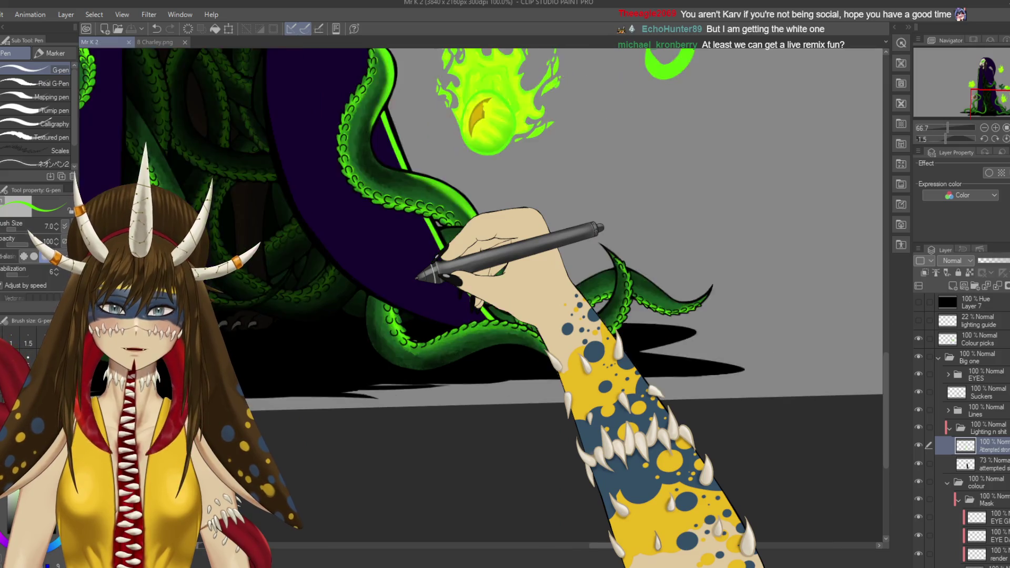
{"action": "mouse_move", "coordinate": [414, 285]}
{"action": "left_mouse_down"}
{"action": "mouse_move", "coordinate": [552, 208]}
{"action": "mouse_move", "coordinate": [670, 79]}
{"action": "mouse_move", "coordinate": [558, 102]}
{"action": "mouse_move", "coordinate": [470, 279]}
{"action": "left_mouse_up"}
{"action": "key", "text": "e"}
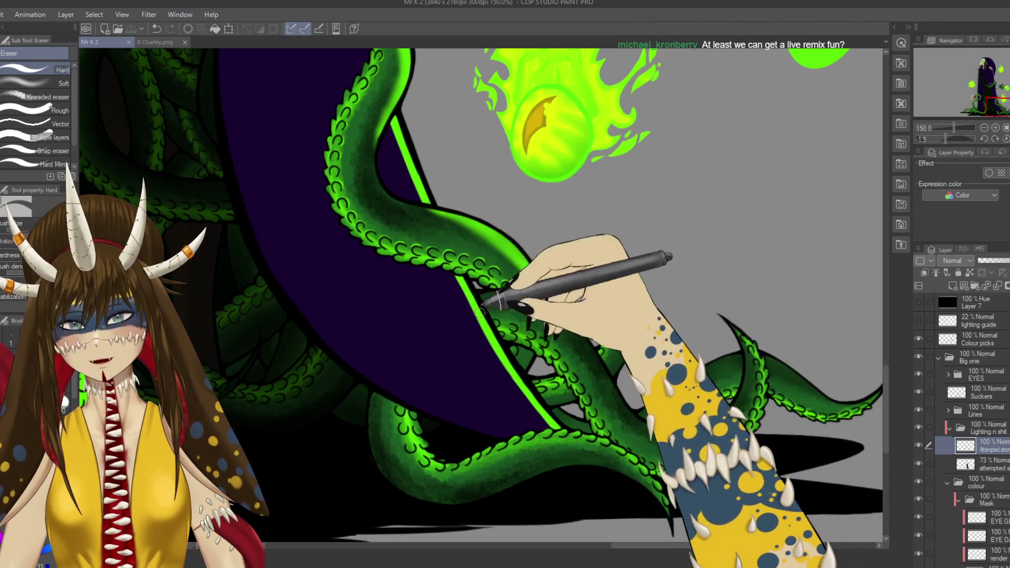
Step: Erase stray bits of the green rim line along the lower tentacle edge, saving as you go
{"action": "left_click_drag", "start_coordinate": [475, 291], "coordinate": [480, 314]}
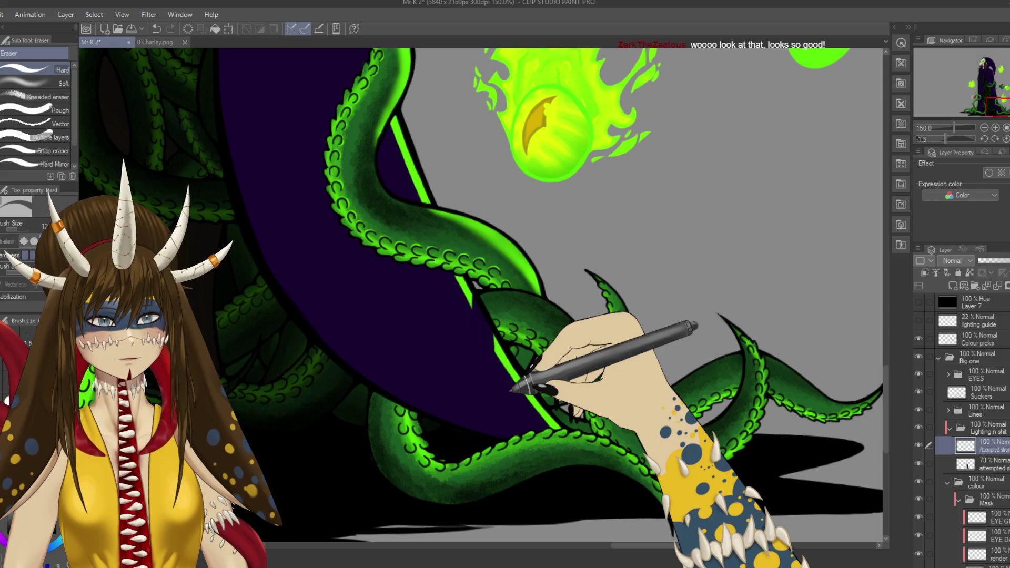
{"action": "left_click_drag", "start_coordinate": [504, 383], "coordinate": [489, 355]}
{"action": "key", "text": "ctrl+s"}
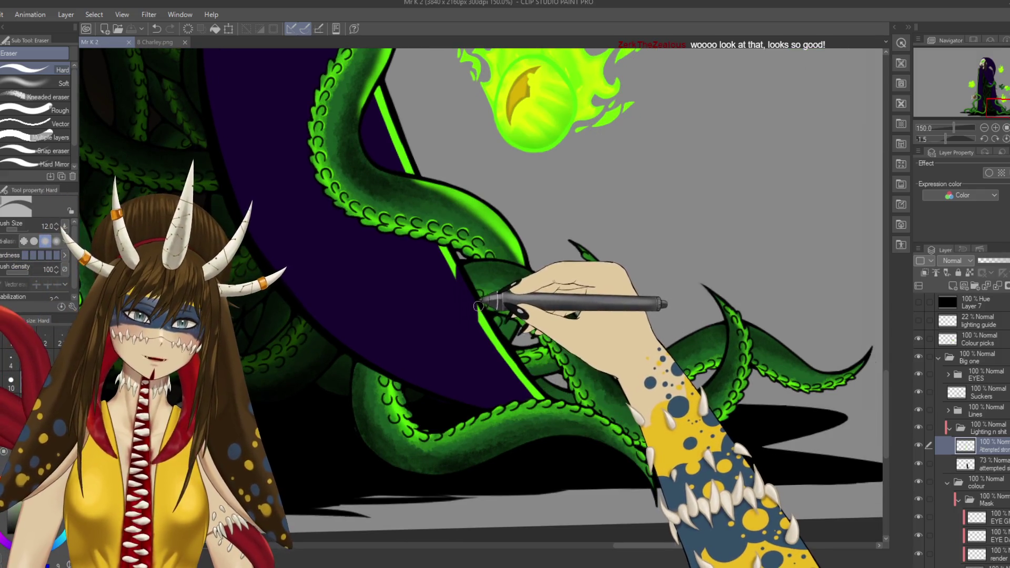
{"action": "left_click", "coordinate": [517, 368]}
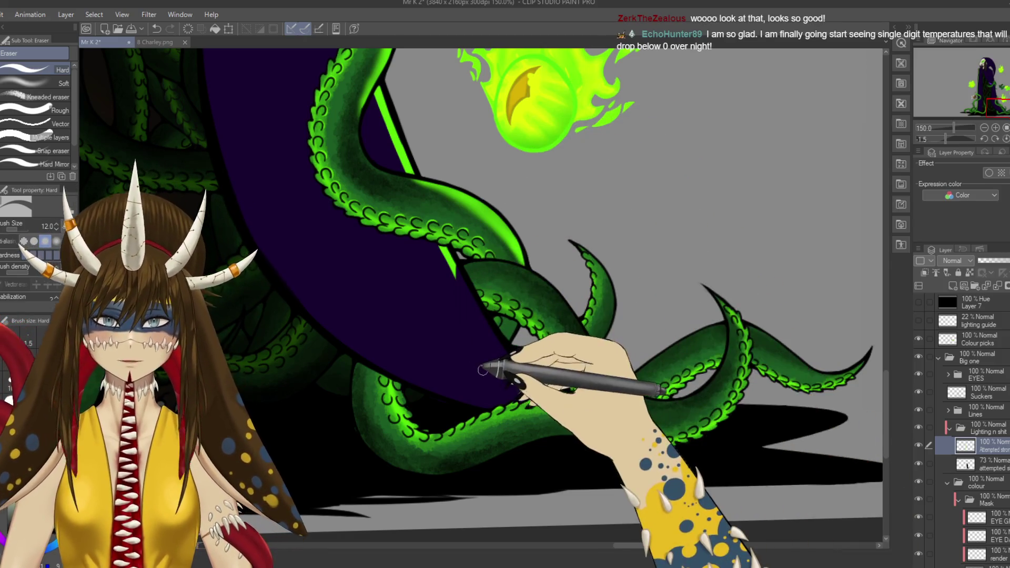
{"action": "mouse_move", "coordinate": [451, 309]}
{"action": "left_mouse_down"}
{"action": "mouse_move", "coordinate": [507, 361]}
{"action": "mouse_move", "coordinate": [507, 330]}
{"action": "left_mouse_up"}
{"action": "key", "text": "ctrl+s"}
{"action": "left_click", "coordinate": [504, 306]}
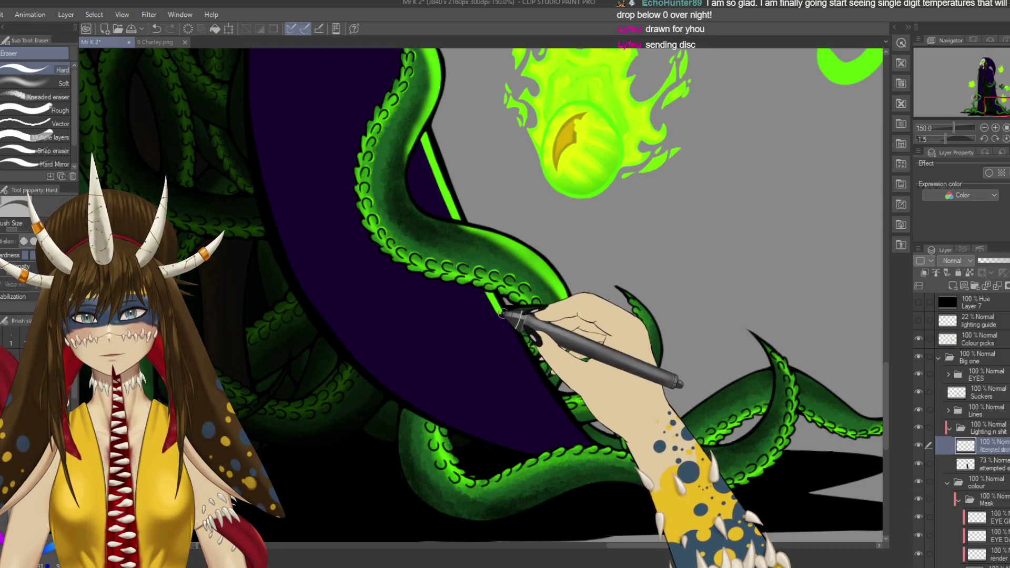
{"action": "key", "text": "ctrl+s"}
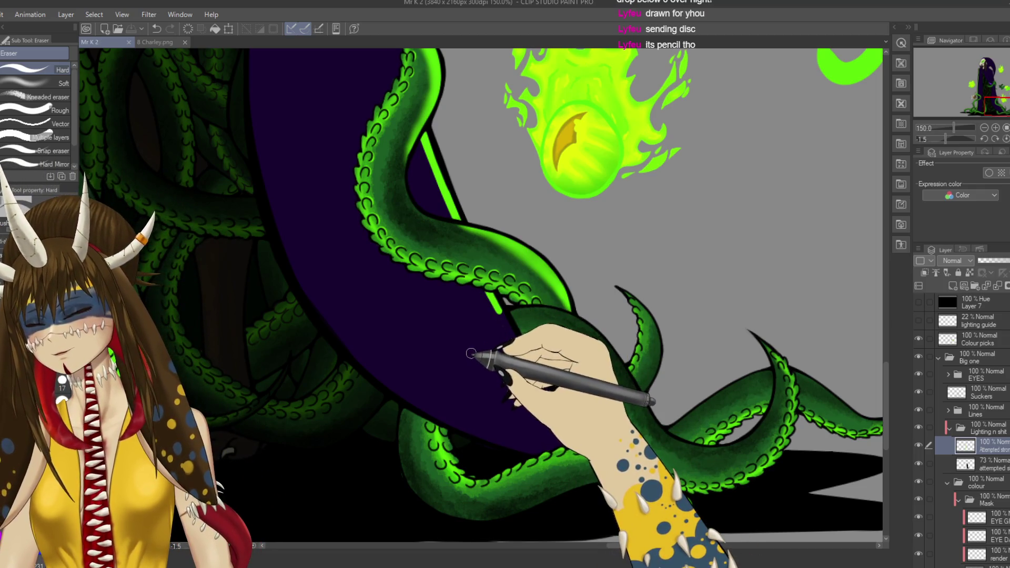
Step: Soften the rim line where it meets the tentacle with the Soft airbrush, then save
{"action": "key", "text": "b"}
{"action": "key", "text": "b"}
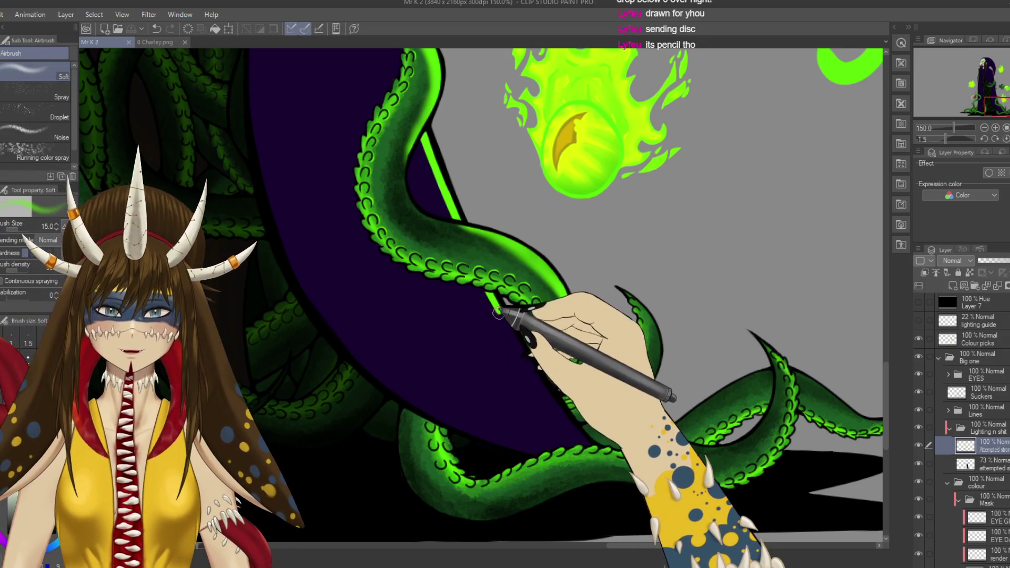
{"action": "left_click_drag", "start_coordinate": [499, 313], "coordinate": [502, 311]}
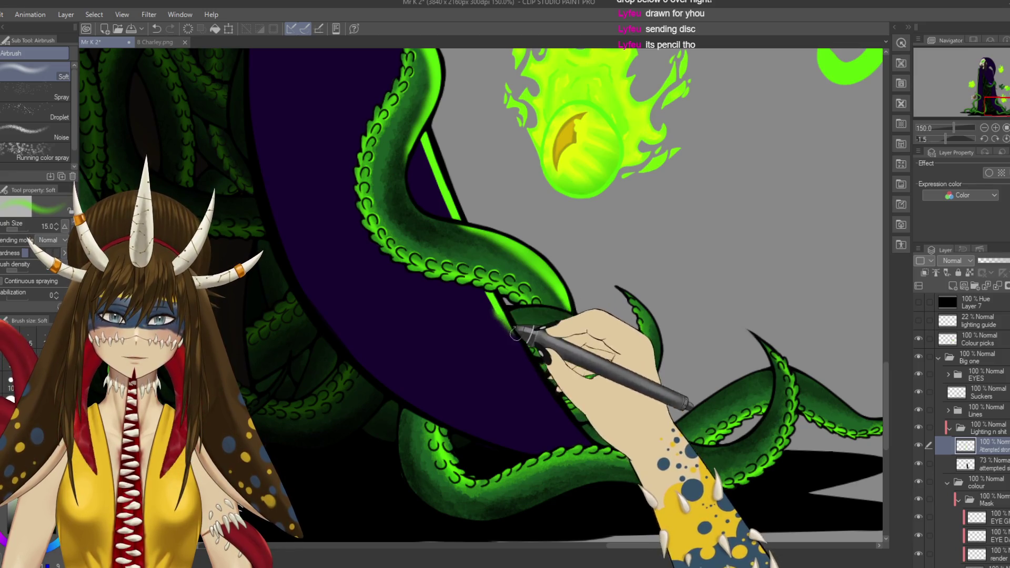
{"action": "key", "text": "e"}
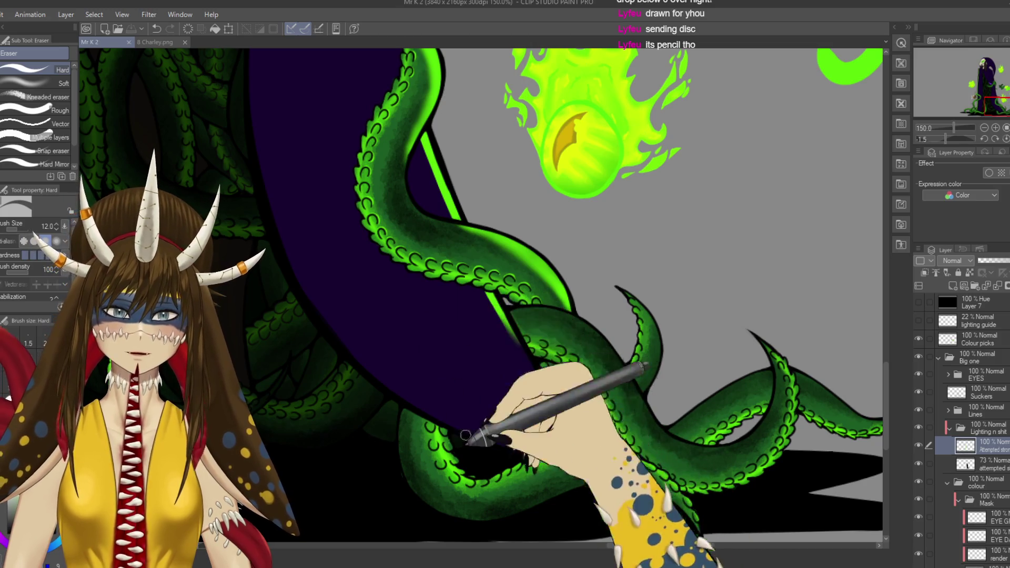
{"action": "left_click_drag", "start_coordinate": [513, 311], "coordinate": [618, 532]}
{"action": "mouse_move", "coordinate": [495, 436]}
{"action": "left_mouse_down"}
{"action": "mouse_move", "coordinate": [480, 343]}
{"action": "mouse_move", "coordinate": [519, 298]}
{"action": "left_mouse_up"}
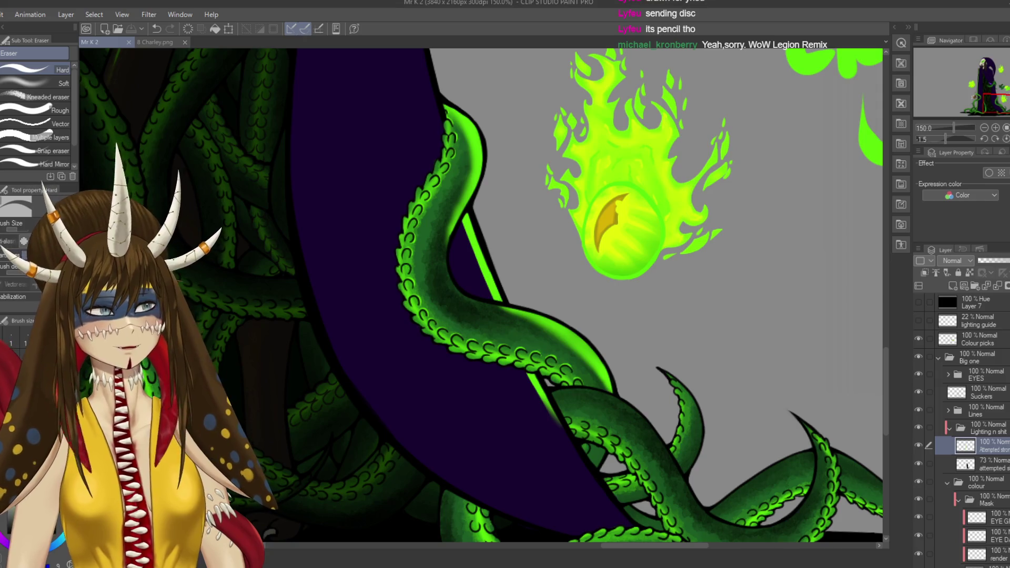
{"action": "key", "text": "ctrl+s"}
Step: Start a freehand lasso selection around the glowing lower-left tentacle beneath the cloak hem
{"action": "mouse_move", "coordinate": [705, 342]}
{"action": "left_mouse_down"}
{"action": "mouse_move", "coordinate": [591, 334]}
{"action": "mouse_move", "coordinate": [474, 293]}
{"action": "mouse_move", "coordinate": [442, 387]}
{"action": "left_mouse_up"}
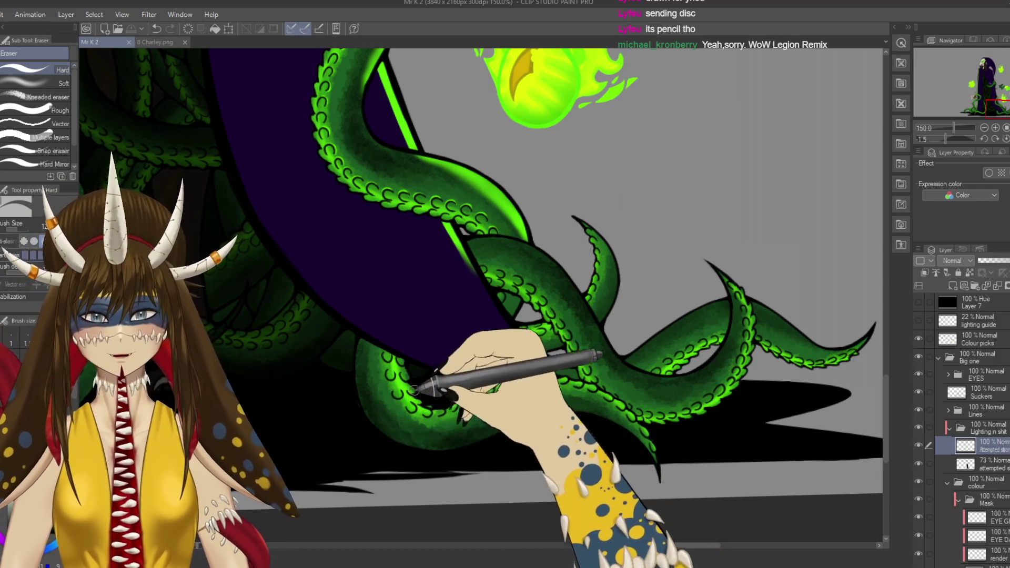
{"action": "key", "text": "m"}
{"action": "left_click_drag", "start_coordinate": [363, 334], "coordinate": [384, 348]}
{"action": "mouse_move", "coordinate": [450, 387]}
{"action": "left_mouse_down"}
{"action": "mouse_move", "coordinate": [515, 413]}
{"action": "mouse_move", "coordinate": [473, 446]}
{"action": "mouse_move", "coordinate": [416, 451]}
{"action": "mouse_move", "coordinate": [363, 416]}
{"action": "mouse_move", "coordinate": [361, 337]}
{"action": "left_mouse_up"}
{"action": "scroll", "coordinate": [421, 316], "scroll_direction": "down", "scroll_amount": 2}
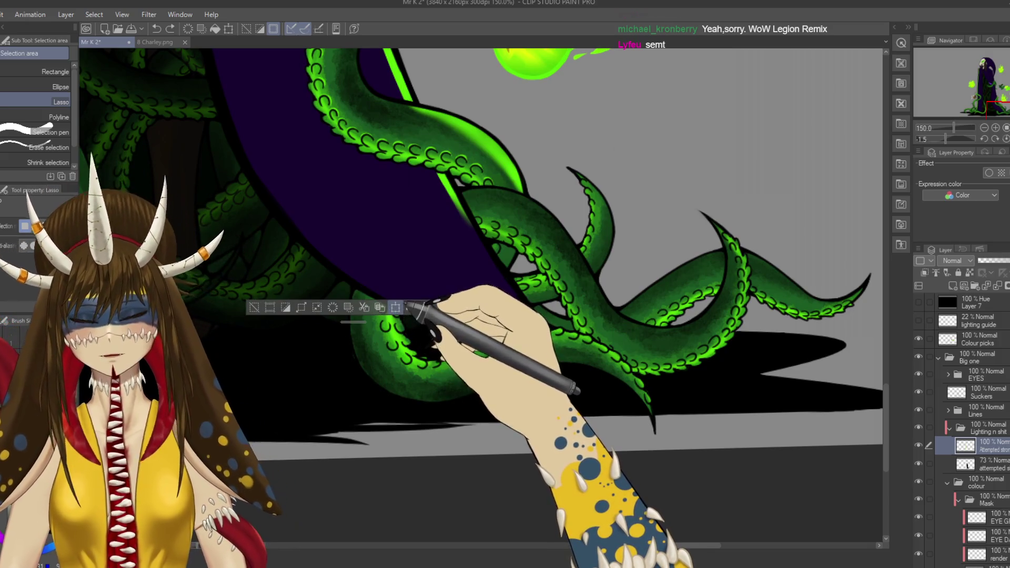
Step: Trace the lasso along the tentacle's sucker-lined upper edge into the shadow to close the selection, and save
{"action": "scroll", "coordinate": [407, 307], "scroll_direction": "up", "scroll_amount": 3}
{"action": "left_click_drag", "start_coordinate": [407, 248], "coordinate": [425, 310]}
{"action": "left_click_drag", "start_coordinate": [431, 345], "coordinate": [453, 369]}
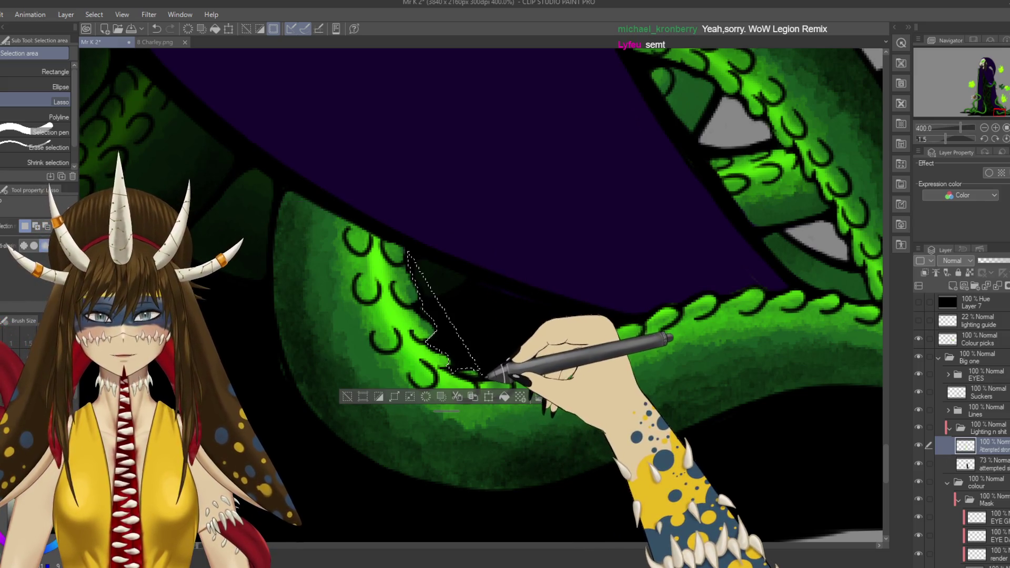
{"action": "key", "text": "ctrl+z"}
{"action": "mouse_move", "coordinate": [405, 245]}
{"action": "left_mouse_down"}
{"action": "mouse_move", "coordinate": [417, 307]}
{"action": "mouse_move", "coordinate": [435, 315]}
{"action": "mouse_move", "coordinate": [451, 363]}
{"action": "mouse_move", "coordinate": [484, 376]}
{"action": "mouse_move", "coordinate": [542, 363]}
{"action": "mouse_move", "coordinate": [562, 463]}
{"action": "mouse_move", "coordinate": [473, 486]}
{"action": "mouse_move", "coordinate": [348, 440]}
{"action": "mouse_move", "coordinate": [282, 346]}
{"action": "mouse_move", "coordinate": [275, 270]}
{"action": "mouse_move", "coordinate": [288, 199]}
{"action": "mouse_move", "coordinate": [375, 215]}
{"action": "mouse_move", "coordinate": [402, 239]}
{"action": "left_mouse_up"}
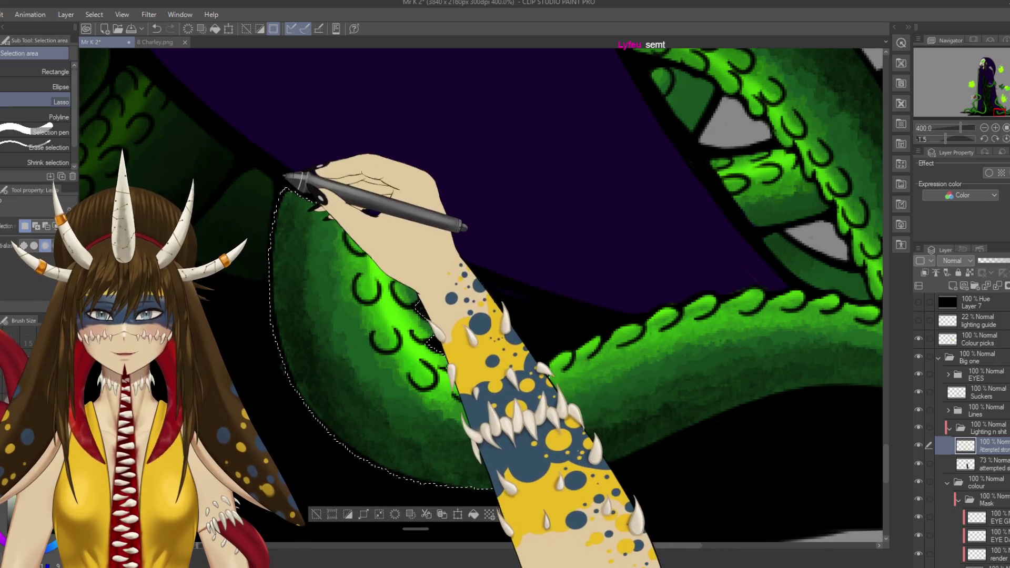
{"action": "key", "text": "ctrl+s"}
{"action": "left_click_drag", "start_coordinate": [427, 432], "coordinate": [340, 374]}
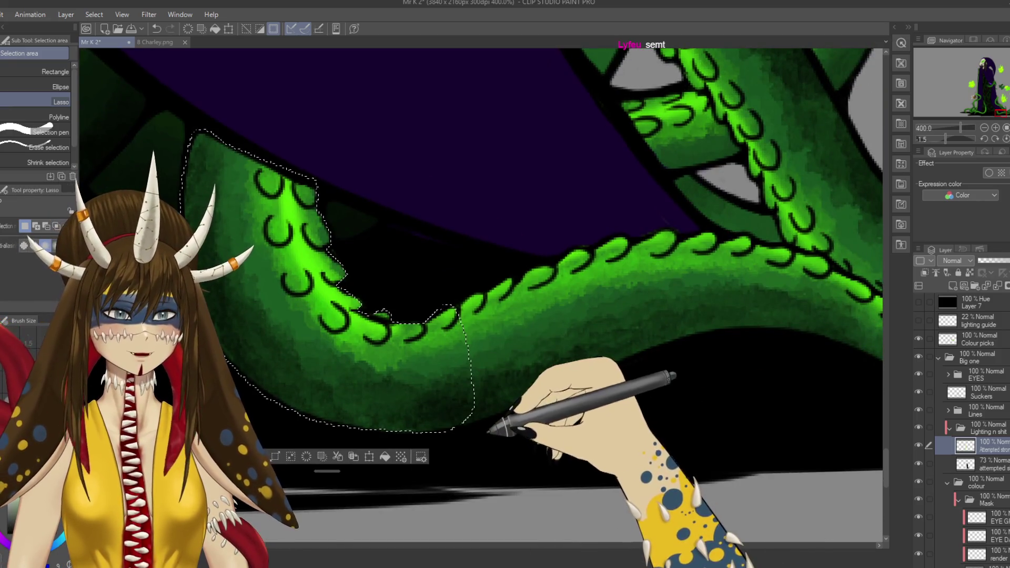
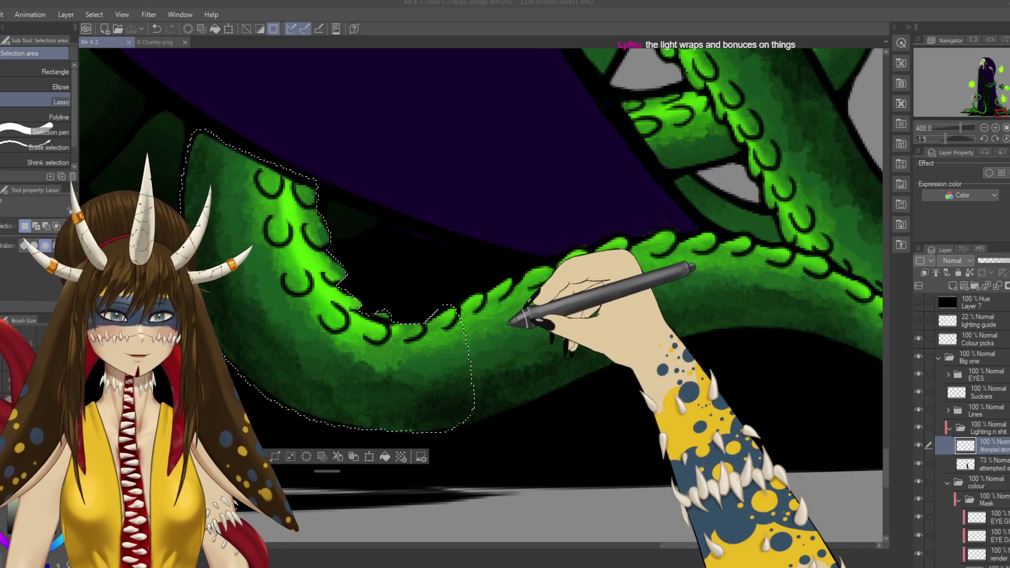
Step: Start a lasso selection along the lower-left tentacle's edge, panning along its length
{"action": "left_click_drag", "start_coordinate": [589, 257], "coordinate": [476, 415]}
{"action": "mouse_move", "coordinate": [458, 311]}
{"action": "left_mouse_down"}
{"action": "mouse_move", "coordinate": [190, 200]}
{"action": "mouse_move", "coordinate": [368, 429]}
{"action": "mouse_move", "coordinate": [463, 315]}
{"action": "left_mouse_up"}
{"action": "mouse_move", "coordinate": [369, 79]}
{"action": "left_mouse_down"}
{"action": "mouse_move", "coordinate": [462, 384]}
{"action": "mouse_move", "coordinate": [499, 436]}
{"action": "left_mouse_up"}
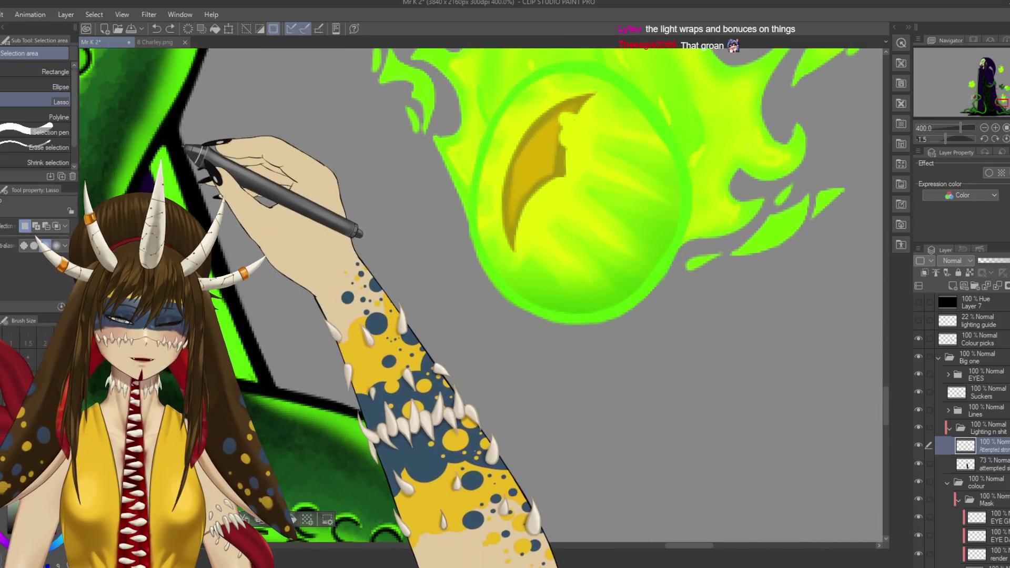
{"action": "mouse_move", "coordinate": [361, 388]}
{"action": "left_mouse_down"}
{"action": "mouse_move", "coordinate": [514, 215]}
{"action": "mouse_move", "coordinate": [534, 334]}
{"action": "mouse_move", "coordinate": [522, 300]}
{"action": "left_mouse_up"}
{"action": "mouse_move", "coordinate": [462, 379]}
{"action": "left_mouse_down"}
{"action": "mouse_move", "coordinate": [444, 253]}
{"action": "mouse_move", "coordinate": [444, 266]}
{"action": "mouse_move", "coordinate": [506, 227]}
{"action": "mouse_move", "coordinate": [575, 213]}
{"action": "mouse_move", "coordinate": [604, 334]}
{"action": "mouse_move", "coordinate": [452, 392]}
{"action": "left_mouse_up"}
{"action": "mouse_move", "coordinate": [605, 284]}
{"action": "left_mouse_down"}
{"action": "mouse_move", "coordinate": [507, 354]}
{"action": "mouse_move", "coordinate": [539, 363]}
{"action": "left_mouse_up"}
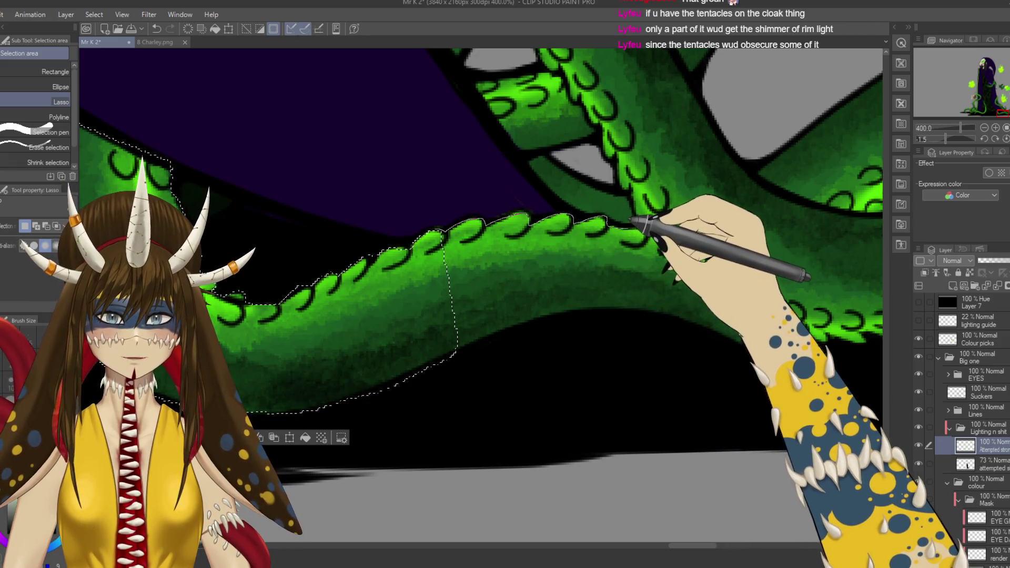
Step: Extend the selection along the tentacle's upper and lower edges toward its tip
{"action": "mouse_move", "coordinate": [667, 227]}
{"action": "left_mouse_down"}
{"action": "mouse_move", "coordinate": [690, 235]}
{"action": "mouse_move", "coordinate": [659, 303]}
{"action": "mouse_move", "coordinate": [582, 307]}
{"action": "mouse_move", "coordinate": [429, 356]}
{"action": "left_mouse_up"}
{"action": "left_click_drag", "start_coordinate": [730, 312], "coordinate": [529, 303]}
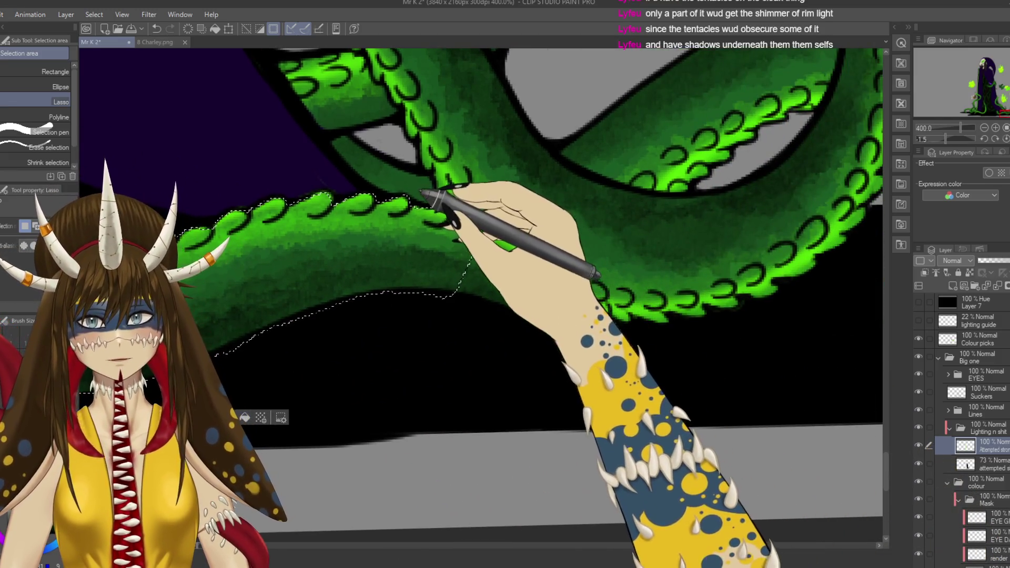
{"action": "mouse_move", "coordinate": [413, 187]}
{"action": "left_mouse_down"}
{"action": "mouse_move", "coordinate": [474, 281]}
{"action": "mouse_move", "coordinate": [501, 226]}
{"action": "mouse_move", "coordinate": [479, 214]}
{"action": "mouse_move", "coordinate": [502, 223]}
{"action": "left_mouse_up"}
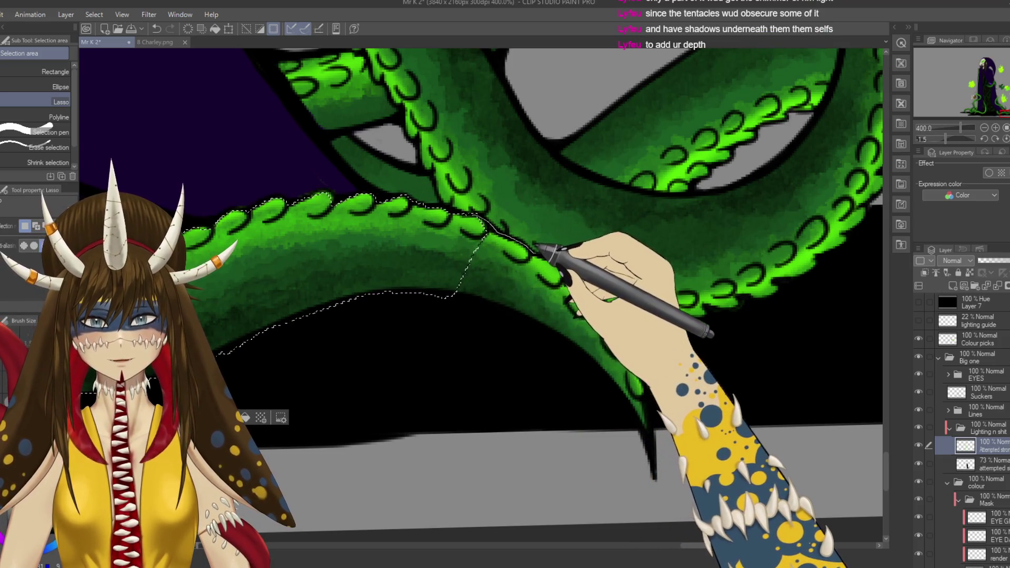
{"action": "mouse_move", "coordinate": [529, 316]}
{"action": "left_mouse_down"}
{"action": "mouse_move", "coordinate": [482, 305]}
{"action": "mouse_move", "coordinate": [542, 322]}
{"action": "mouse_move", "coordinate": [513, 276]}
{"action": "left_mouse_up"}
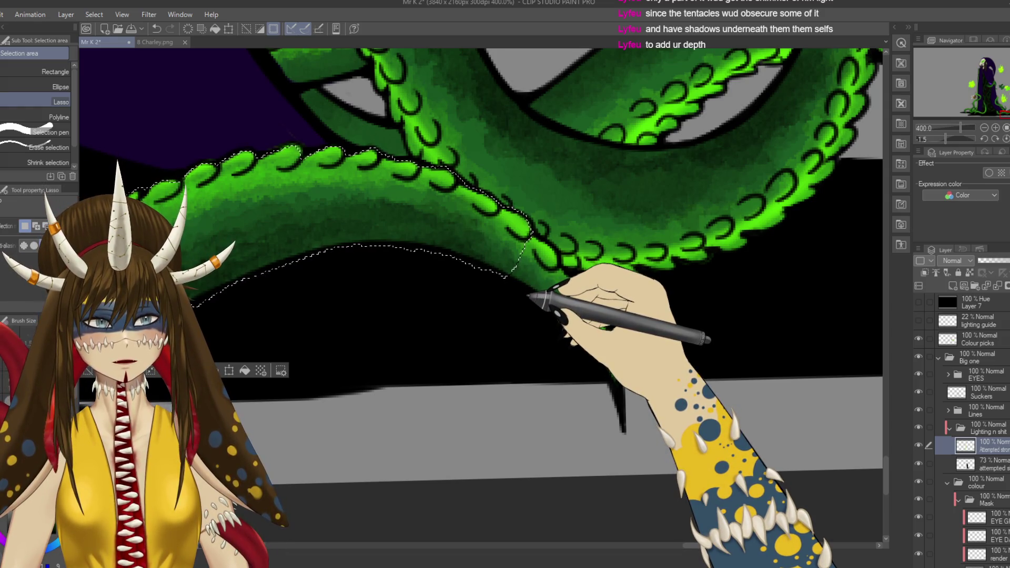
{"action": "mouse_move", "coordinate": [532, 232]}
{"action": "left_mouse_down"}
{"action": "mouse_move", "coordinate": [606, 319]}
{"action": "mouse_move", "coordinate": [619, 405]}
{"action": "mouse_move", "coordinate": [589, 337]}
{"action": "mouse_move", "coordinate": [530, 270]}
{"action": "mouse_move", "coordinate": [512, 274]}
{"action": "left_mouse_up"}
{"action": "scroll", "coordinate": [481, 294], "scroll_direction": "down", "scroll_amount": 5}
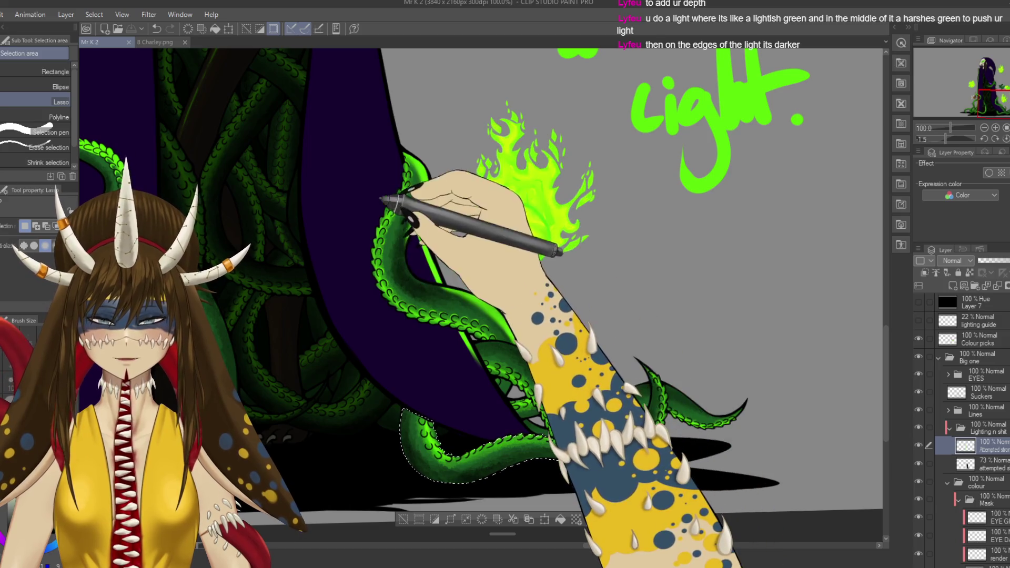
{"action": "scroll", "coordinate": [482, 308], "scroll_direction": "left", "scroll_amount": 5}
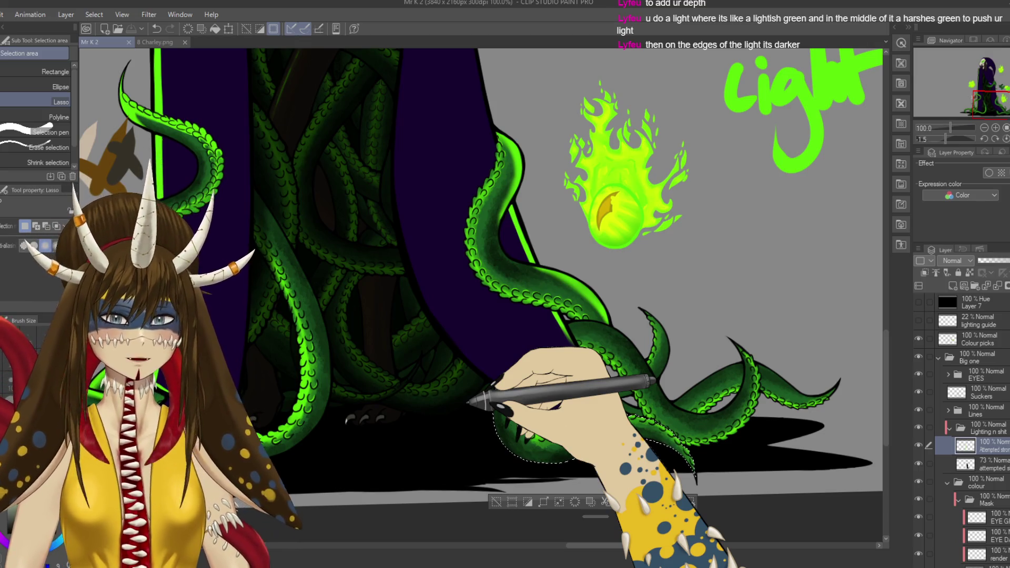
{"action": "scroll", "coordinate": [468, 420], "scroll_direction": "up", "scroll_amount": 5}
{"action": "scroll", "coordinate": [469, 402], "scroll_direction": "down", "scroll_amount": 5}
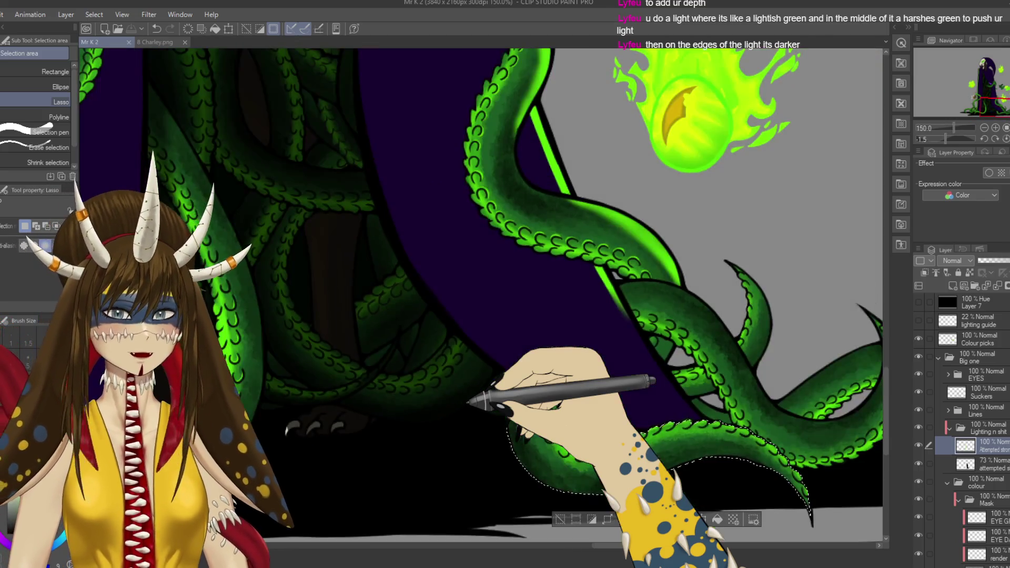
{"action": "left_click_drag", "start_coordinate": [468, 402], "coordinate": [337, 329]}
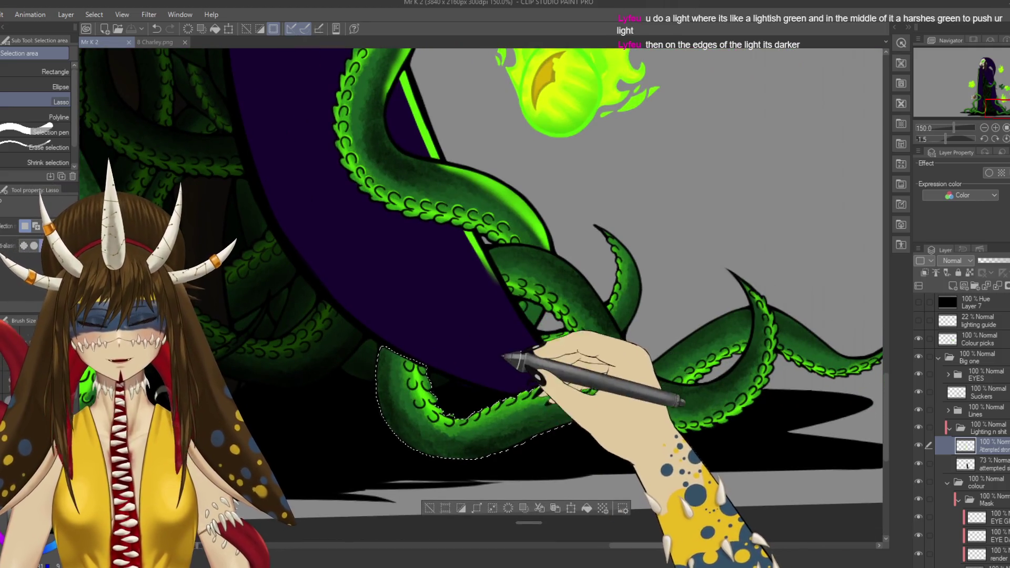
Step: Try the Watercolor and Soft airbrush tools, then save the drawing
{"action": "key", "text": "b"}
{"action": "key", "text": "b"}
{"action": "left_click_drag", "start_coordinate": [601, 377], "coordinate": [605, 288]}
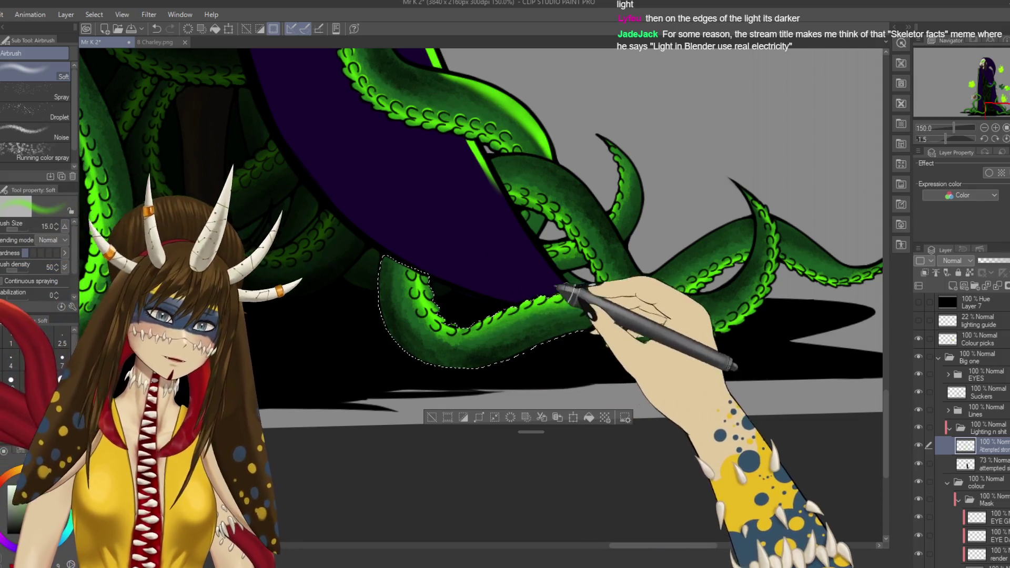
{"action": "key", "text": "ctrl+s"}
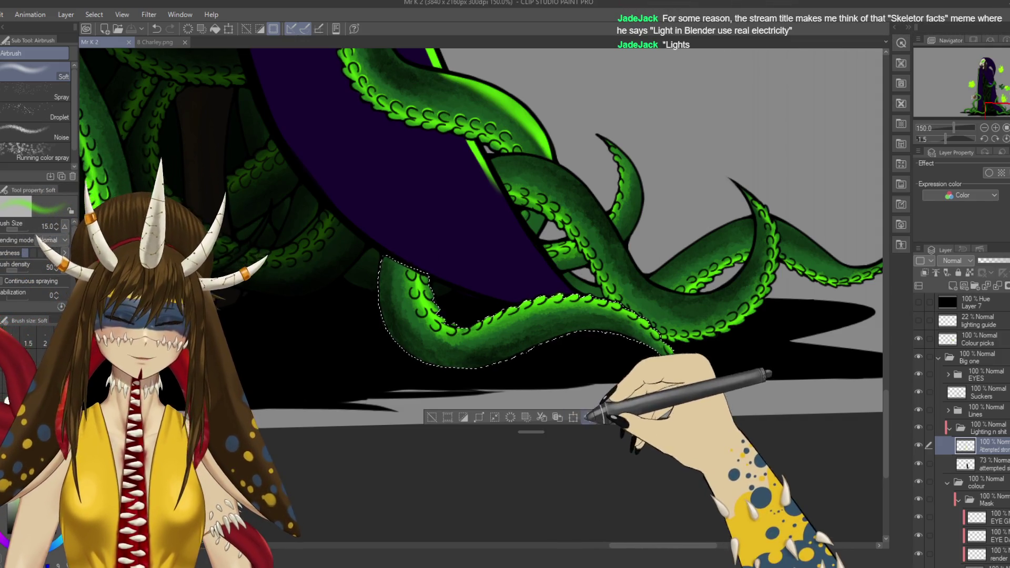
Step: Paint bright green rim light along the selected tentacle's top edge with the G-pen
{"action": "key", "text": "b"}
{"action": "key", "text": "p"}
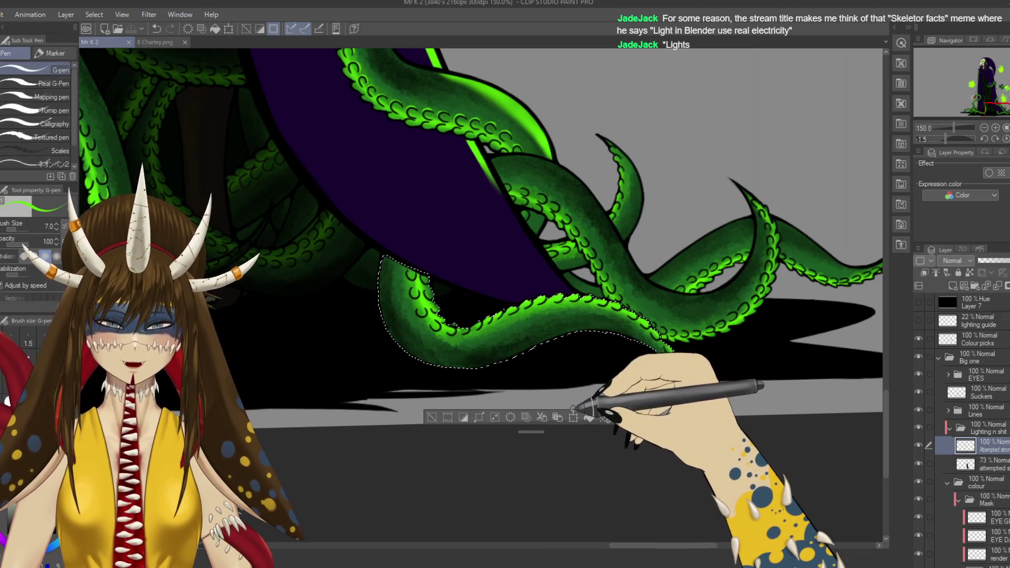
{"action": "scroll", "coordinate": [568, 392], "scroll_direction": "up", "scroll_amount": 3}
{"action": "scroll", "coordinate": [556, 196], "scroll_direction": "up", "scroll_amount": 2}
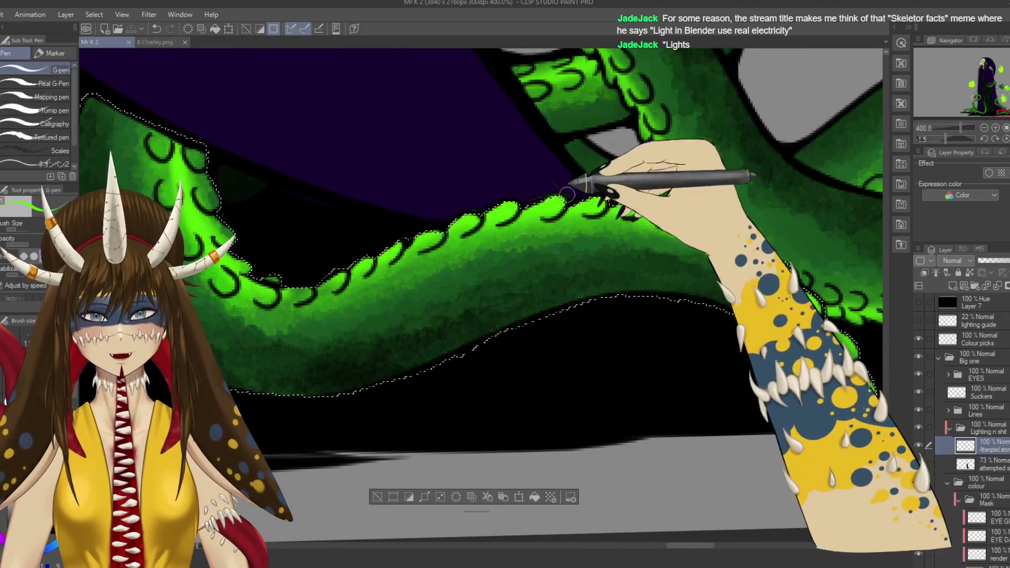
{"action": "mouse_move", "coordinate": [654, 214]}
{"action": "left_mouse_down"}
{"action": "mouse_move", "coordinate": [605, 216]}
{"action": "mouse_move", "coordinate": [643, 199]}
{"action": "mouse_move", "coordinate": [661, 203]}
{"action": "mouse_move", "coordinate": [388, 244]}
{"action": "mouse_move", "coordinate": [408, 242]}
{"action": "left_mouse_up"}
{"action": "left_click_drag", "start_coordinate": [475, 300], "coordinate": [592, 422]}
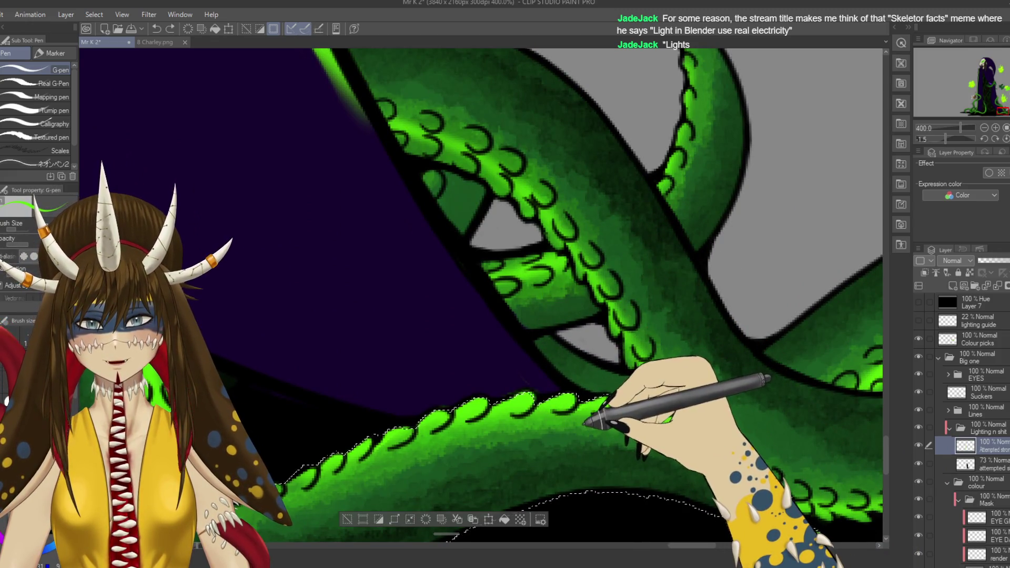
{"action": "left_click_drag", "start_coordinate": [547, 413], "coordinate": [484, 350]}
{"action": "scroll", "coordinate": [592, 403], "scroll_direction": "down", "scroll_amount": 4}
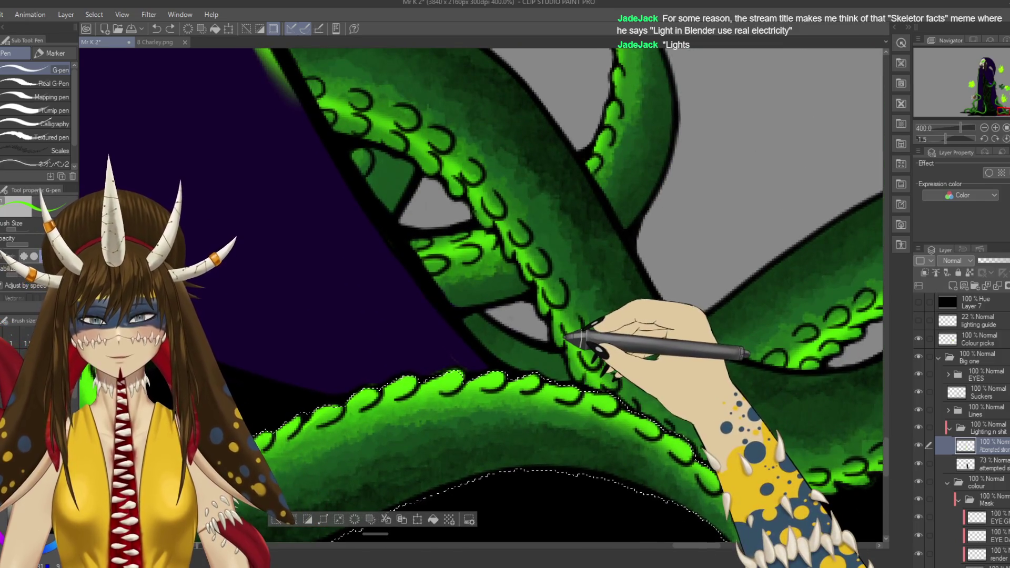
{"action": "scroll", "coordinate": [560, 340], "scroll_direction": "down", "scroll_amount": 3}
{"action": "scroll", "coordinate": [561, 344], "scroll_direction": "up", "scroll_amount": 3}
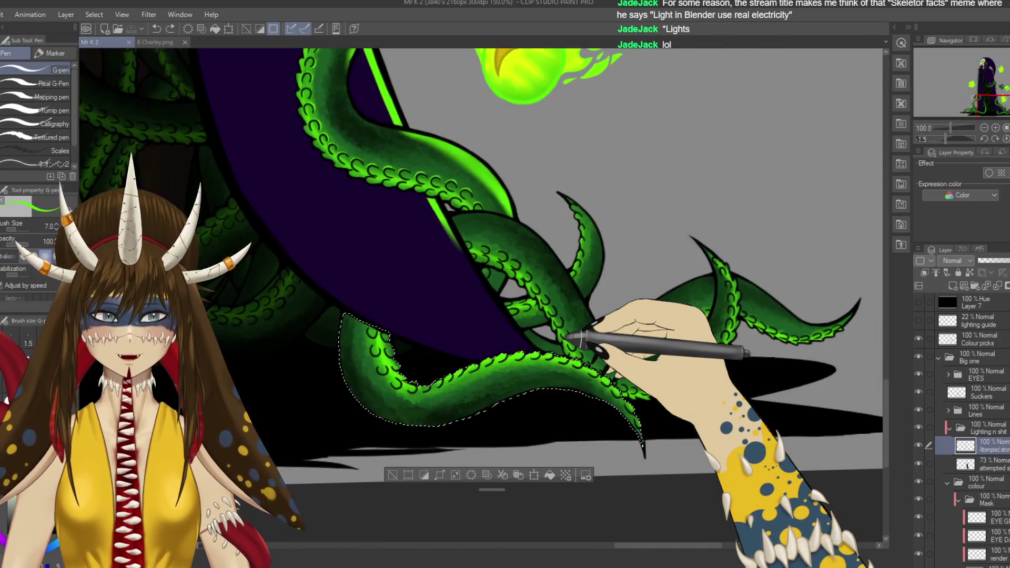
Step: Deselect, then begin a new lasso selection on the tentacle beside the cloak
{"action": "key", "text": "ctrl+d"}
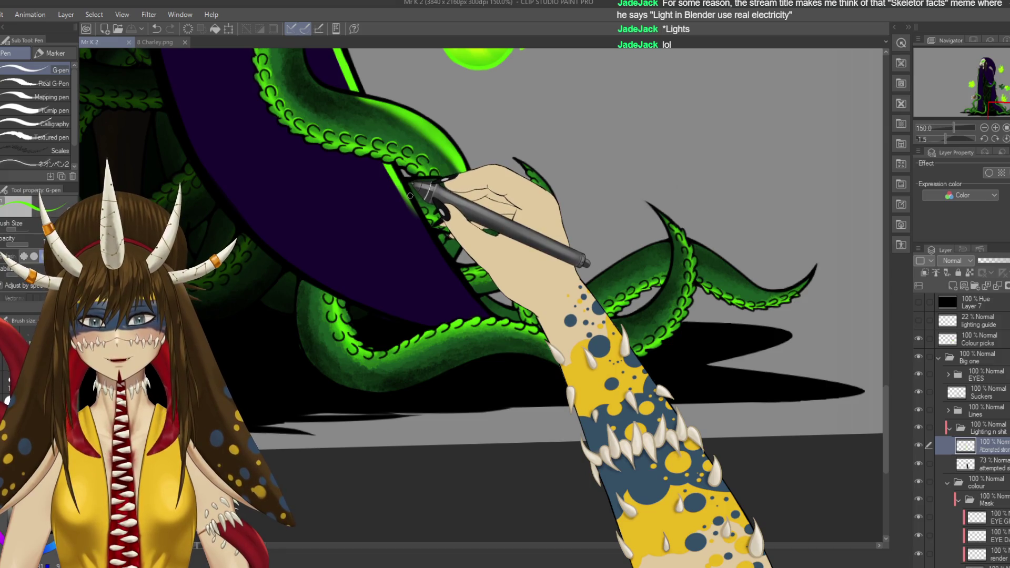
{"action": "key", "text": "m"}
{"action": "mouse_move", "coordinate": [408, 174]}
{"action": "left_mouse_down"}
{"action": "mouse_move", "coordinate": [427, 221]}
{"action": "mouse_move", "coordinate": [448, 230]}
{"action": "mouse_move", "coordinate": [510, 214]}
{"action": "mouse_move", "coordinate": [474, 172]}
{"action": "mouse_move", "coordinate": [409, 178]}
{"action": "left_mouse_up"}
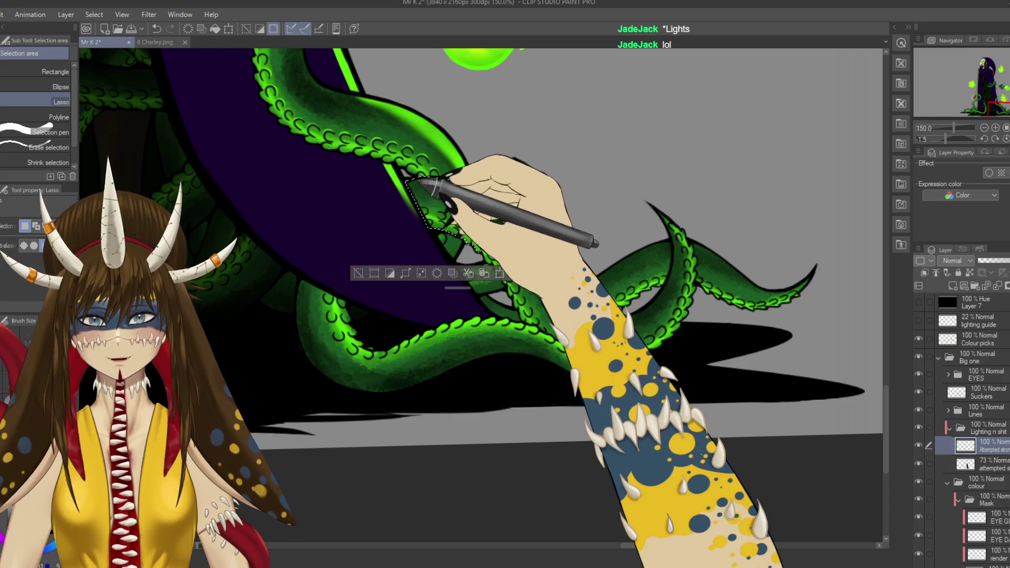
Step: At 400% zoom, lasso the arching tentacle's outline from the cloak down across the lower tentacle
{"action": "scroll", "coordinate": [416, 188], "scroll_direction": "up", "scroll_amount": 3}
{"action": "mouse_move", "coordinate": [717, 458]}
{"action": "left_mouse_down"}
{"action": "mouse_move", "coordinate": [638, 286]}
{"action": "mouse_move", "coordinate": [481, 163]}
{"action": "left_mouse_up"}
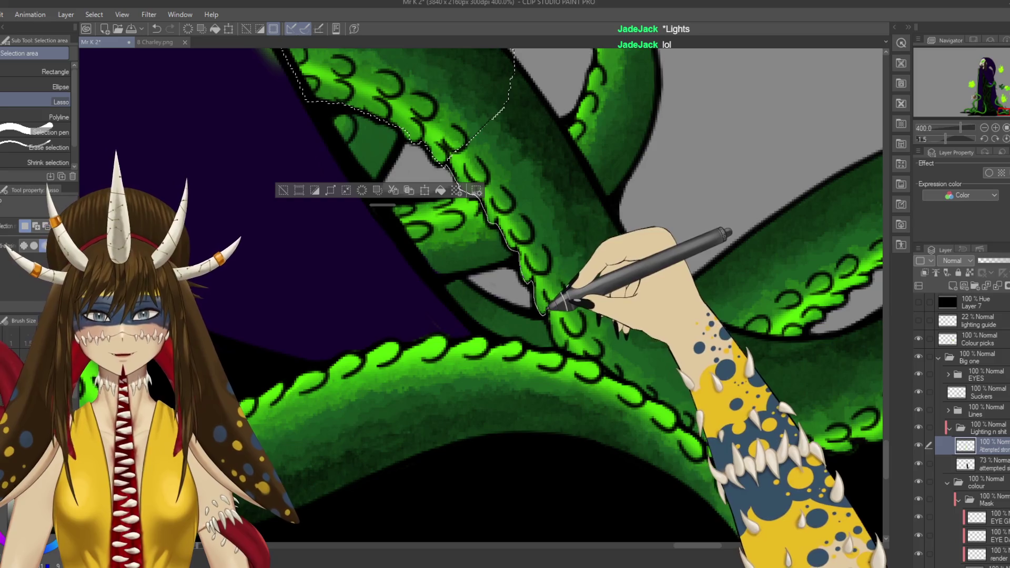
{"action": "mouse_move", "coordinate": [589, 355]}
{"action": "left_mouse_down"}
{"action": "mouse_move", "coordinate": [633, 329]}
{"action": "mouse_move", "coordinate": [658, 279]}
{"action": "mouse_move", "coordinate": [608, 190]}
{"action": "mouse_move", "coordinate": [591, 135]}
{"action": "mouse_move", "coordinate": [519, 53]}
{"action": "left_mouse_up"}
{"action": "mouse_move", "coordinate": [617, 293]}
{"action": "left_mouse_down"}
{"action": "mouse_move", "coordinate": [606, 276]}
{"action": "mouse_move", "coordinate": [605, 300]}
{"action": "mouse_move", "coordinate": [480, 273]}
{"action": "mouse_move", "coordinate": [513, 266]}
{"action": "mouse_move", "coordinate": [544, 277]}
{"action": "left_mouse_up"}
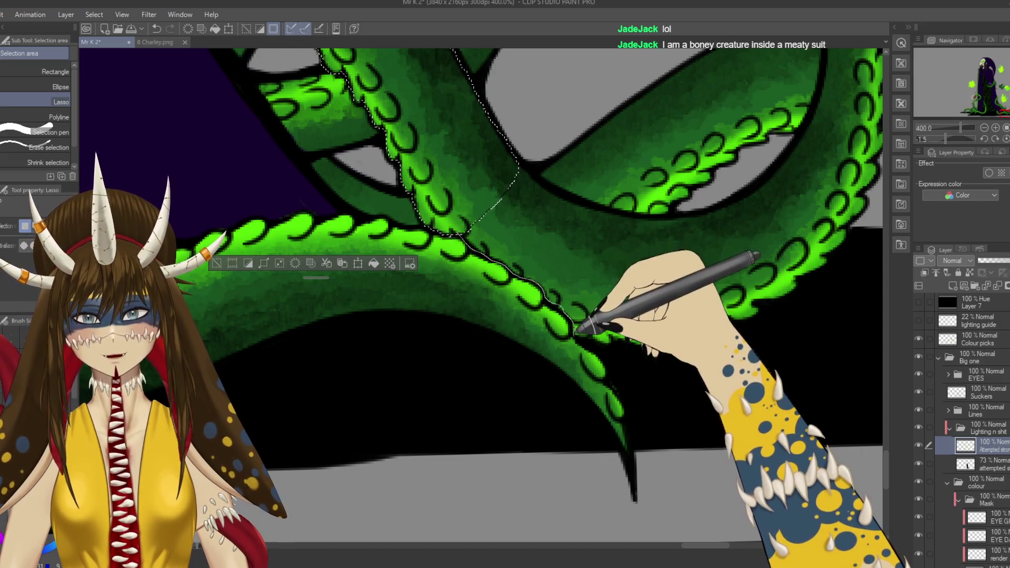
{"action": "mouse_move", "coordinate": [615, 308]}
{"action": "left_mouse_down"}
{"action": "mouse_move", "coordinate": [638, 225]}
{"action": "mouse_move", "coordinate": [613, 199]}
{"action": "mouse_move", "coordinate": [554, 180]}
{"action": "mouse_move", "coordinate": [521, 142]}
{"action": "left_mouse_up"}
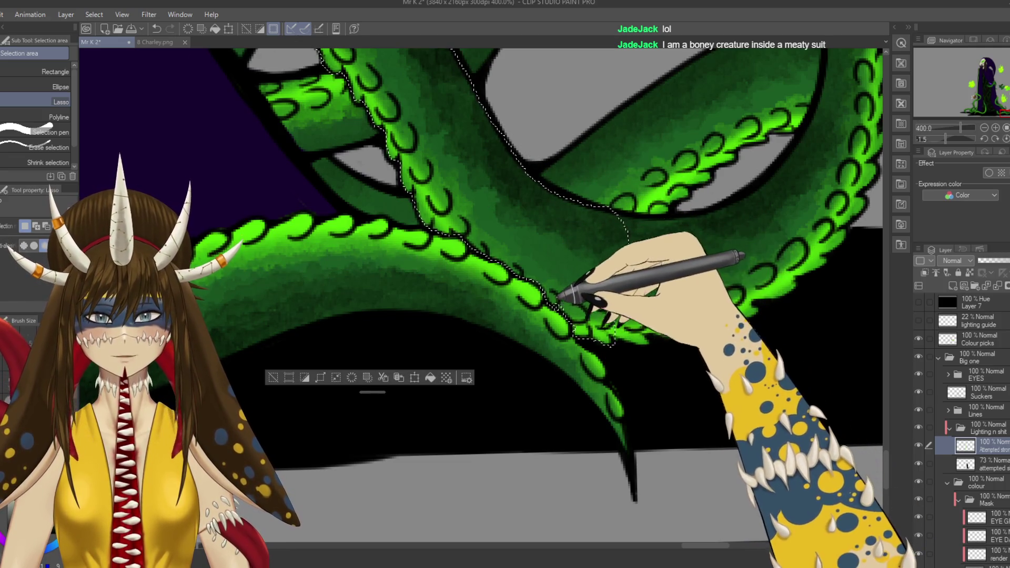
{"action": "left_click_drag", "start_coordinate": [677, 349], "coordinate": [601, 328]}
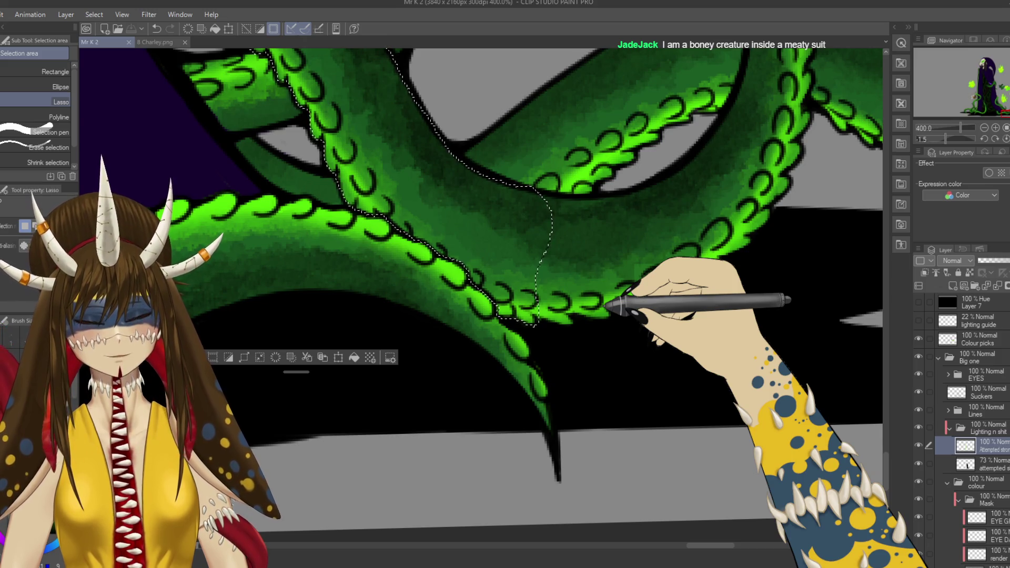
{"action": "scroll", "coordinate": [603, 308], "scroll_direction": "down", "scroll_amount": 5}
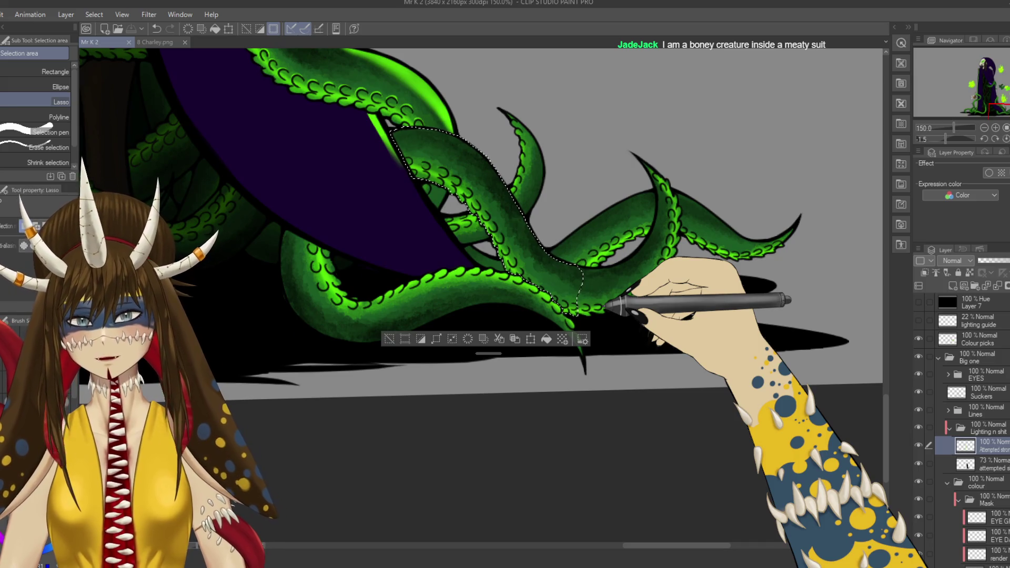
Step: Add lasso strokes around the curling tentacle tip's edges, then zoom out to 150%
{"action": "scroll", "coordinate": [499, 266], "scroll_direction": "up", "scroll_amount": 3}
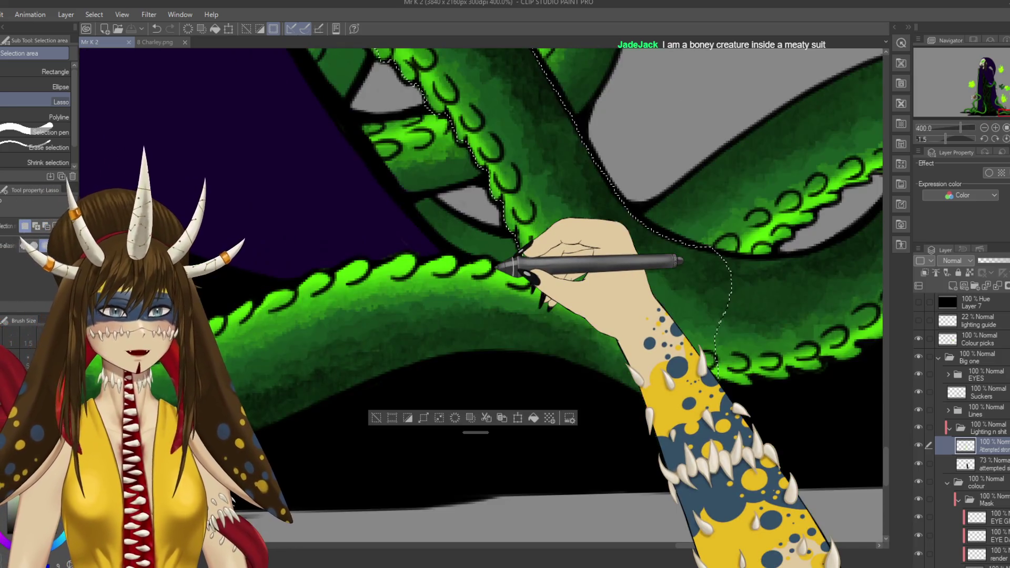
{"action": "mouse_move", "coordinate": [710, 247]}
{"action": "left_mouse_down"}
{"action": "mouse_move", "coordinate": [500, 200]}
{"action": "mouse_move", "coordinate": [615, 203]}
{"action": "mouse_move", "coordinate": [658, 169]}
{"action": "mouse_move", "coordinate": [686, 125]}
{"action": "mouse_move", "coordinate": [737, 138]}
{"action": "mouse_move", "coordinate": [770, 174]}
{"action": "mouse_move", "coordinate": [686, 282]}
{"action": "mouse_move", "coordinate": [545, 332]}
{"action": "left_mouse_up"}
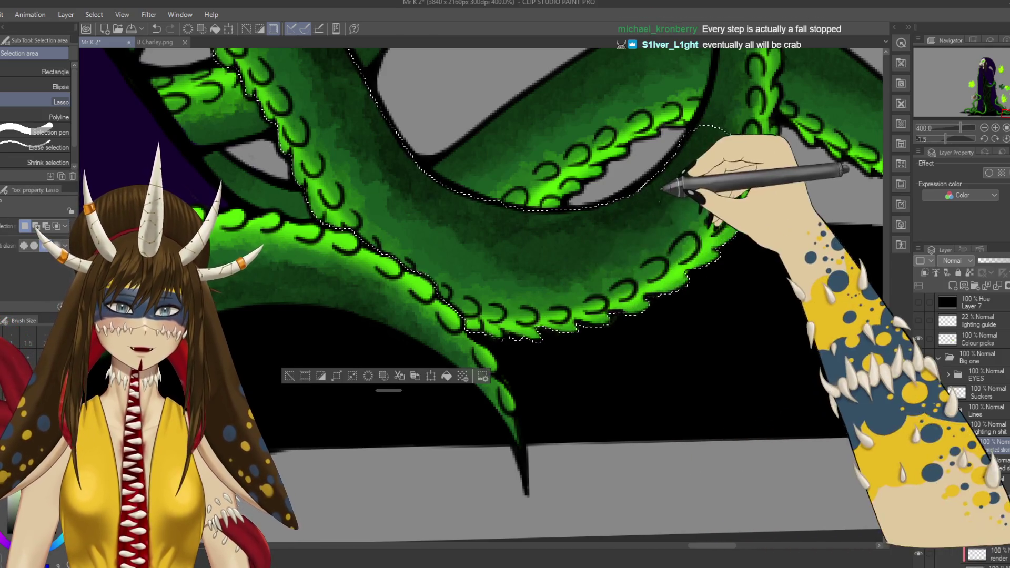
{"action": "left_click_drag", "start_coordinate": [677, 175], "coordinate": [592, 266]}
{"action": "mouse_move", "coordinate": [561, 230]}
{"action": "left_mouse_down"}
{"action": "mouse_move", "coordinate": [568, 97]}
{"action": "mouse_move", "coordinate": [626, 148]}
{"action": "mouse_move", "coordinate": [637, 171]}
{"action": "mouse_move", "coordinate": [629, 235]}
{"action": "mouse_move", "coordinate": [609, 270]}
{"action": "left_mouse_up"}
{"action": "left_click_drag", "start_coordinate": [605, 231], "coordinate": [616, 347]}
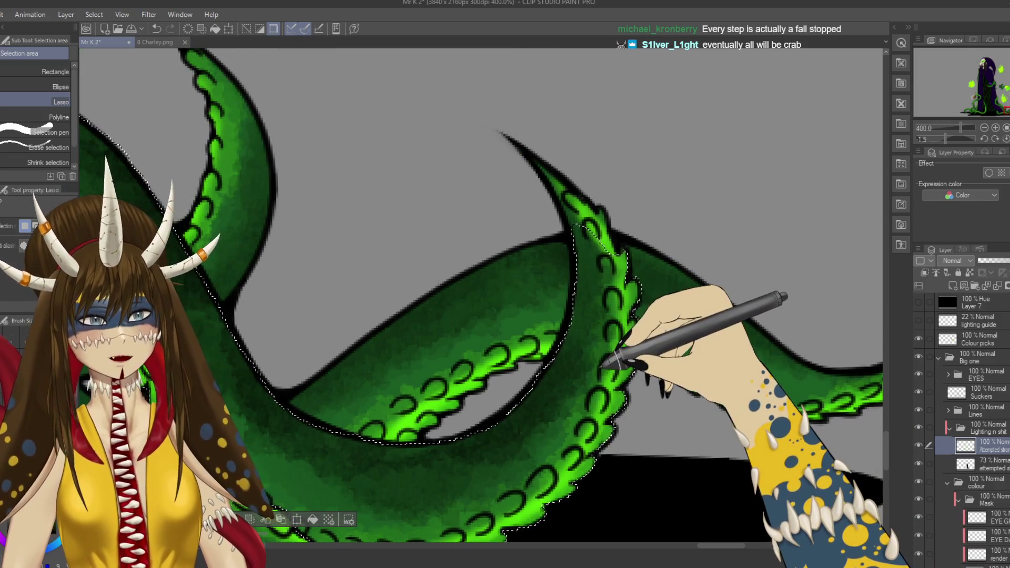
{"action": "left_click_drag", "start_coordinate": [591, 316], "coordinate": [604, 299]}
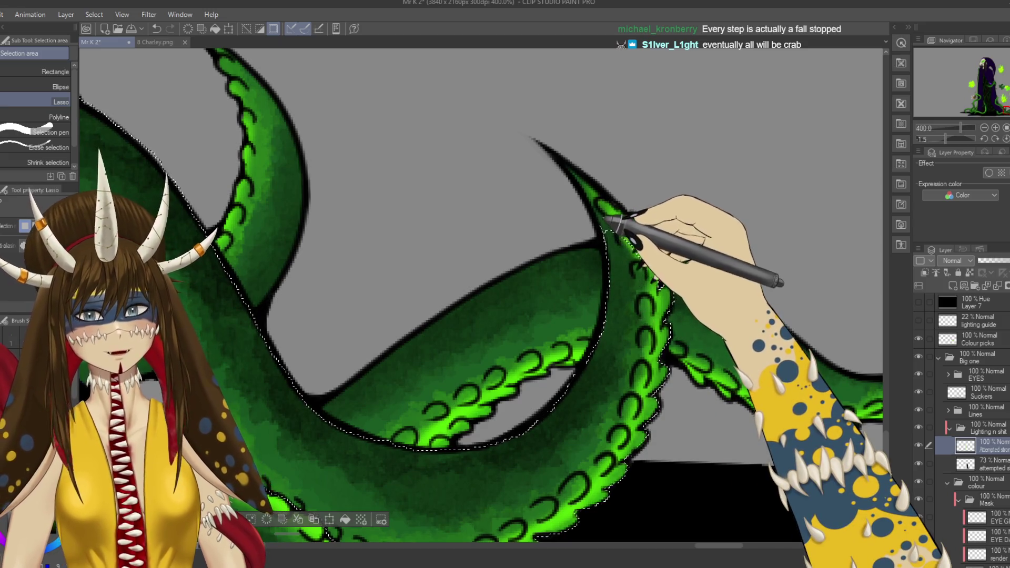
{"action": "mouse_move", "coordinate": [552, 139]}
{"action": "left_mouse_down"}
{"action": "mouse_move", "coordinate": [636, 215]}
{"action": "mouse_move", "coordinate": [662, 266]}
{"action": "mouse_move", "coordinate": [672, 366]}
{"action": "mouse_move", "coordinate": [643, 462]}
{"action": "mouse_move", "coordinate": [639, 431]}
{"action": "left_mouse_up"}
{"action": "key", "text": "ctrl+minus"}
{"action": "key", "text": "ctrl+minus"}
{"action": "key", "text": "ctrl+minus"}
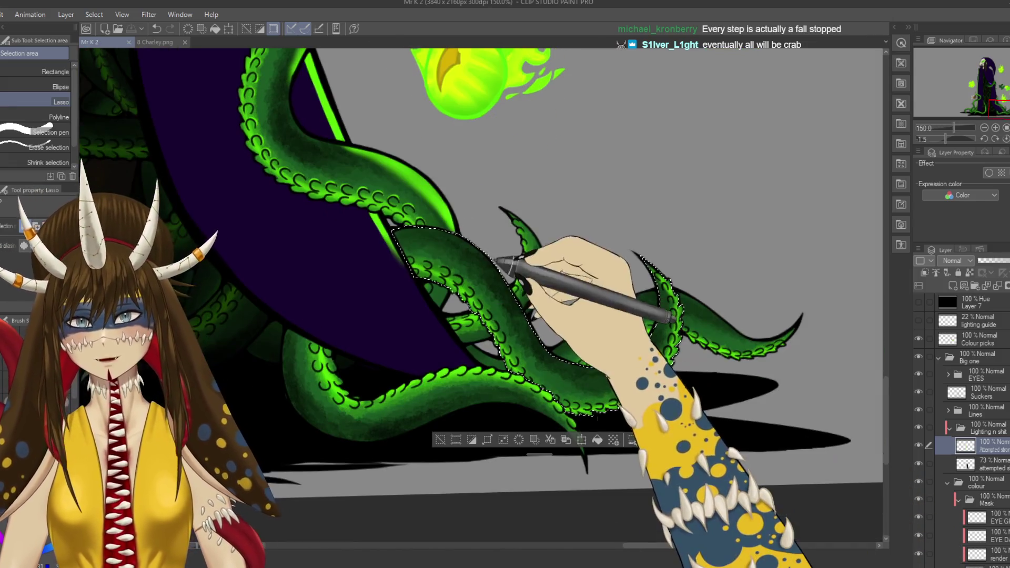
Step: Shade the selected front tentacle with Soft airbrush strokes, undoing the last one
{"action": "key", "text": "b"}
{"action": "mouse_move", "coordinate": [428, 249]}
{"action": "left_mouse_down"}
{"action": "mouse_move", "coordinate": [433, 229]}
{"action": "mouse_move", "coordinate": [451, 232]}
{"action": "left_mouse_up"}
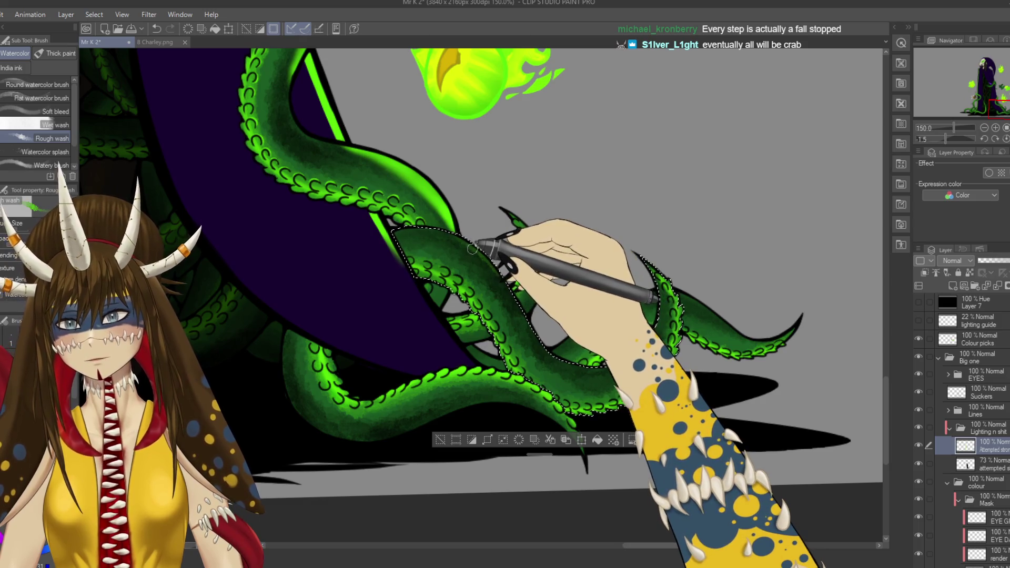
{"action": "key", "text": "b"}
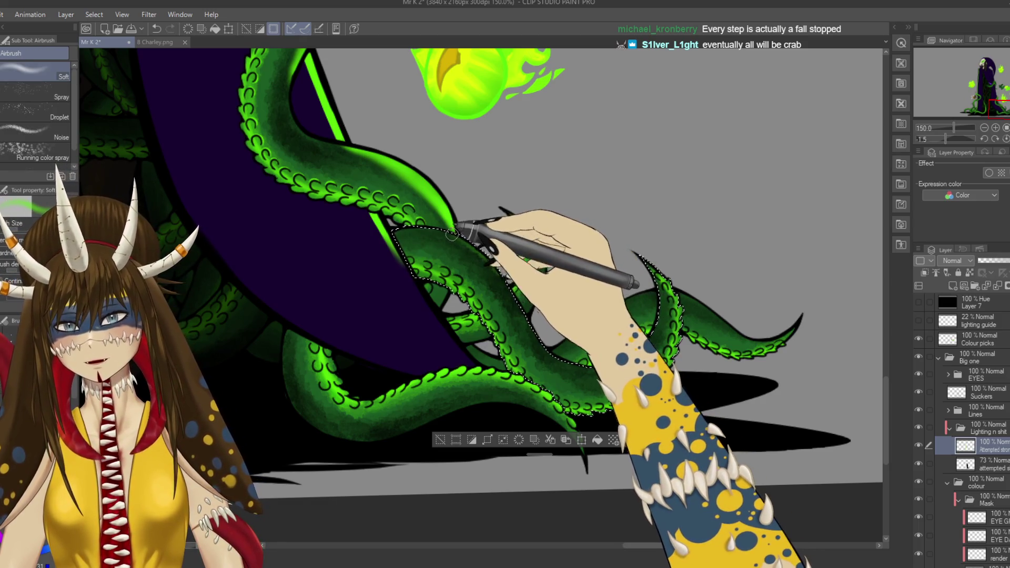
{"action": "left_click_drag", "start_coordinate": [439, 230], "coordinate": [450, 233]}
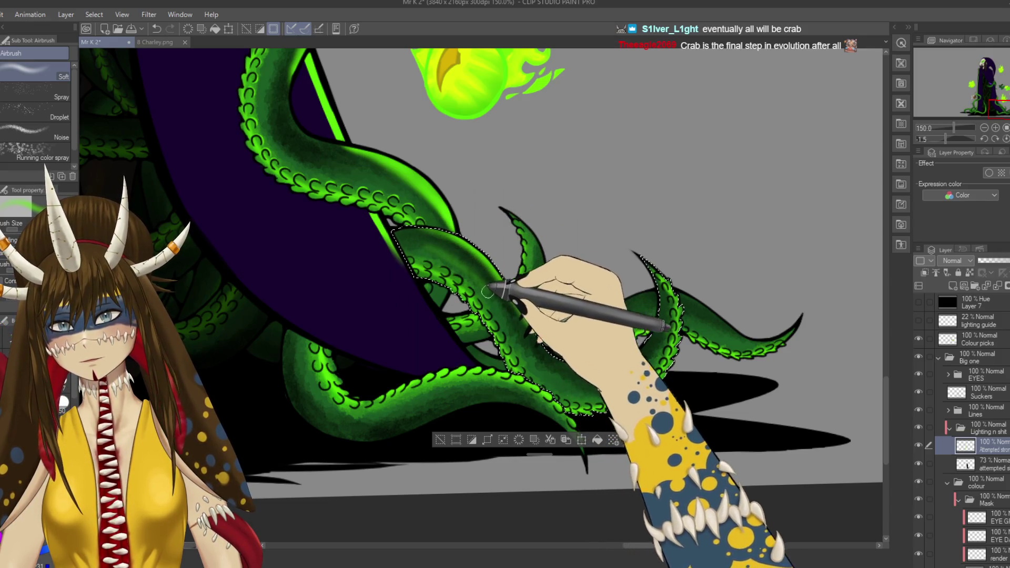
{"action": "left_click_drag", "start_coordinate": [417, 243], "coordinate": [474, 272]}
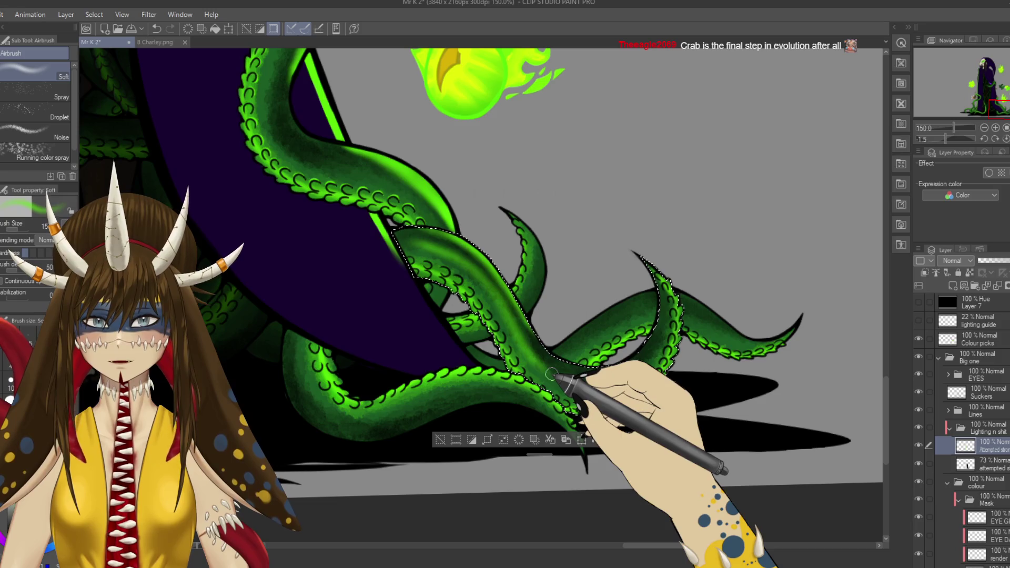
{"action": "key", "text": "ctrl+z"}
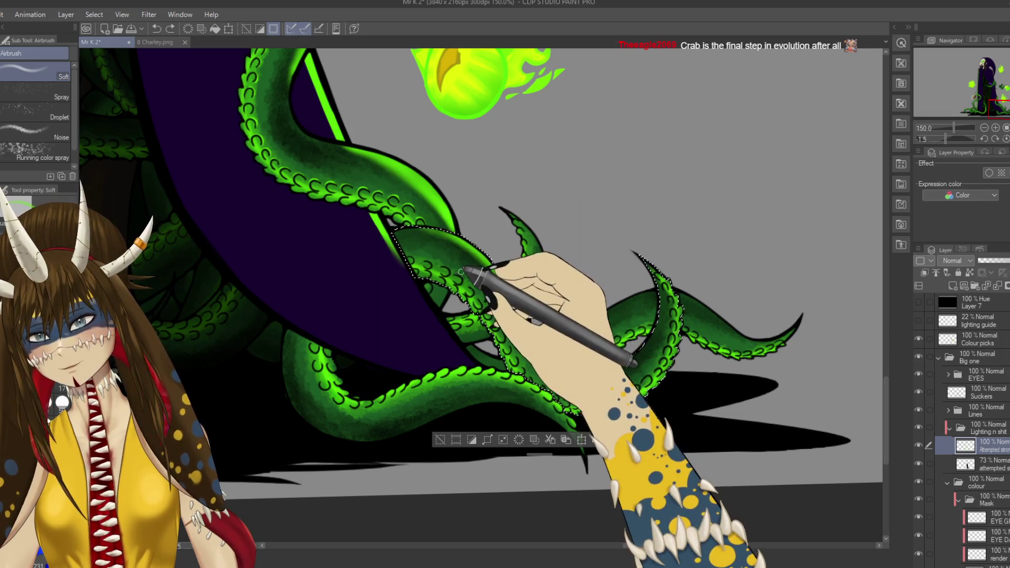
Step: Darken the tentacle's lower curve with the Watercolor Rough wash brush
{"action": "key", "text": "b"}
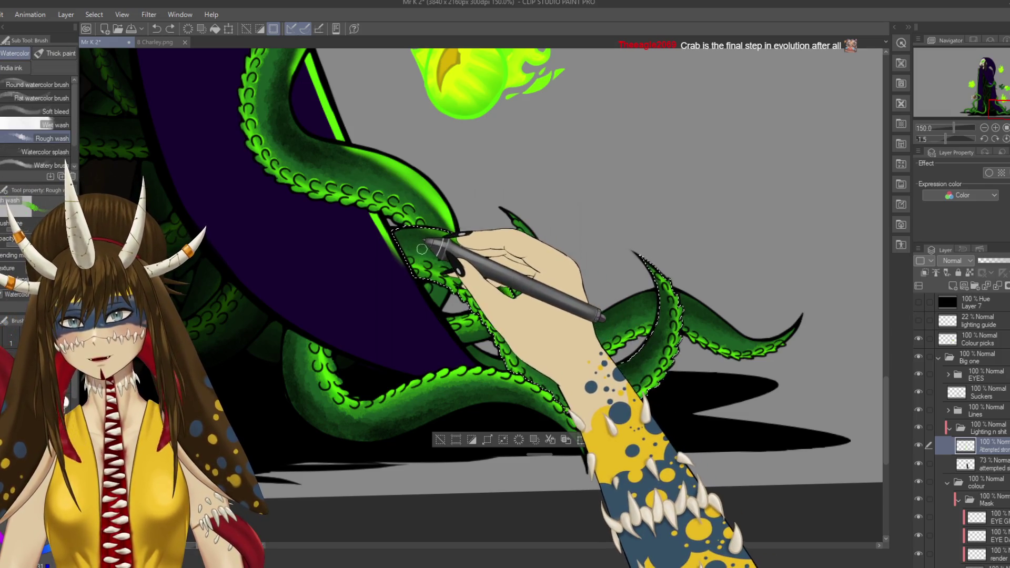
{"action": "mouse_move", "coordinate": [427, 247]}
{"action": "left_mouse_down"}
{"action": "mouse_move", "coordinate": [444, 233]}
{"action": "mouse_move", "coordinate": [471, 289]}
{"action": "mouse_move", "coordinate": [490, 294]}
{"action": "left_mouse_up"}
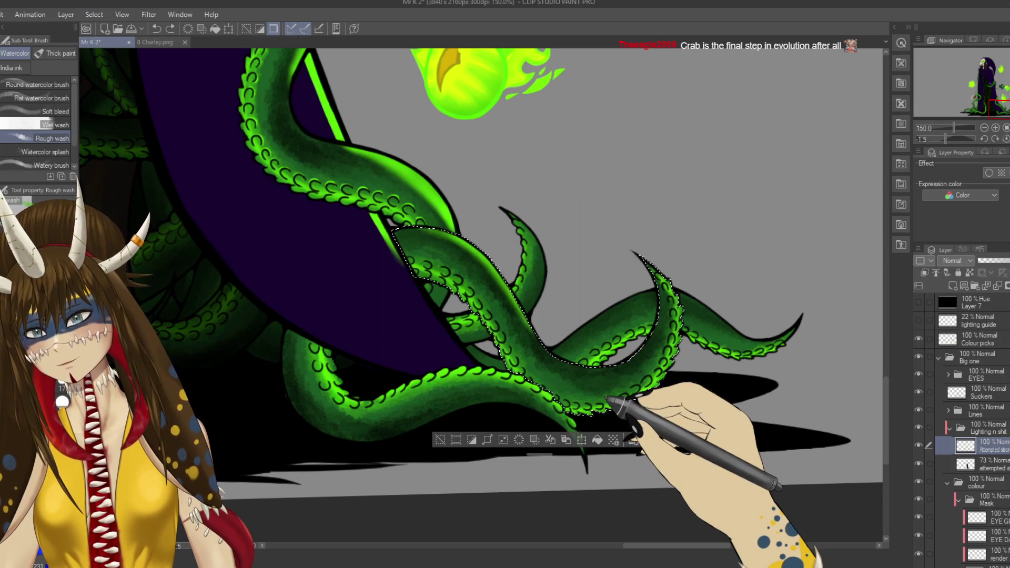
{"action": "key", "text": "b"}
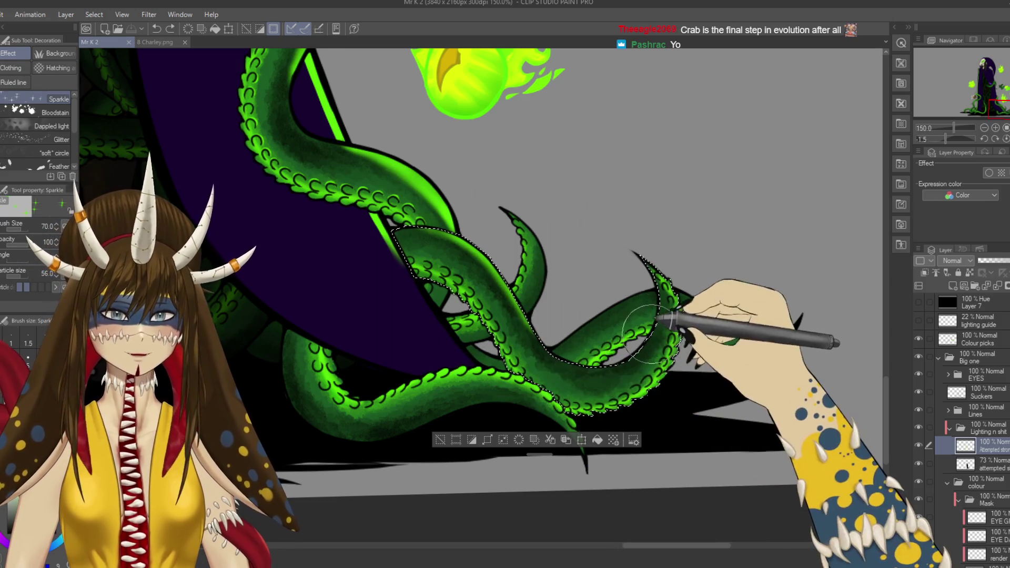
Step: Airbrush soft shading onto the tentacle, undo a miss near the selection edge, and save
{"action": "key", "text": "b"}
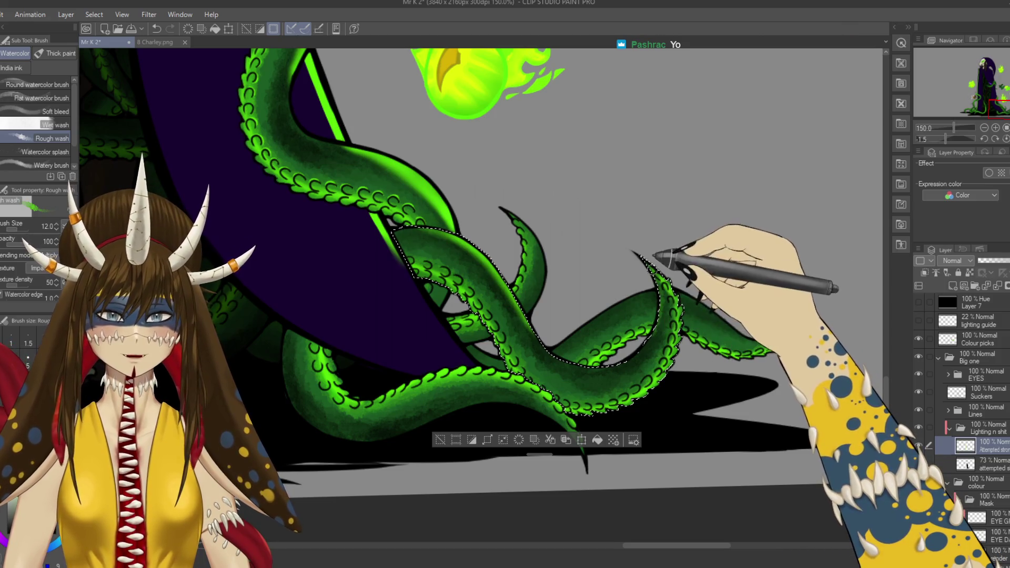
{"action": "key", "text": "b"}
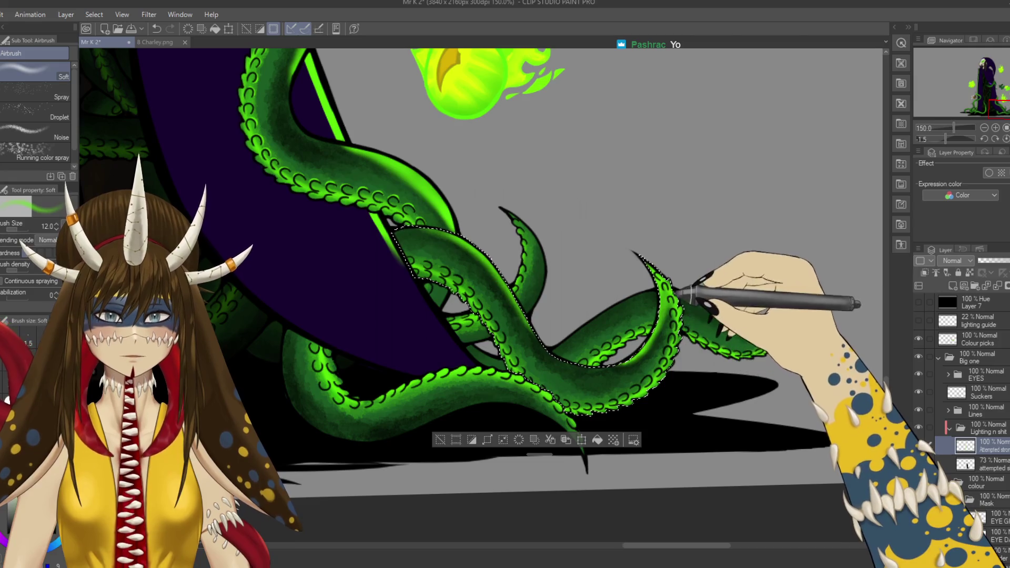
{"action": "key", "text": "ctrl+z"}
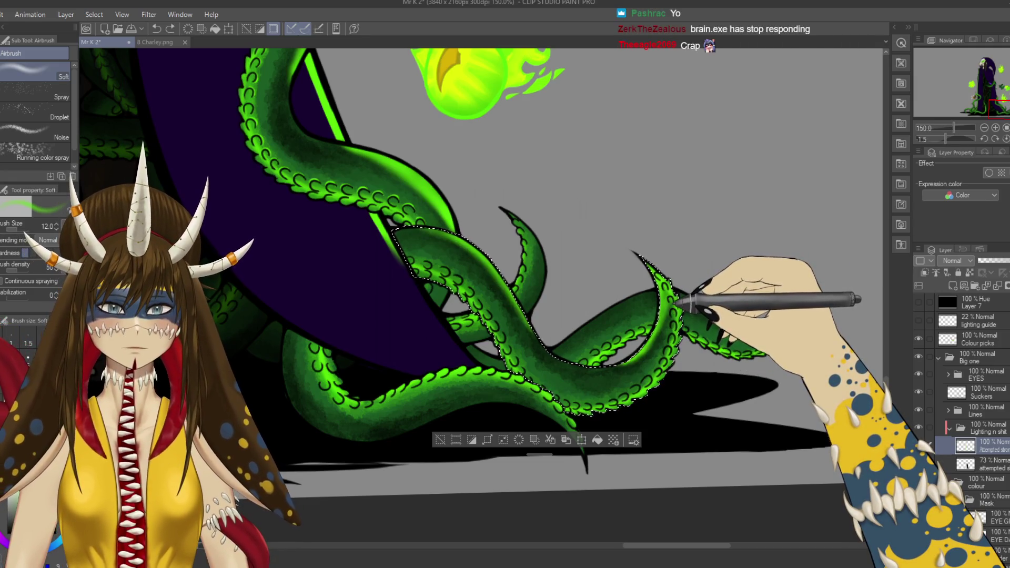
{"action": "mouse_move", "coordinate": [652, 284]}
{"action": "left_mouse_down"}
{"action": "mouse_move", "coordinate": [628, 293]}
{"action": "mouse_move", "coordinate": [683, 279]}
{"action": "mouse_move", "coordinate": [639, 263]}
{"action": "mouse_move", "coordinate": [669, 289]}
{"action": "mouse_move", "coordinate": [684, 335]}
{"action": "mouse_move", "coordinate": [605, 365]}
{"action": "mouse_move", "coordinate": [677, 321]}
{"action": "mouse_move", "coordinate": [654, 252]}
{"action": "mouse_move", "coordinate": [638, 442]}
{"action": "mouse_move", "coordinate": [577, 298]}
{"action": "mouse_move", "coordinate": [535, 335]}
{"action": "left_mouse_up"}
{"action": "key", "text": "ctrl+s"}
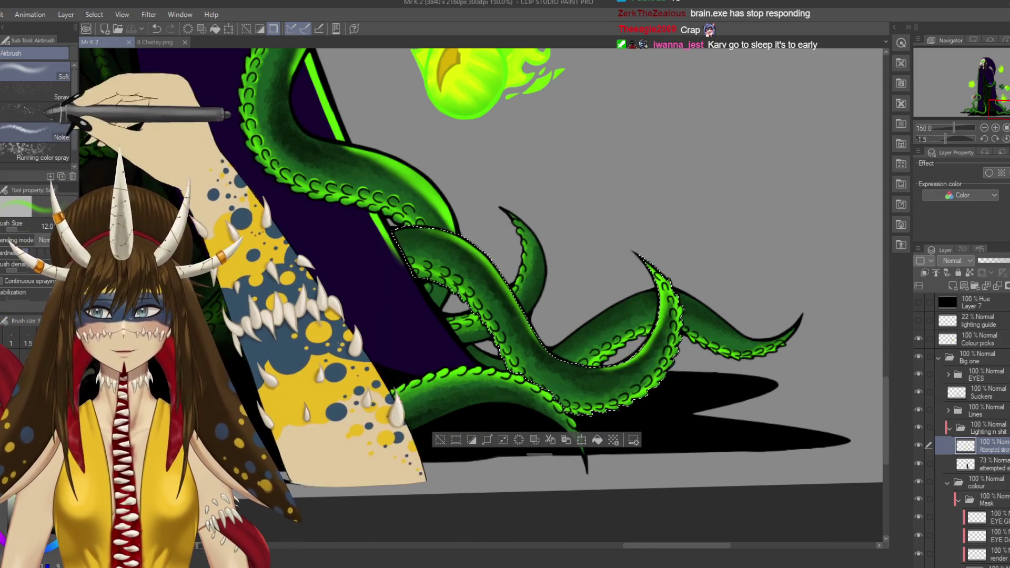
Step: Spray Airbrush Noise texture down the tentacle and save
{"action": "left_click", "coordinate": [34, 132]}
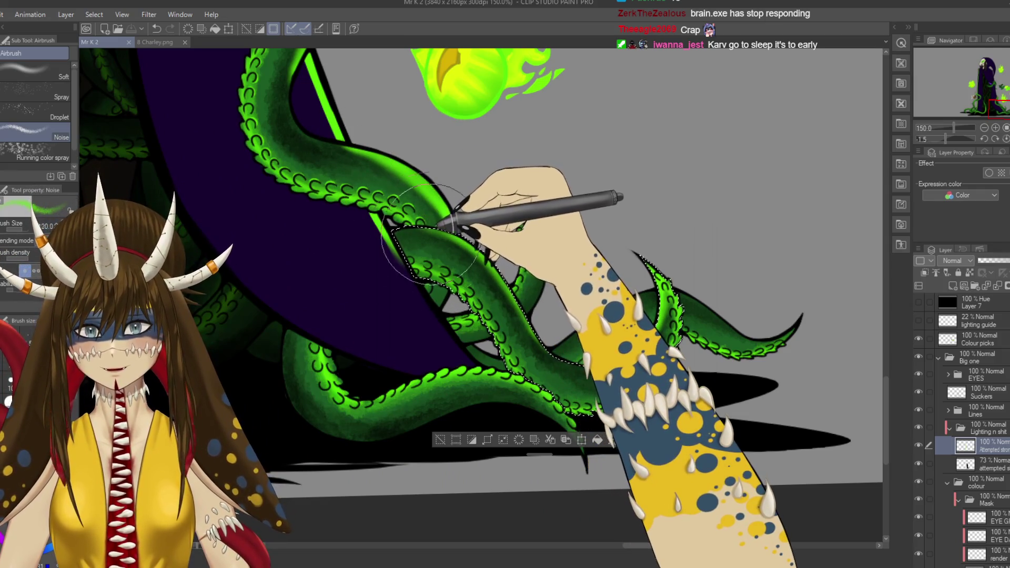
{"action": "left_click_drag", "start_coordinate": [423, 231], "coordinate": [435, 248]}
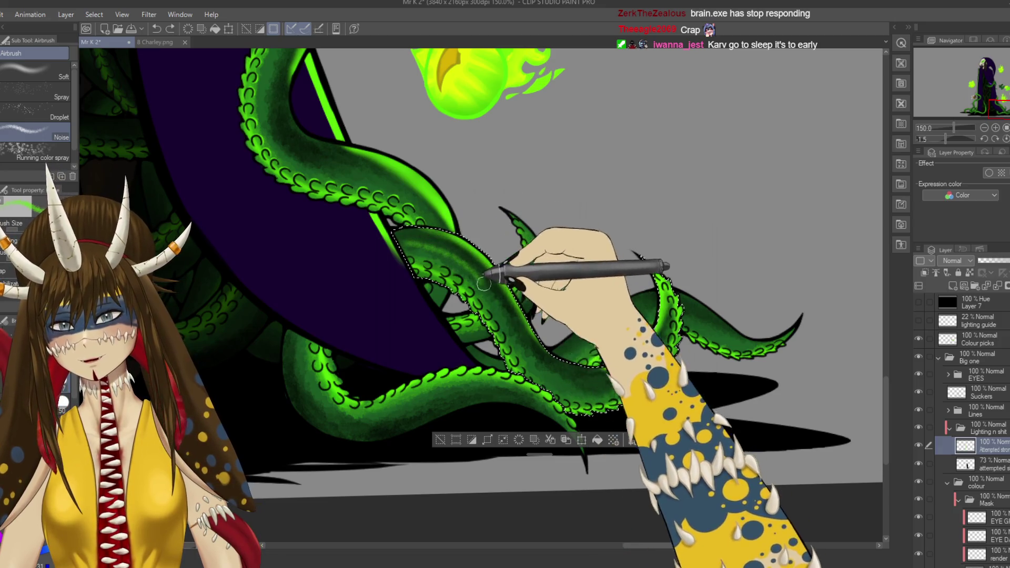
{"action": "left_click_drag", "start_coordinate": [484, 285], "coordinate": [565, 408]}
{"action": "key", "text": "ctrl+s"}
Step: Draw a green G-pen stroke across the tentacle
{"action": "key", "text": "b"}
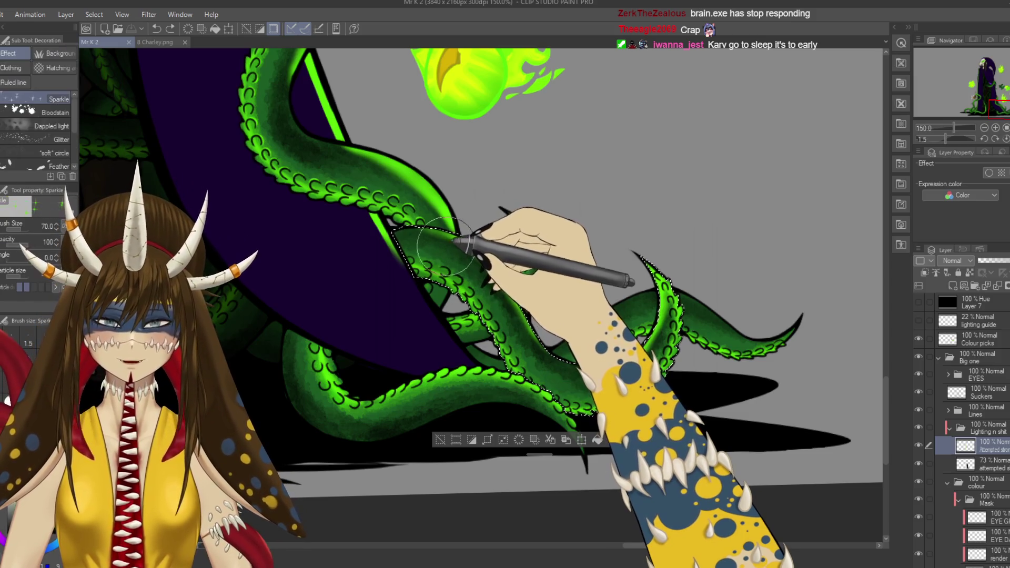
{"action": "key", "text": "p"}
{"action": "left_click_drag", "start_coordinate": [418, 242], "coordinate": [449, 256]}
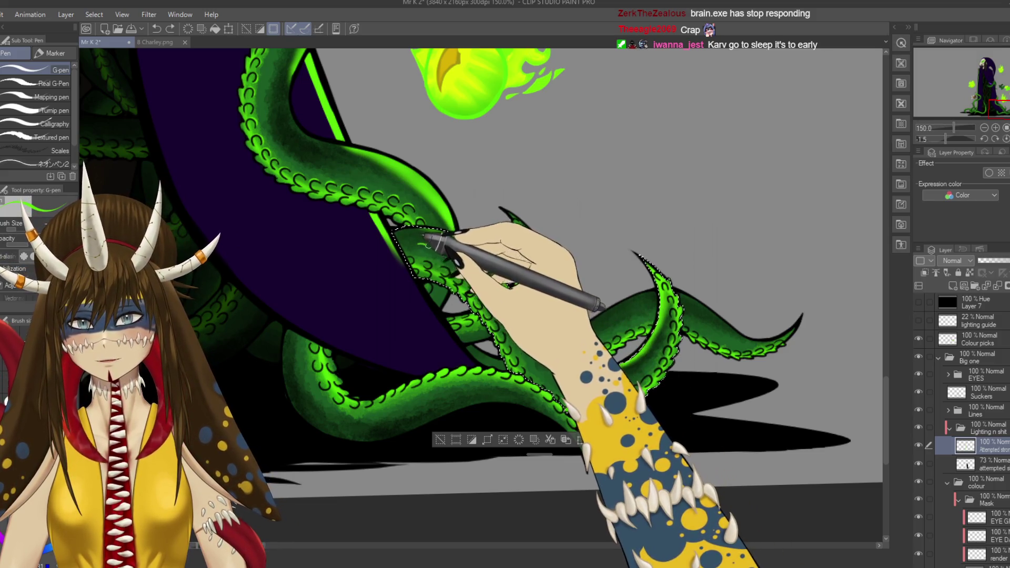
Step: Add light-green Soft airbrush highlights along the tentacle, save, and merge the layer down
{"action": "key", "text": "b"}
{"action": "key", "text": "b"}
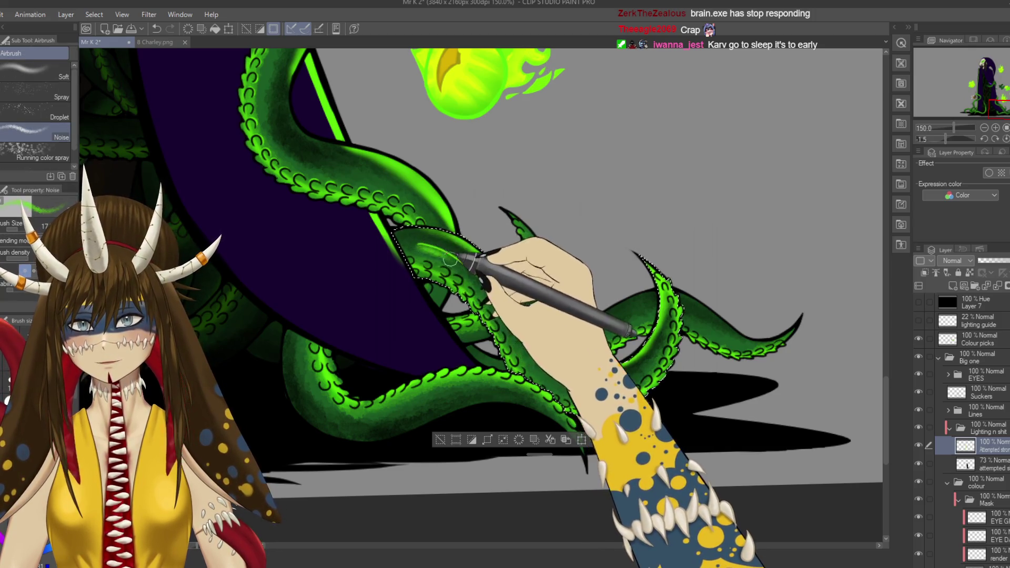
{"action": "left_click", "coordinate": [34, 71]}
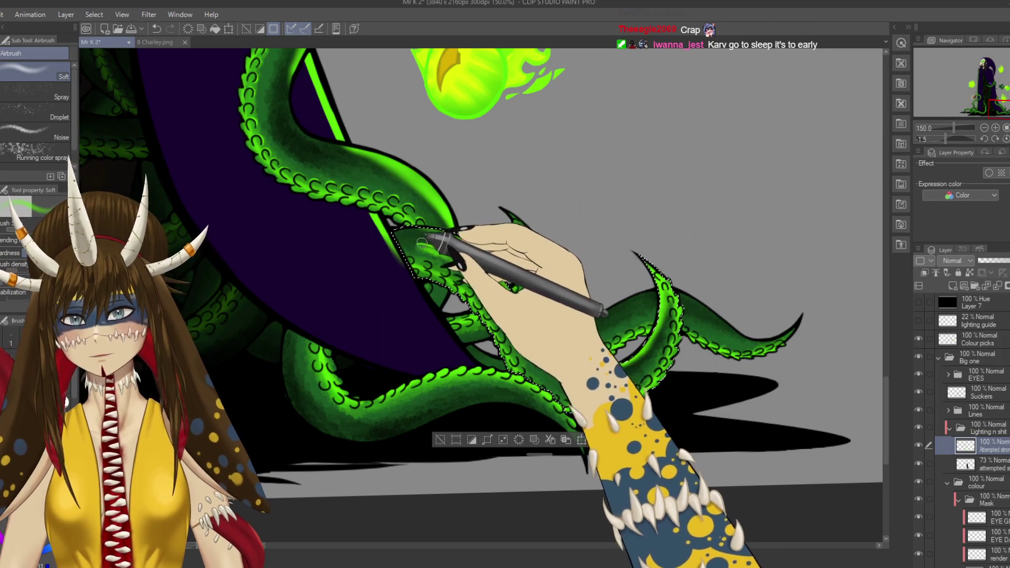
{"action": "mouse_move", "coordinate": [430, 252]}
{"action": "left_mouse_down"}
{"action": "mouse_move", "coordinate": [466, 247]}
{"action": "mouse_move", "coordinate": [469, 271]}
{"action": "left_mouse_up"}
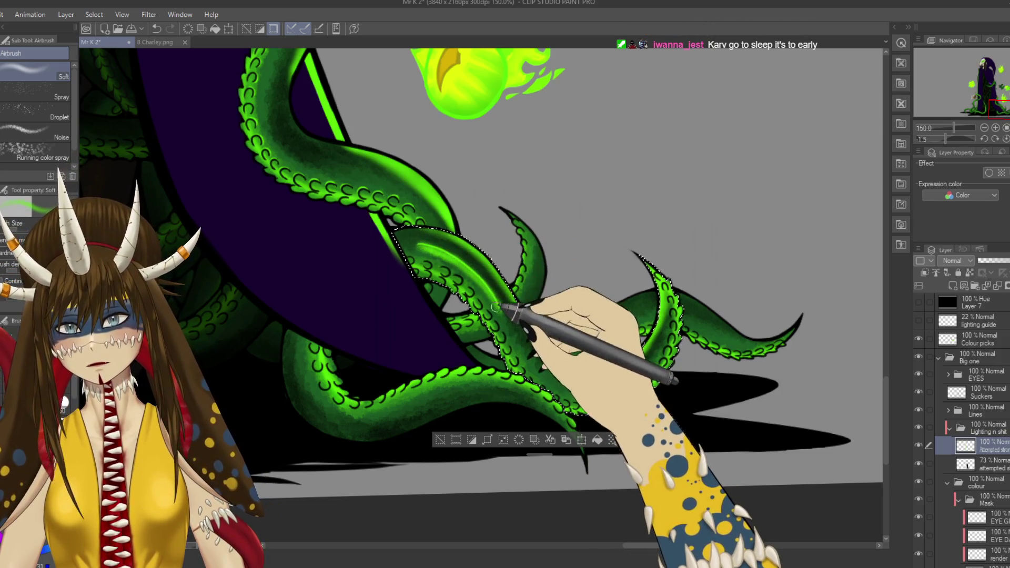
{"action": "mouse_move", "coordinate": [412, 246]}
{"action": "left_mouse_down"}
{"action": "mouse_move", "coordinate": [424, 226]}
{"action": "mouse_move", "coordinate": [466, 230]}
{"action": "mouse_move", "coordinate": [501, 315]}
{"action": "left_mouse_up"}
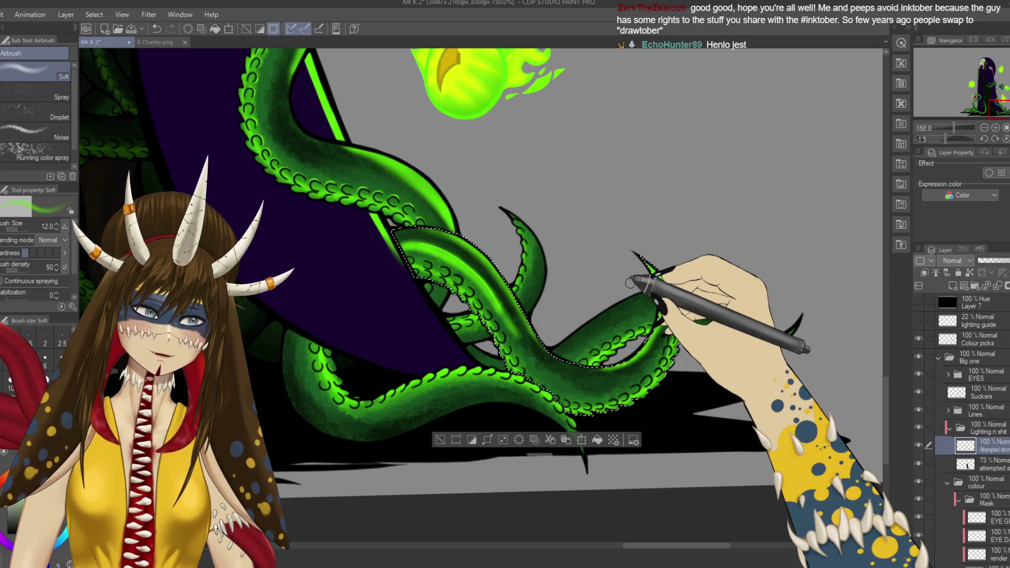
{"action": "key", "text": "ctrl+z"}
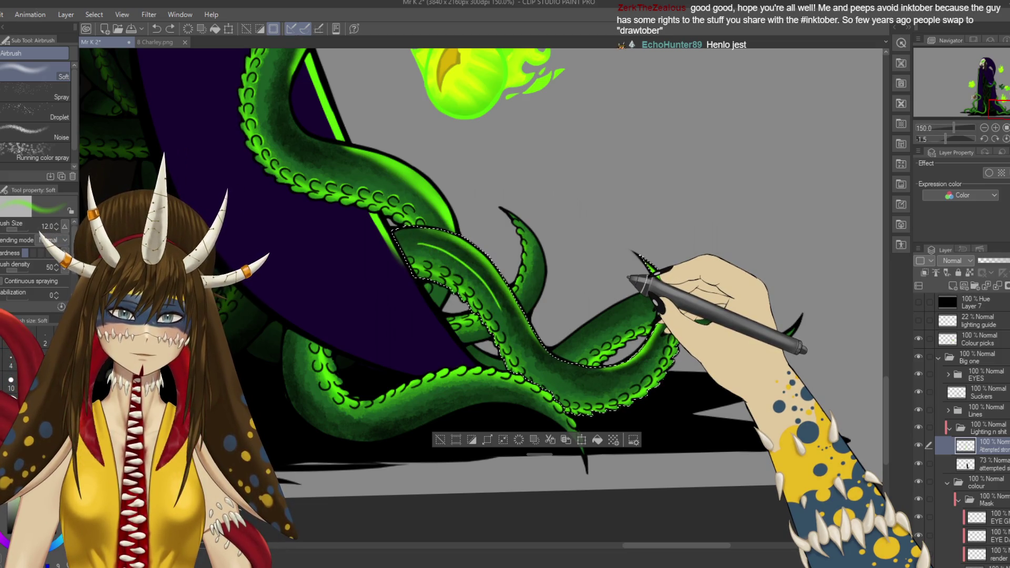
{"action": "key", "text": "ctrl+s"}
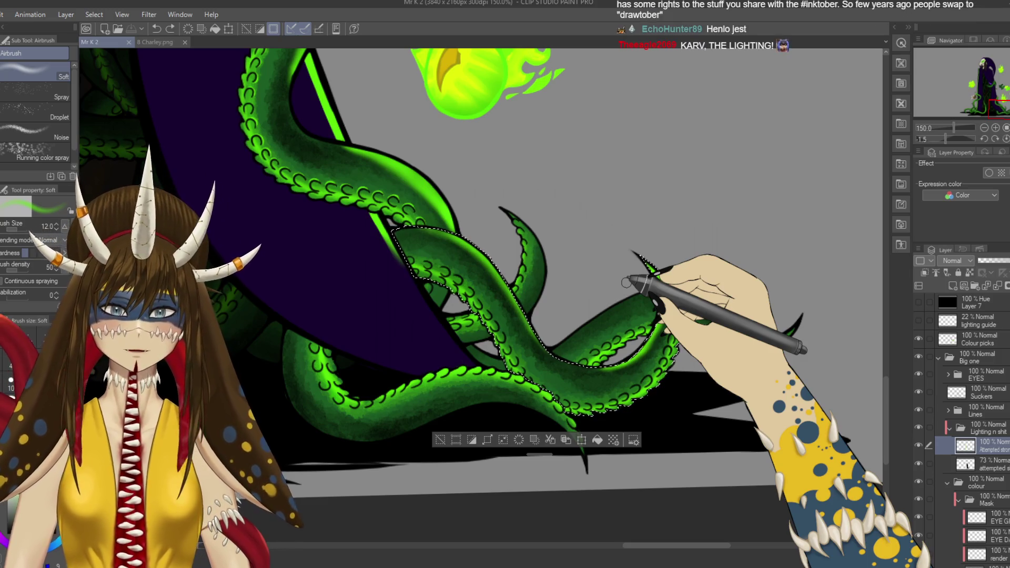
{"action": "left_click_drag", "start_coordinate": [626, 283], "coordinate": [538, 317]}
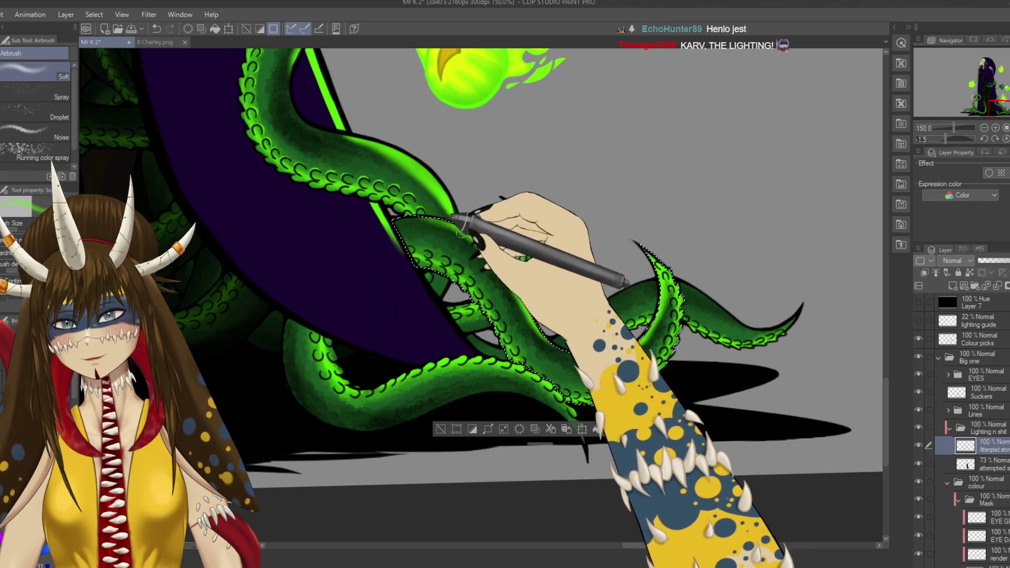
{"action": "key", "text": "ctrl+e"}
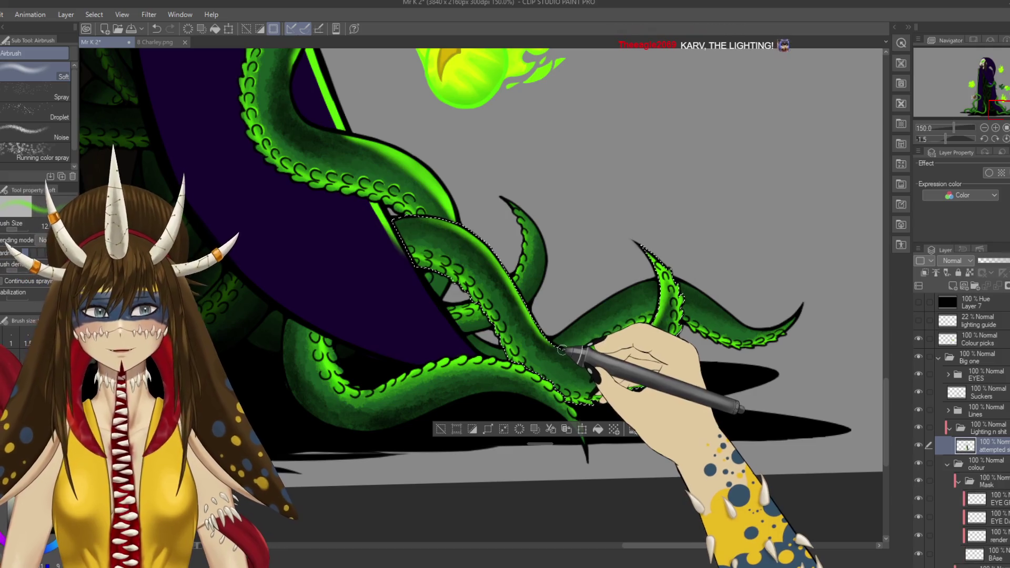
Step: Airbrush soft green shading down the upper tentacle near the cloak, undoing misses and saving
{"action": "key", "text": "ctrl+s"}
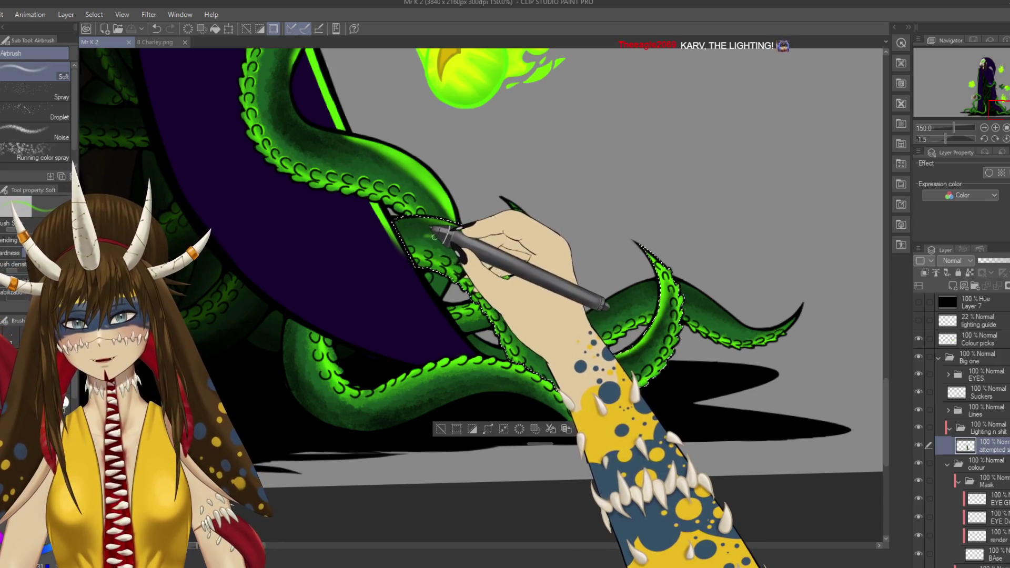
{"action": "left_click_drag", "start_coordinate": [435, 237], "coordinate": [428, 241]}
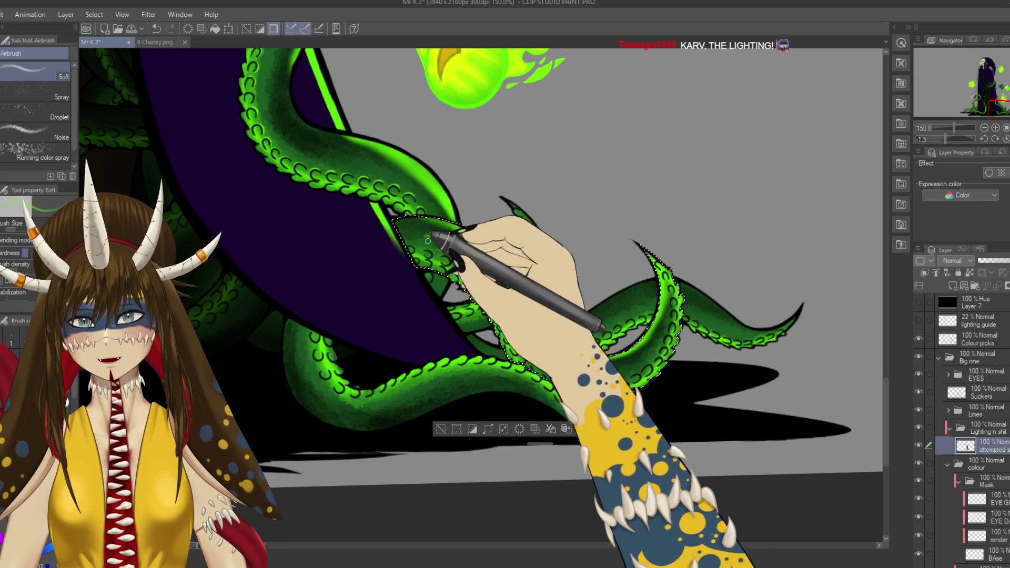
{"action": "key", "text": "ctrl+z"}
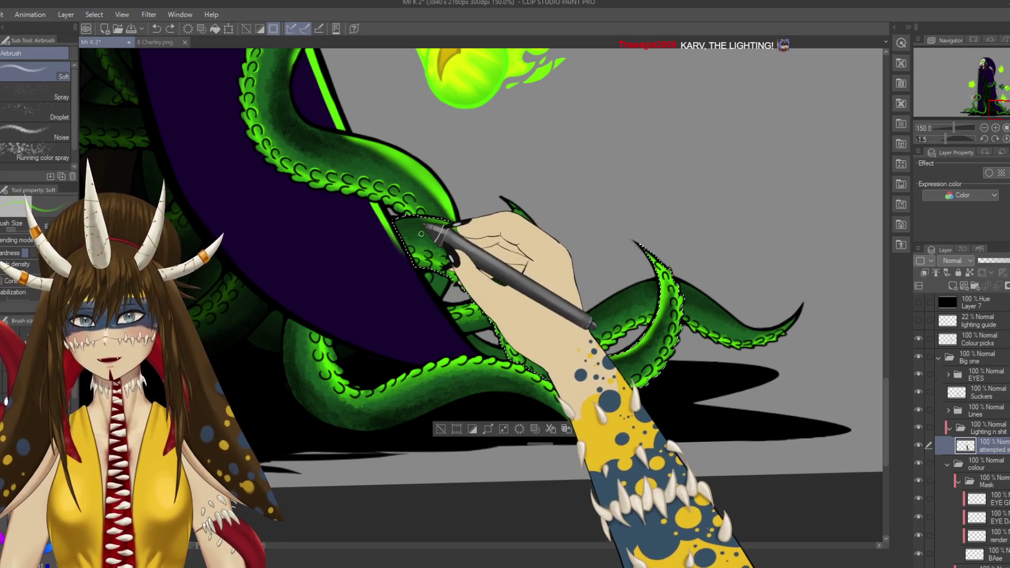
{"action": "key", "text": "ctrl+s"}
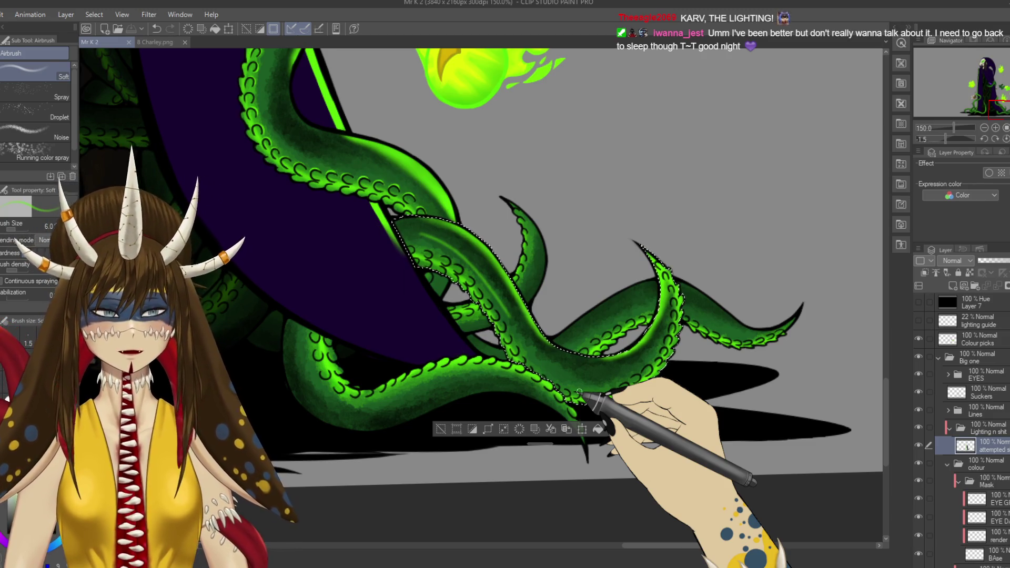
{"action": "key", "text": "ctrl+z"}
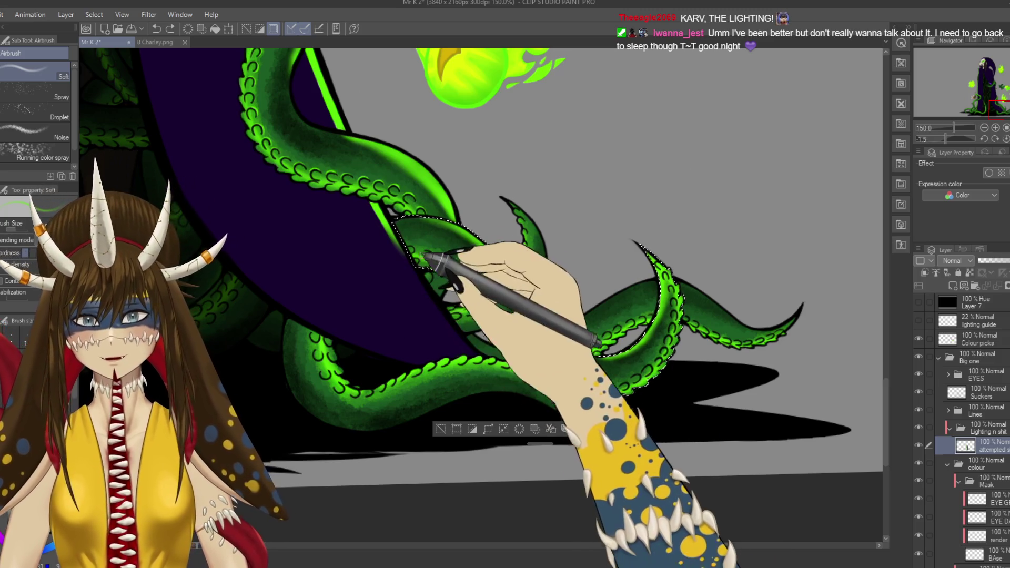
{"action": "left_click_drag", "start_coordinate": [419, 236], "coordinate": [475, 275]}
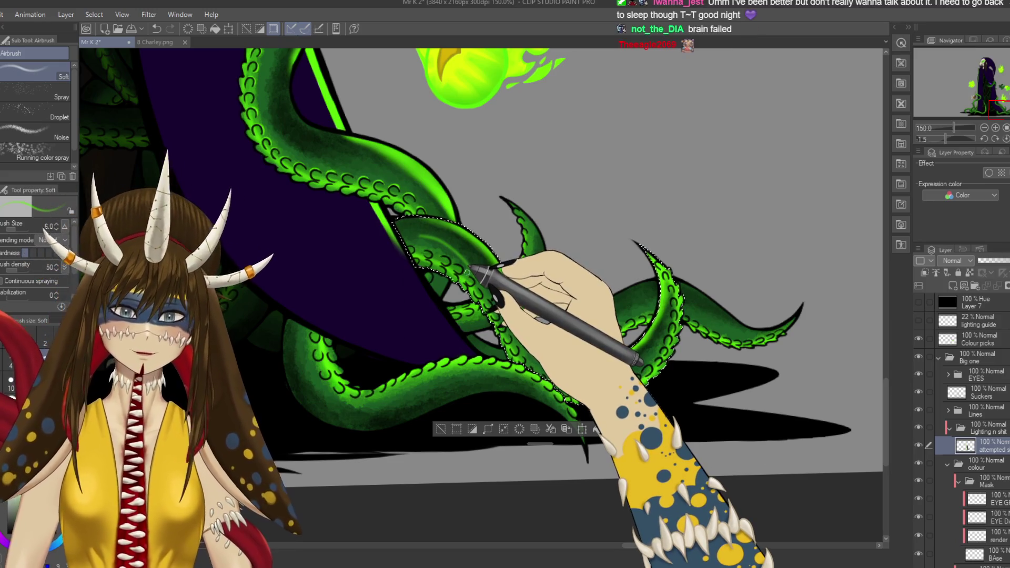
{"action": "key", "text": "ctrl+s"}
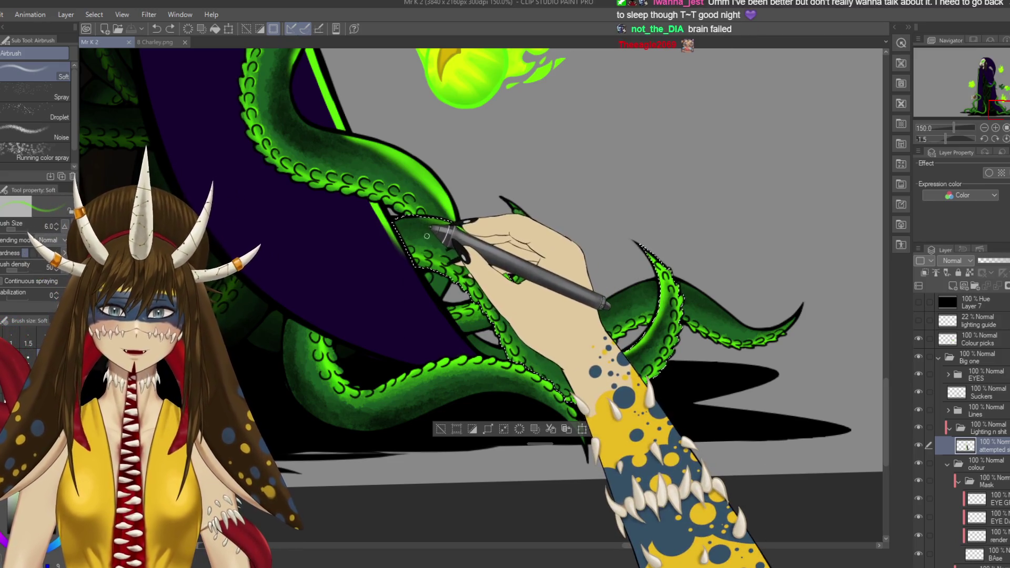
{"action": "mouse_move", "coordinate": [457, 246]}
{"action": "left_mouse_down"}
{"action": "mouse_move", "coordinate": [404, 259]}
{"action": "mouse_move", "coordinate": [456, 260]}
{"action": "mouse_move", "coordinate": [429, 237]}
{"action": "mouse_move", "coordinate": [444, 250]}
{"action": "mouse_move", "coordinate": [474, 232]}
{"action": "mouse_move", "coordinate": [523, 300]}
{"action": "mouse_move", "coordinate": [568, 400]}
{"action": "mouse_move", "coordinate": [542, 338]}
{"action": "mouse_move", "coordinate": [452, 241]}
{"action": "mouse_move", "coordinate": [480, 232]}
{"action": "mouse_move", "coordinate": [473, 252]}
{"action": "mouse_move", "coordinate": [510, 293]}
{"action": "left_mouse_up"}
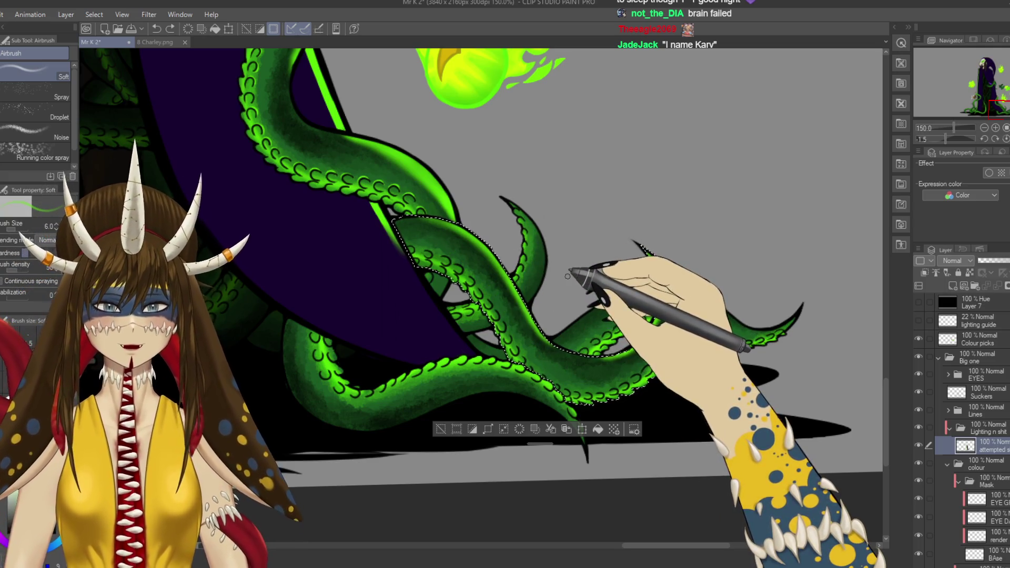
Step: Airbrush extra green glow onto the selected tentacle's tip and save
{"action": "key", "text": "ctrl+s"}
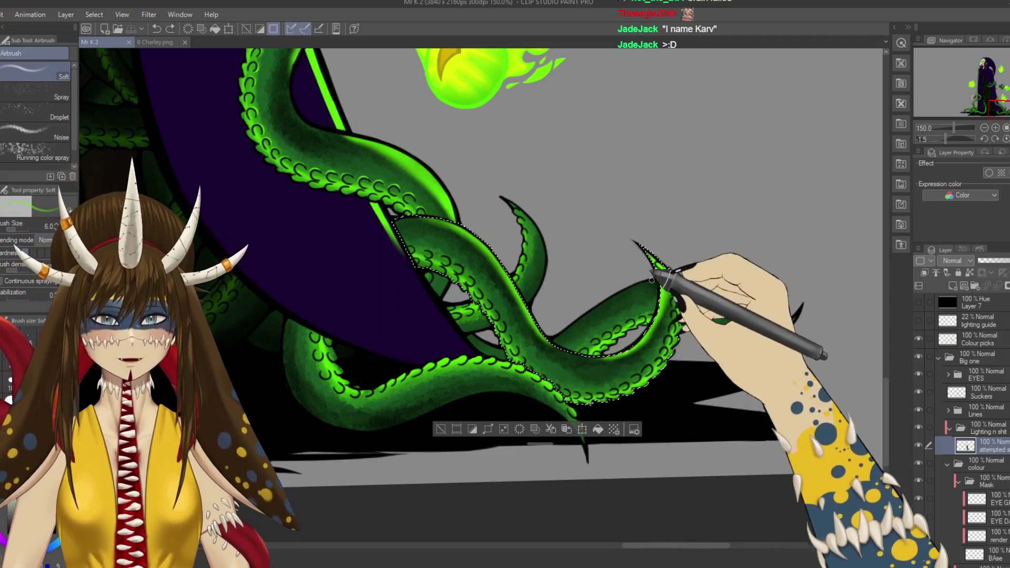
{"action": "mouse_move", "coordinate": [663, 267]}
{"action": "left_mouse_down"}
{"action": "mouse_move", "coordinate": [654, 267]}
{"action": "mouse_move", "coordinate": [667, 284]}
{"action": "left_mouse_up"}
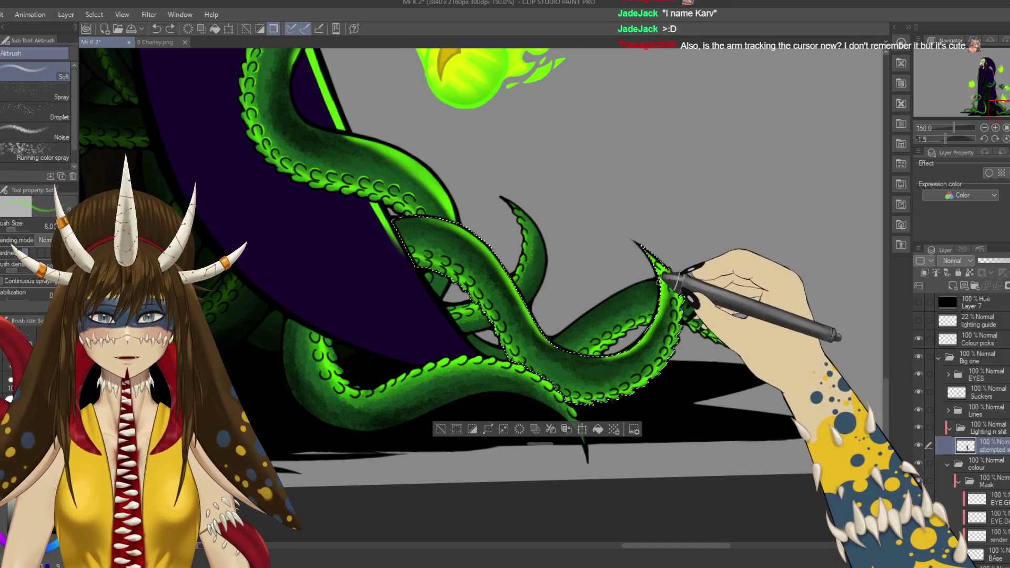
{"action": "key", "text": "ctrl+s"}
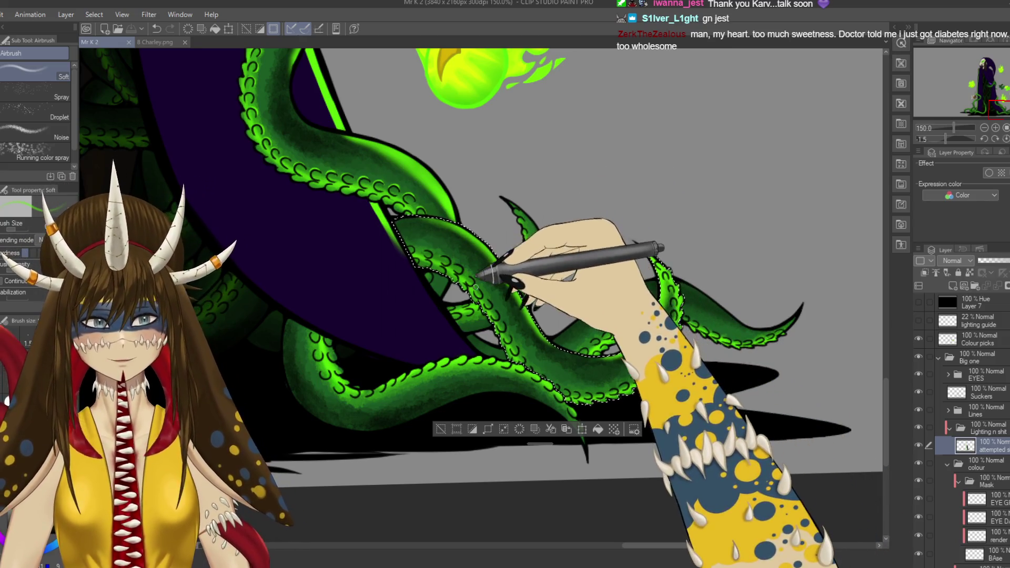
{"action": "scroll", "coordinate": [498, 299], "scroll_direction": "up", "scroll_amount": 1}
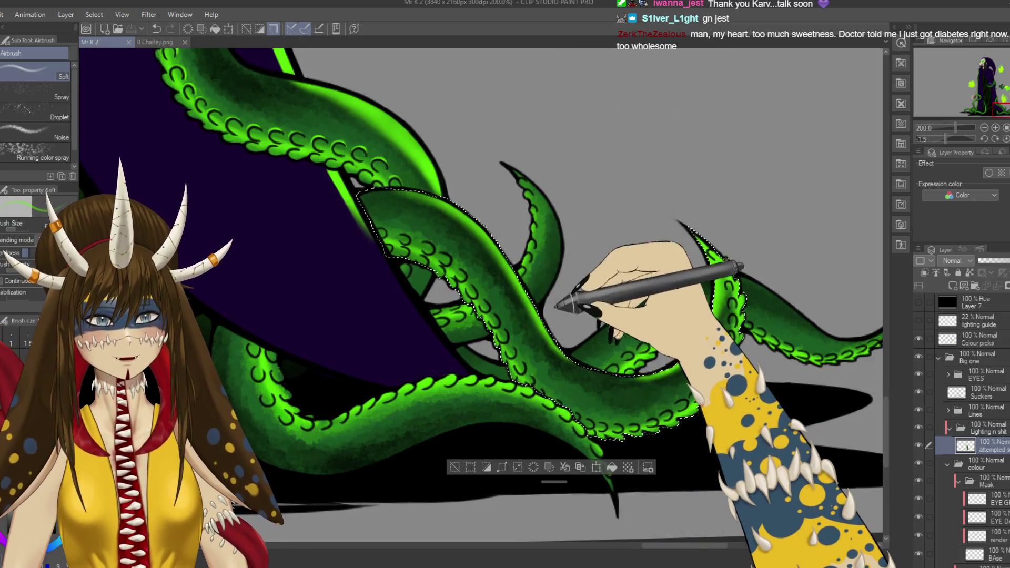
{"action": "left_click_drag", "start_coordinate": [498, 298], "coordinate": [530, 269]}
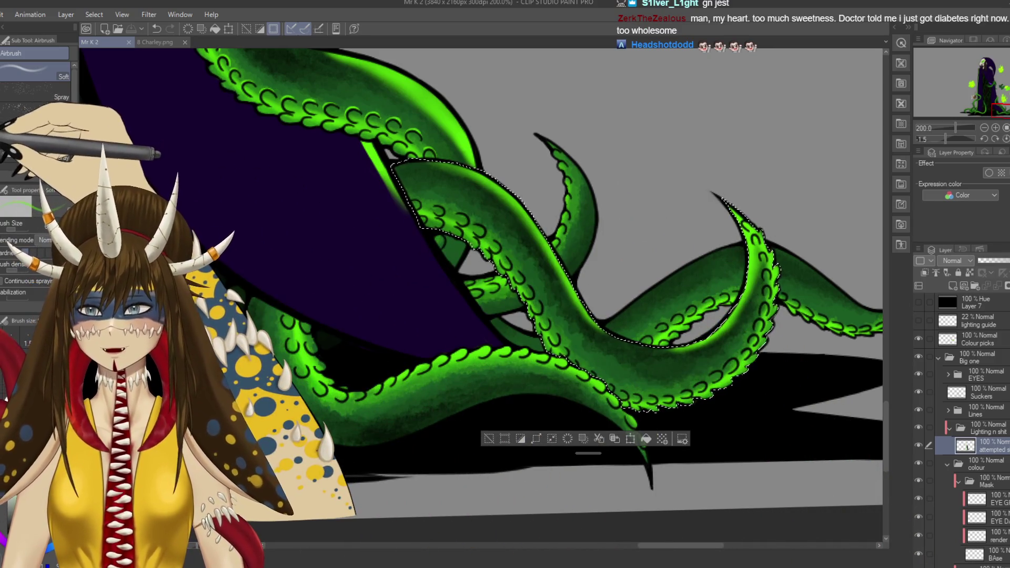
{"action": "key", "text": "p"}
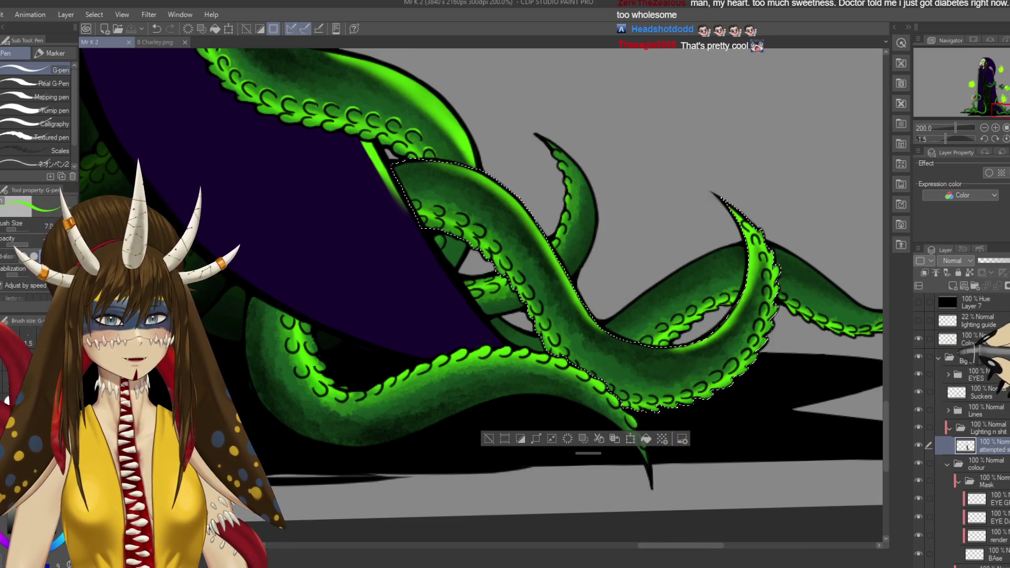
{"action": "left_click", "coordinate": [919, 428]}
{"action": "left_click", "coordinate": [918, 428]}
{"action": "left_click", "coordinate": [919, 445]}
{"action": "left_click", "coordinate": [919, 445]}
{"action": "left_click", "coordinate": [919, 445]}
{"action": "left_click", "coordinate": [918, 445]}
{"action": "left_click", "coordinate": [919, 445]}
{"action": "left_click", "coordinate": [918, 446]}
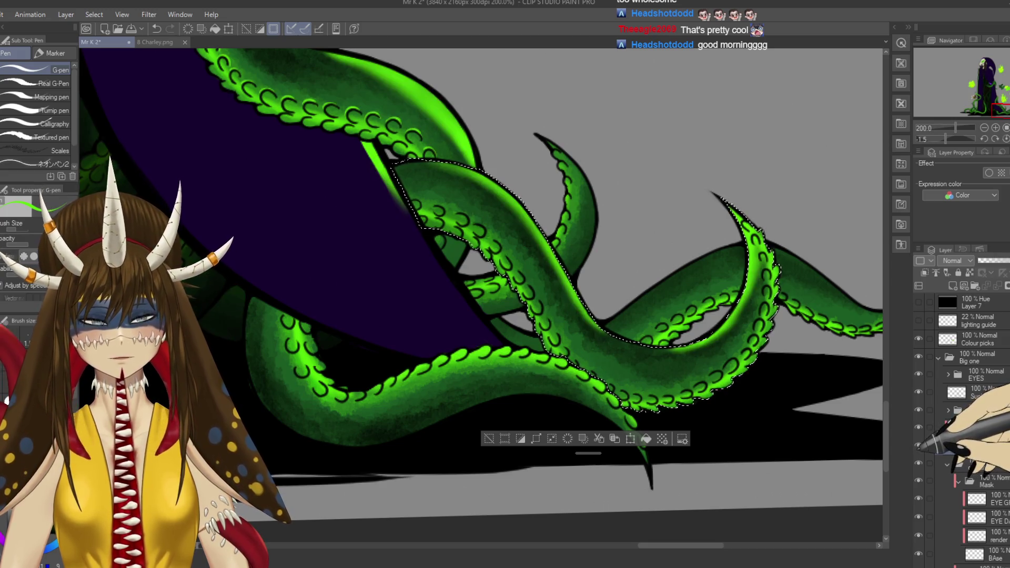
{"action": "key", "text": "ctrl+s"}
{"action": "key", "text": "ctrl+minus"}
{"action": "key", "text": "ctrl+minus"}
{"action": "key", "text": "ctrl+minus"}
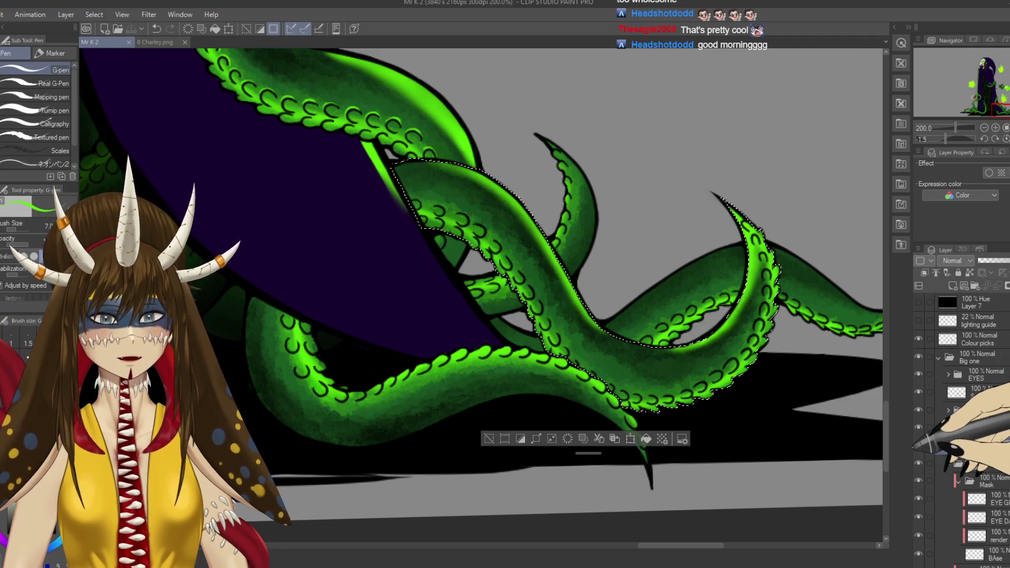
{"action": "mouse_move", "coordinate": [505, 284]}
{"action": "left_mouse_down"}
{"action": "mouse_move", "coordinate": [675, 398]}
{"action": "mouse_move", "coordinate": [737, 473]}
{"action": "mouse_move", "coordinate": [525, 327]}
{"action": "mouse_move", "coordinate": [574, 300]}
{"action": "left_mouse_up"}
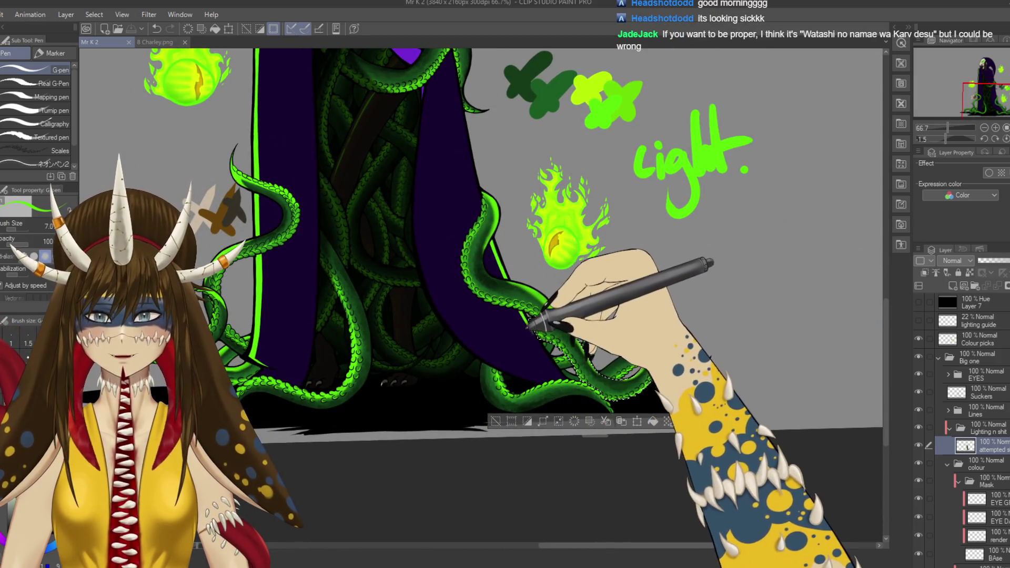
Step: Create new raster Layer 8 above the tentacle shading and save the artwork
{"action": "left_click", "coordinate": [953, 286]}
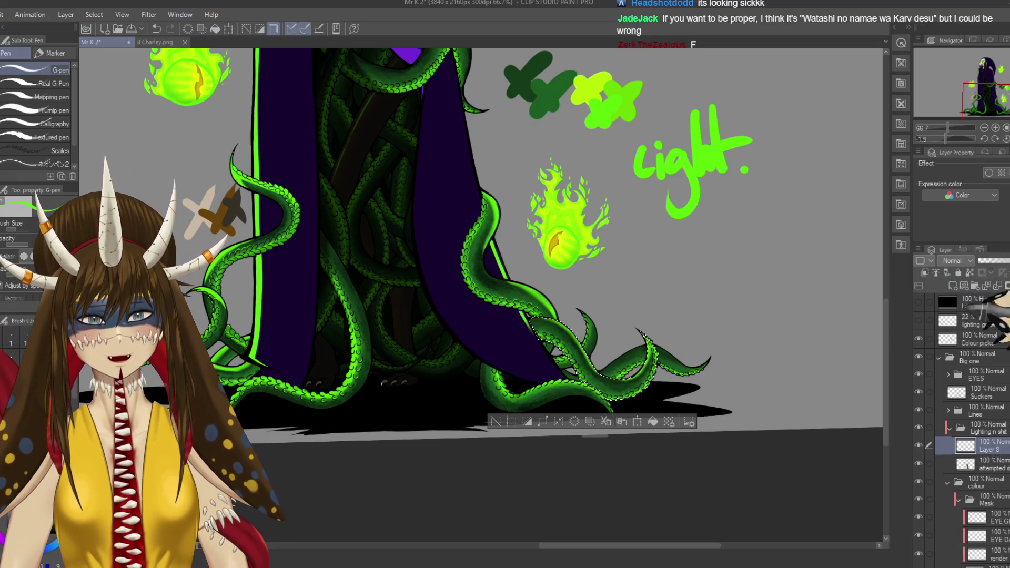
{"action": "key", "text": "ctrl+s"}
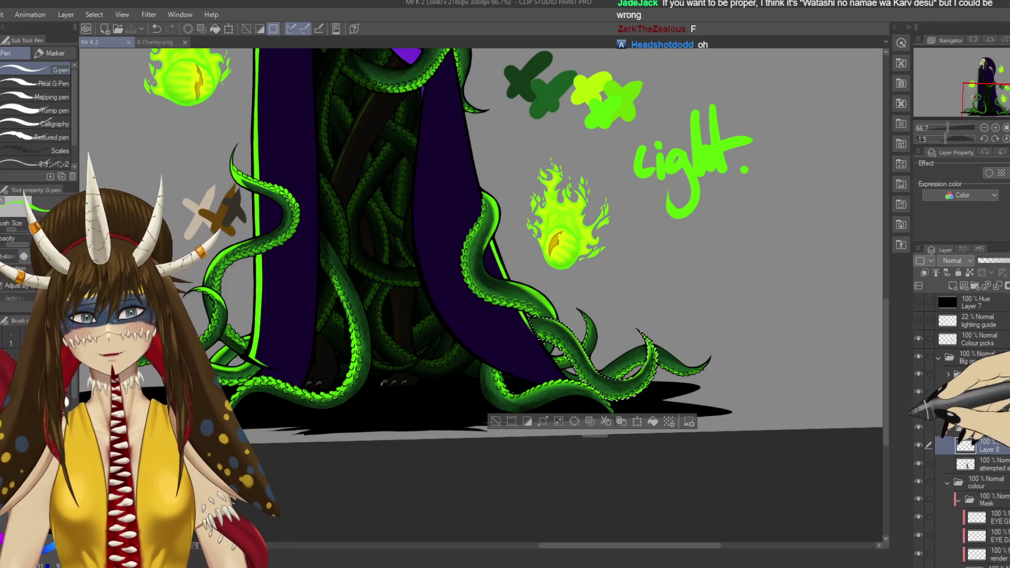
{"action": "key", "text": "ctrl+minus"}
{"action": "key", "text": "ctrl+minus"}
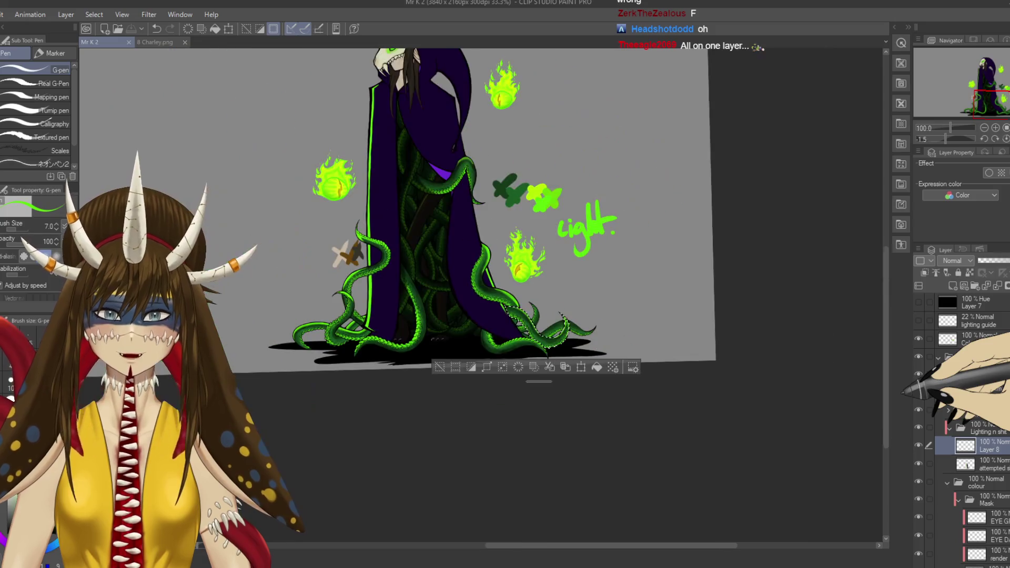
{"action": "mouse_move", "coordinate": [500, 210]}
{"action": "left_mouse_down"}
{"action": "mouse_move", "coordinate": [489, 313]}
{"action": "mouse_move", "coordinate": [521, 294]}
{"action": "left_mouse_up"}
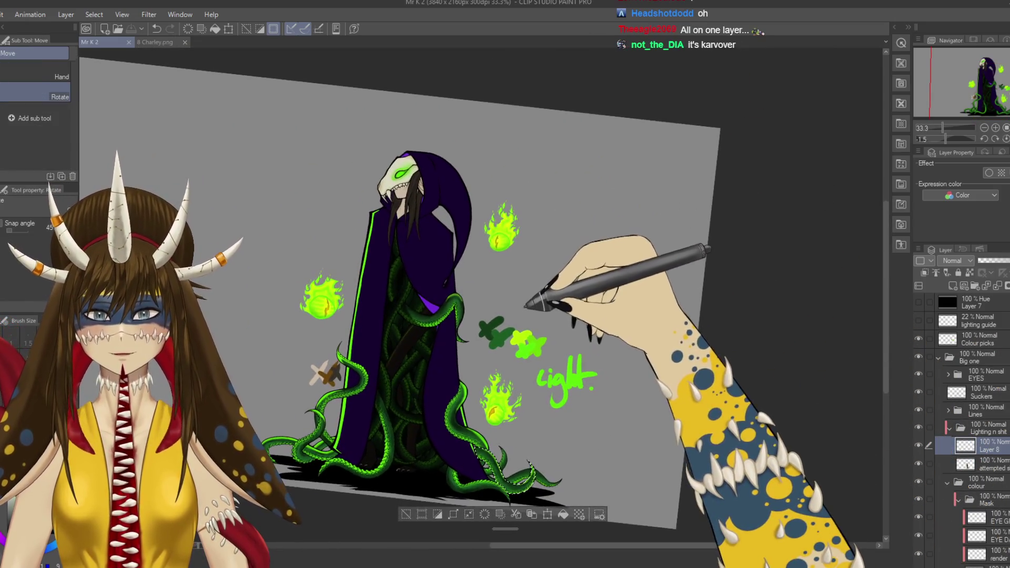
Step: Straighten the rotated canvas view, paste with Ctrl+V, and frame the cloak and tentacles
{"action": "left_click_drag", "start_coordinate": [504, 387], "coordinate": [474, 399]}
{"action": "mouse_move", "coordinate": [551, 363]}
{"action": "left_mouse_down"}
{"action": "mouse_move", "coordinate": [548, 395]}
{"action": "mouse_move", "coordinate": [569, 399]}
{"action": "left_mouse_up"}
{"action": "left_click_drag", "start_coordinate": [581, 345], "coordinate": [591, 382]}
{"action": "mouse_move", "coordinate": [596, 345]}
{"action": "left_mouse_down"}
{"action": "mouse_move", "coordinate": [594, 382]}
{"action": "mouse_move", "coordinate": [605, 362]}
{"action": "left_mouse_up"}
{"action": "left_click", "coordinate": [601, 377]}
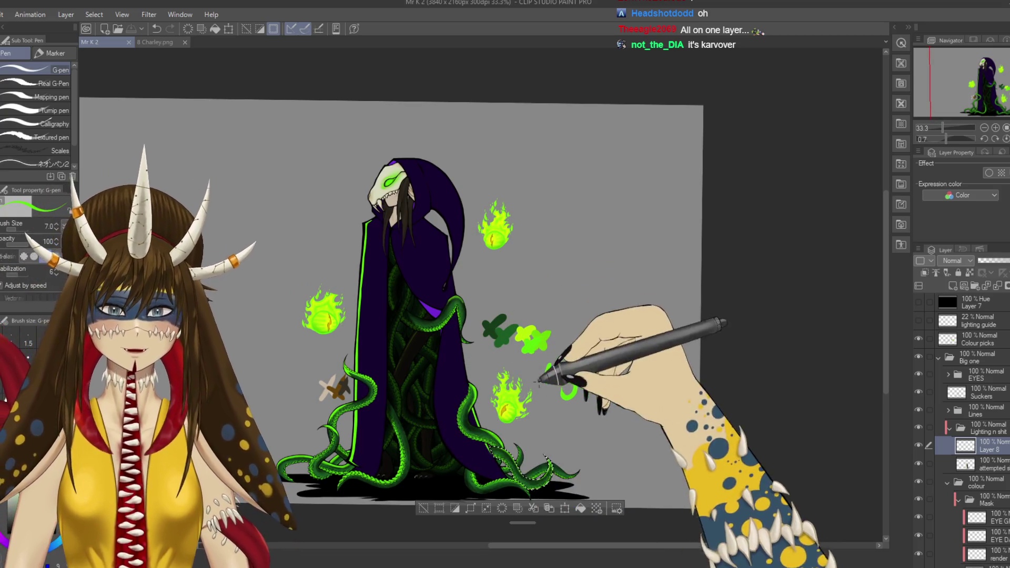
{"action": "key", "text": "ctrl+v"}
{"action": "scroll", "coordinate": [562, 432], "scroll_direction": "up", "scroll_amount": 1}
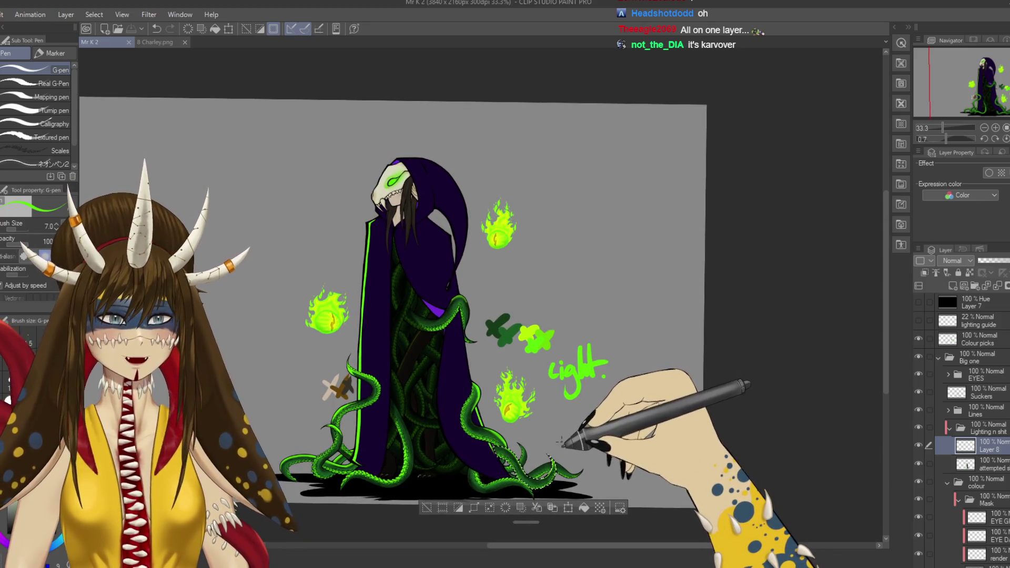
{"action": "scroll", "coordinate": [556, 432], "scroll_direction": "up", "scroll_amount": 5}
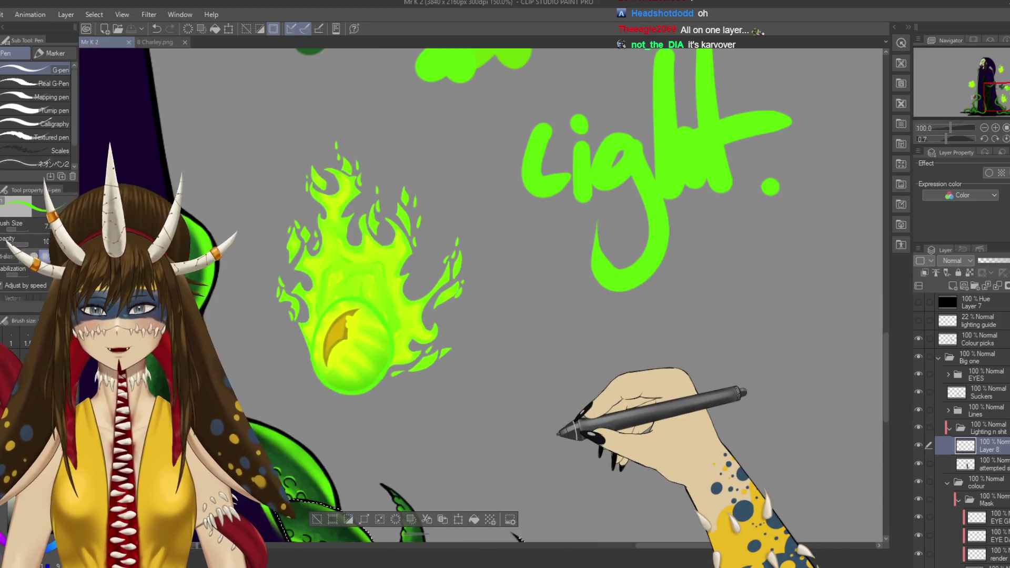
{"action": "left_click_drag", "start_coordinate": [558, 434], "coordinate": [384, 282]}
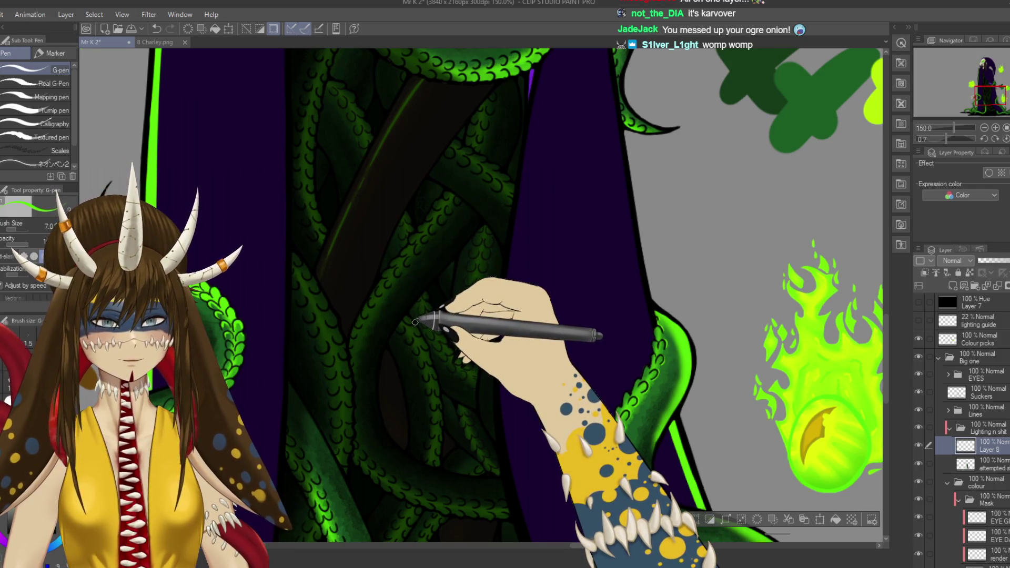
Step: Change the brush size from 6 to 120 and back to 8, save, and zoom out
{"action": "key", "text": "bracketleft"}
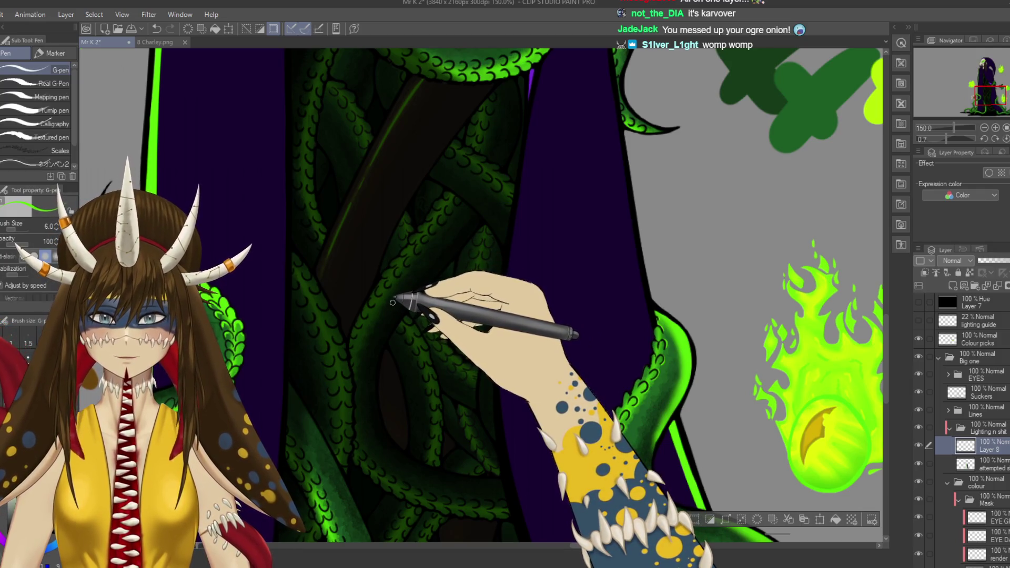
{"action": "key", "text": "bracketright"}
{"action": "key", "text": "bracketright"}
{"action": "key", "text": "bracketright"}
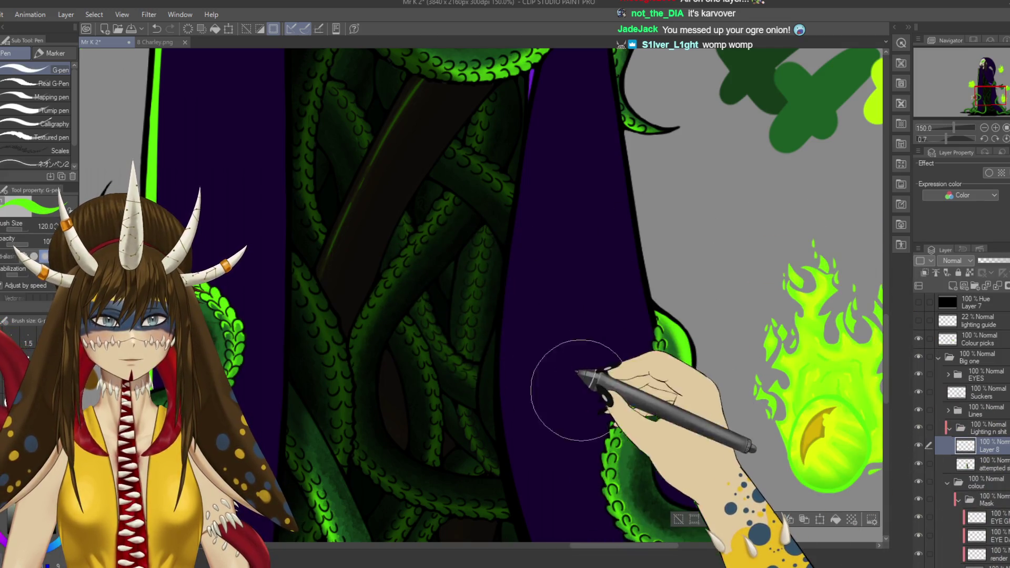
{"action": "mouse_move", "coordinate": [578, 388]}
{"action": "left_mouse_down"}
{"action": "mouse_move", "coordinate": [591, 417]}
{"action": "mouse_move", "coordinate": [463, 176]}
{"action": "mouse_move", "coordinate": [542, 322]}
{"action": "mouse_move", "coordinate": [531, 342]}
{"action": "left_mouse_up"}
{"action": "key", "text": "bracketleft"}
{"action": "key", "text": "bracketleft"}
{"action": "key", "text": "bracketleft"}
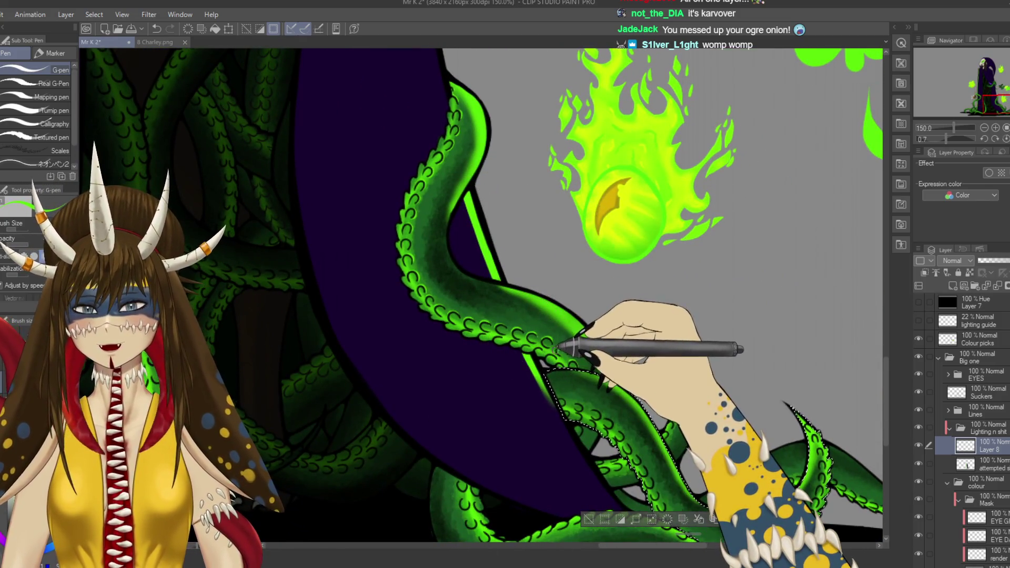
{"action": "key", "text": "ctrl+s"}
{"action": "left_click_drag", "start_coordinate": [649, 417], "coordinate": [523, 327]}
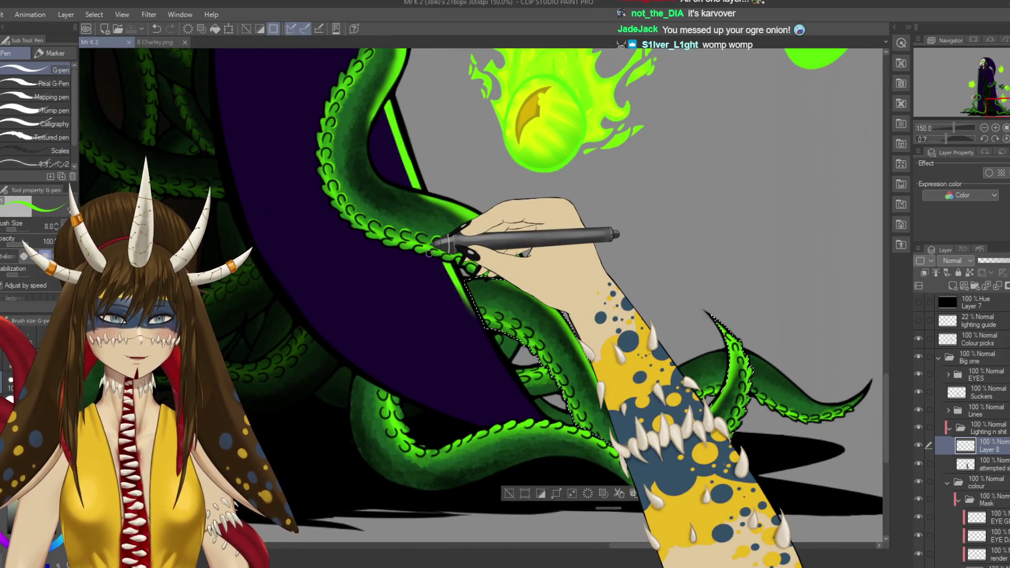
{"action": "key", "text": "ctrl+minus"}
{"action": "key", "text": "ctrl+minus"}
{"action": "key", "text": "ctrl+minus"}
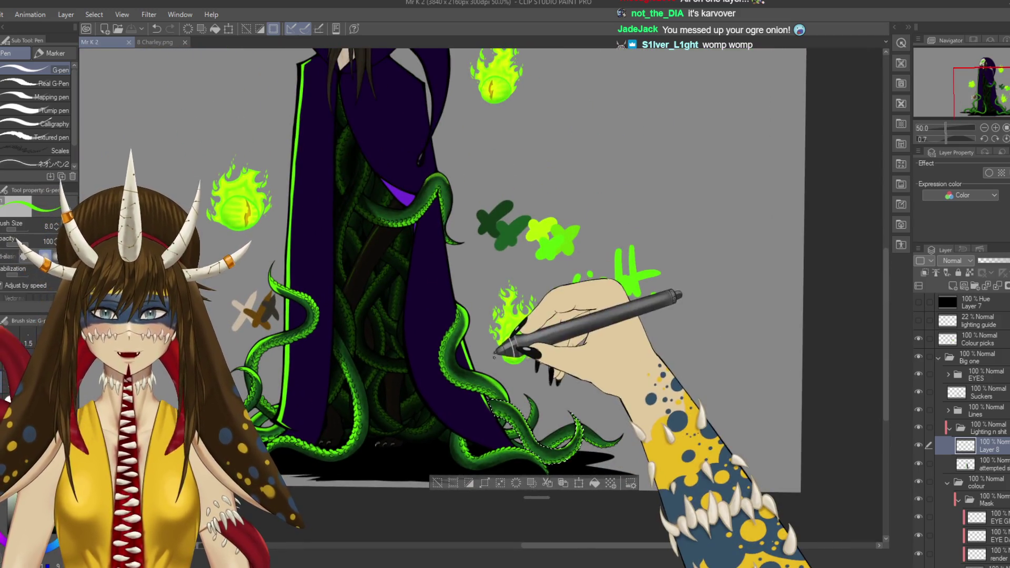
Step: Zoom into the central tentacles and draw a curved bright-green highlight with the G-pen
{"action": "mouse_move", "coordinate": [501, 332]}
{"action": "left_mouse_down"}
{"action": "mouse_move", "coordinate": [541, 402]}
{"action": "mouse_move", "coordinate": [564, 367]}
{"action": "mouse_move", "coordinate": [542, 316]}
{"action": "mouse_move", "coordinate": [629, 236]}
{"action": "left_mouse_up"}
{"action": "key", "text": "ctrl+plus"}
{"action": "key", "text": "ctrl+plus"}
{"action": "key", "text": "ctrl+plus"}
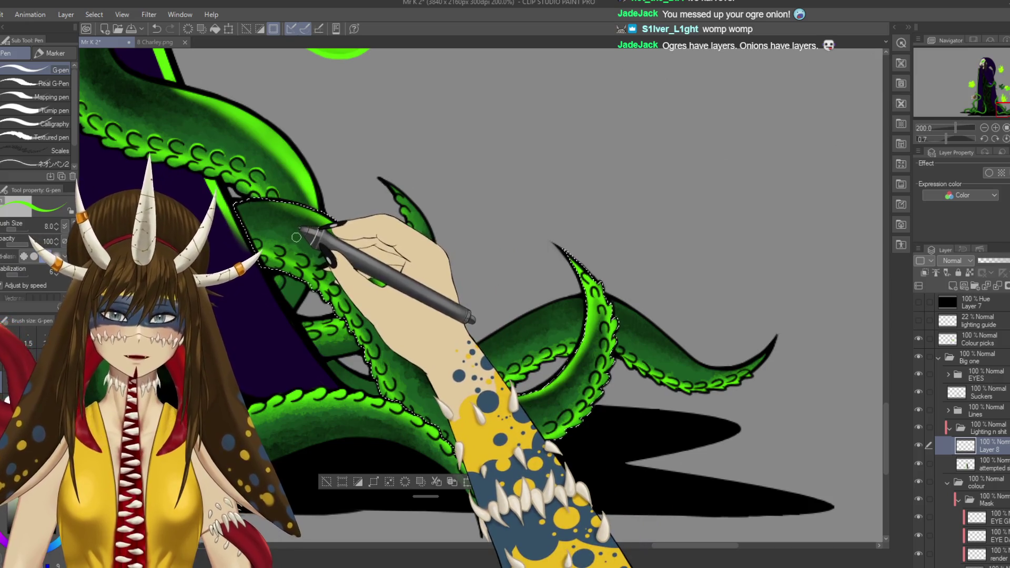
{"action": "mouse_move", "coordinate": [288, 230]}
{"action": "left_mouse_down"}
{"action": "mouse_move", "coordinate": [339, 263]}
{"action": "mouse_move", "coordinate": [423, 390]}
{"action": "left_mouse_up"}
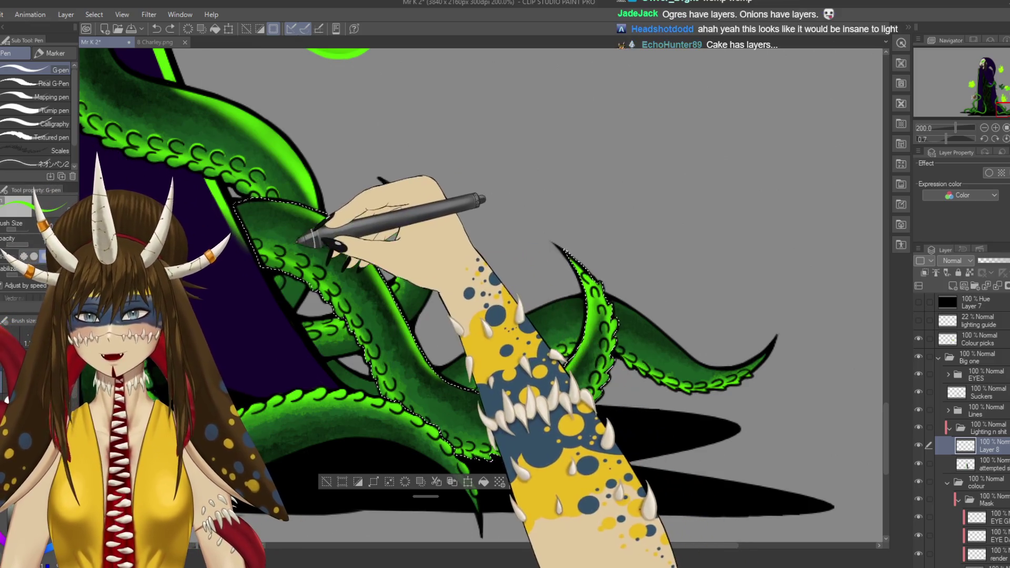
{"action": "key", "text": "b"}
{"action": "key", "text": "b"}
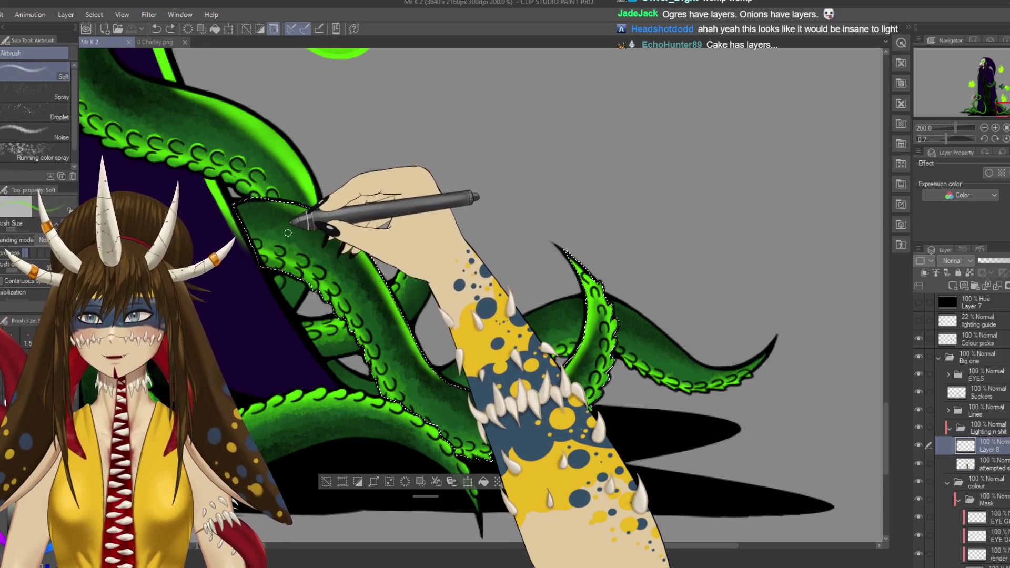
{"action": "key", "text": "p"}
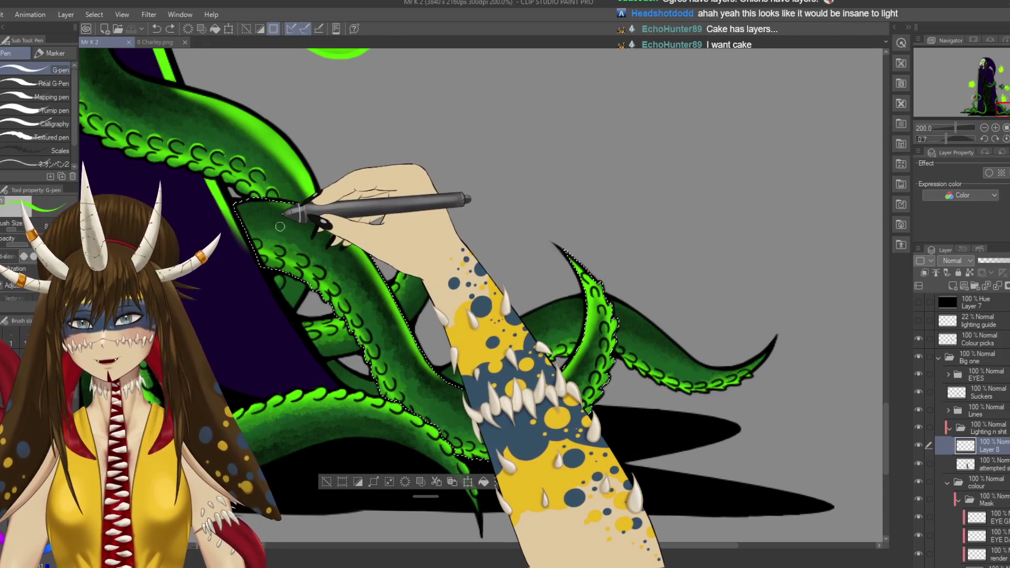
{"action": "left_click_drag", "start_coordinate": [274, 227], "coordinate": [364, 296]}
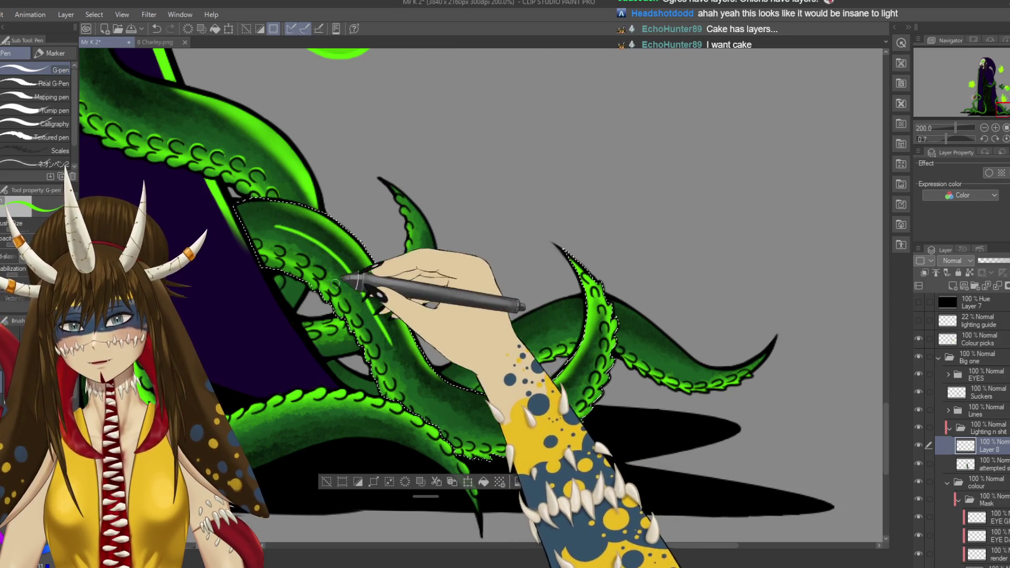
Step: Paint brighter green along the tentacle's inner edge, switching between airbrush, eraser and G-pen
{"action": "key", "text": "b"}
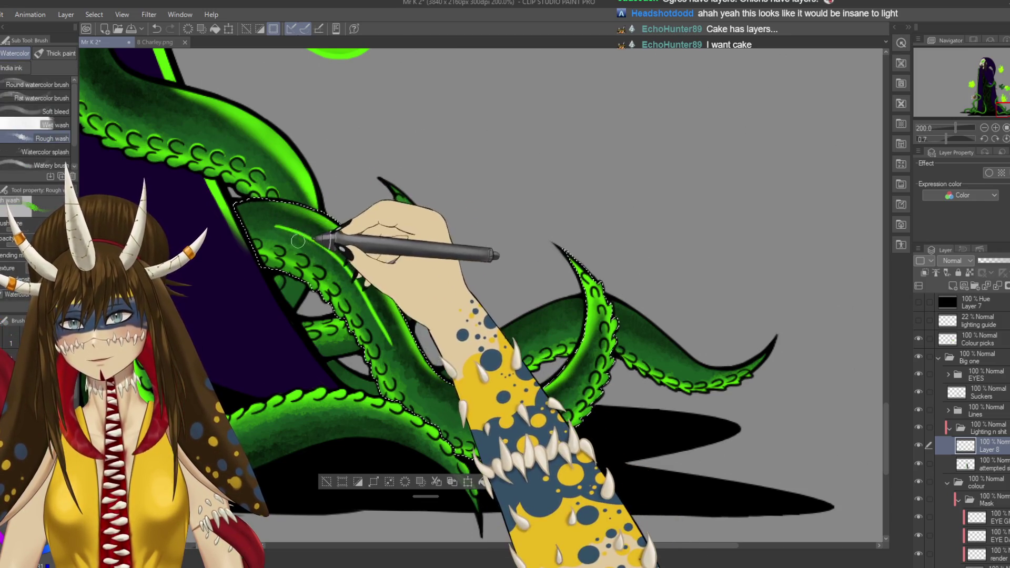
{"action": "key", "text": "b"}
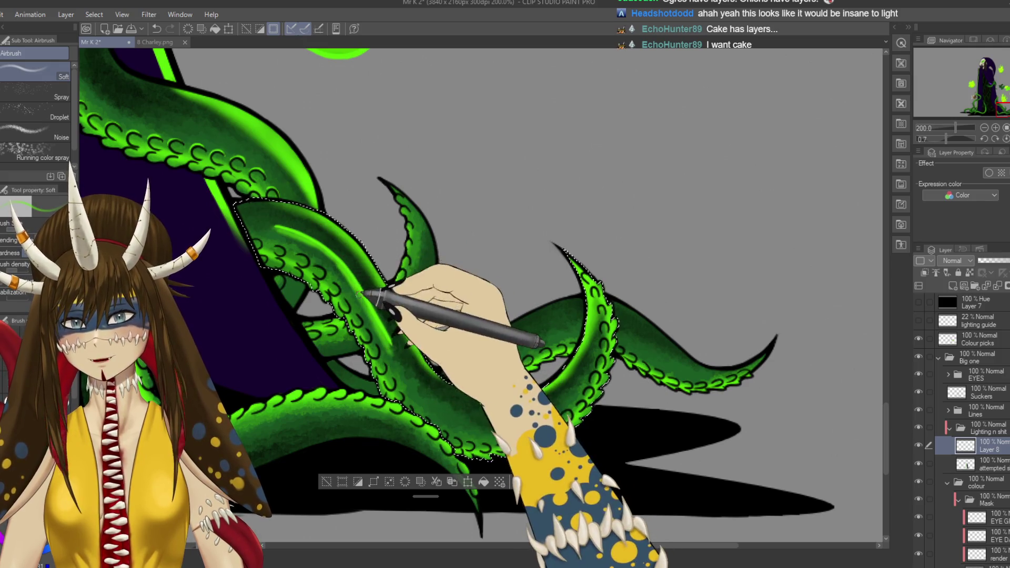
{"action": "left_click_drag", "start_coordinate": [384, 306], "coordinate": [419, 351]}
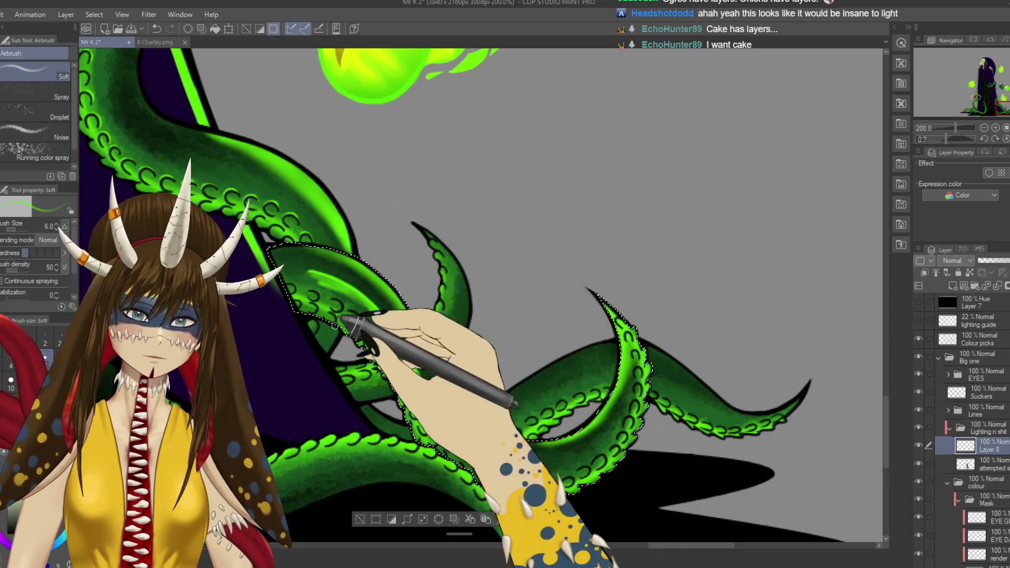
{"action": "key", "text": "e"}
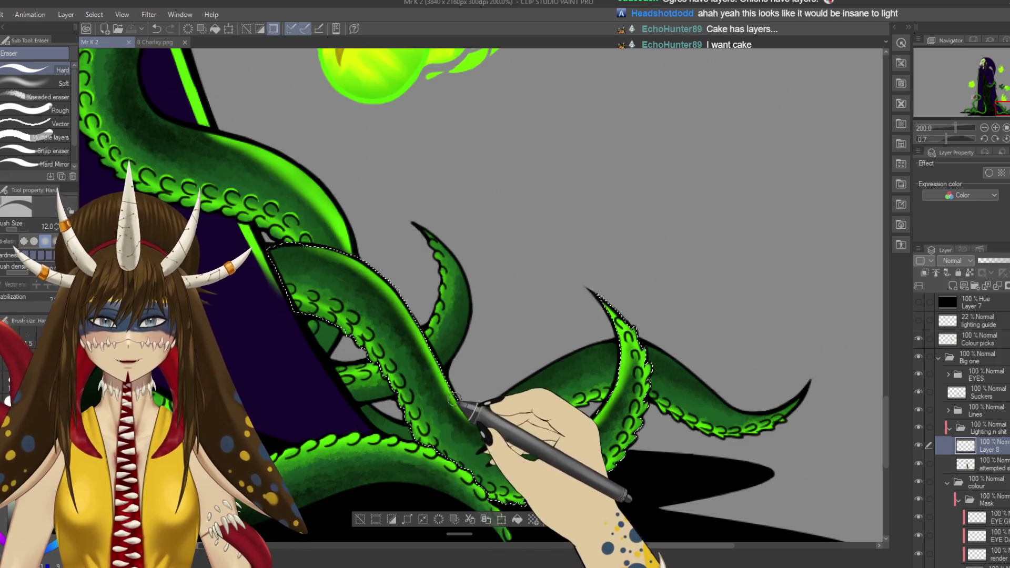
{"action": "key", "text": "p"}
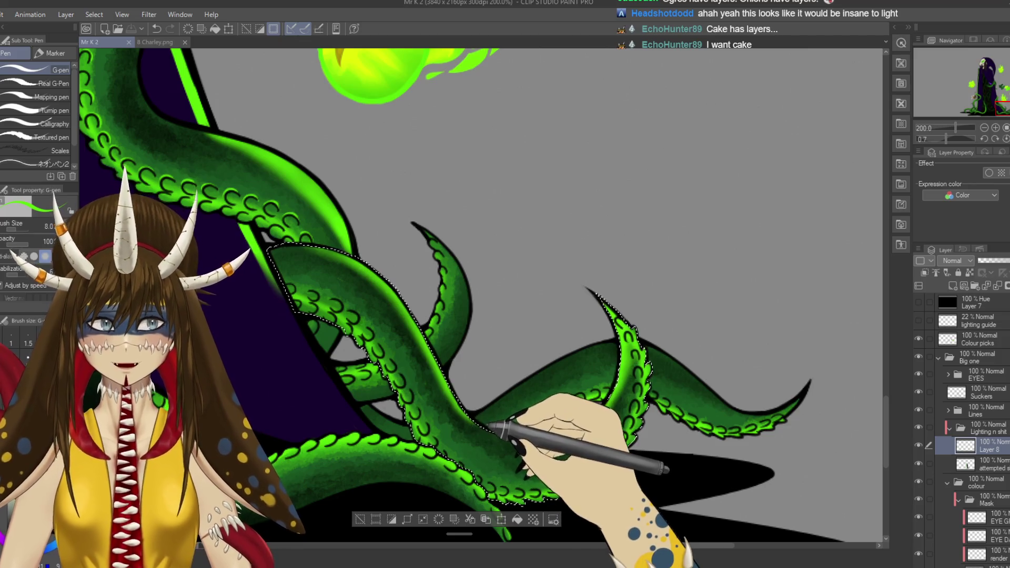
{"action": "scroll", "coordinate": [489, 425], "scroll_direction": "down", "scroll_amount": 3}
{"action": "left_click_drag", "start_coordinate": [623, 288], "coordinate": [605, 299]}
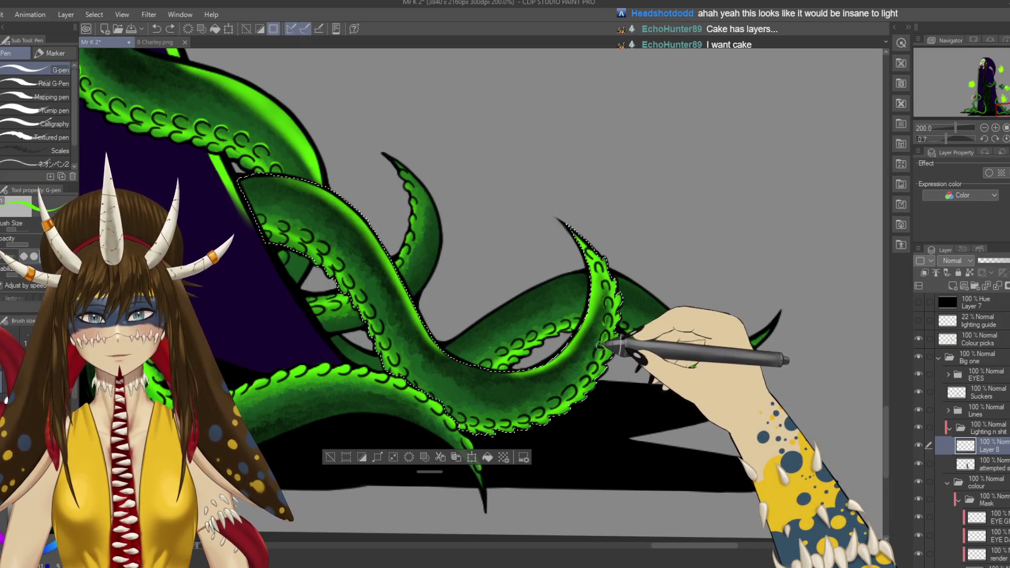
Step: Lasso a small area where the tentacles cross and spray a soft glow inside it
{"action": "mouse_move", "coordinate": [601, 344]}
{"action": "left_mouse_down"}
{"action": "mouse_move", "coordinate": [641, 450]}
{"action": "mouse_move", "coordinate": [576, 406]}
{"action": "mouse_move", "coordinate": [598, 406]}
{"action": "mouse_move", "coordinate": [575, 361]}
{"action": "mouse_move", "coordinate": [419, 346]}
{"action": "left_mouse_up"}
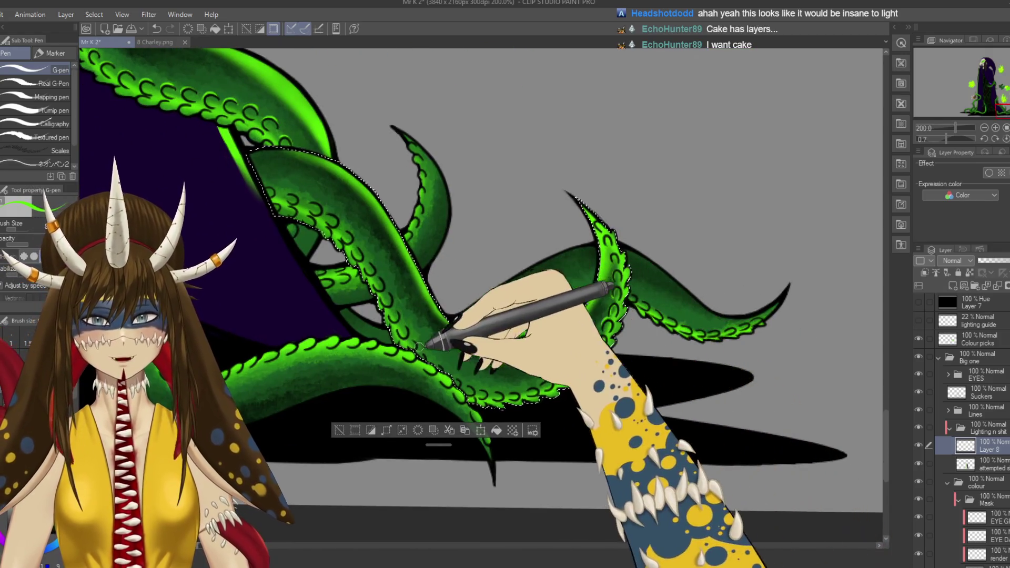
{"action": "key", "text": "m"}
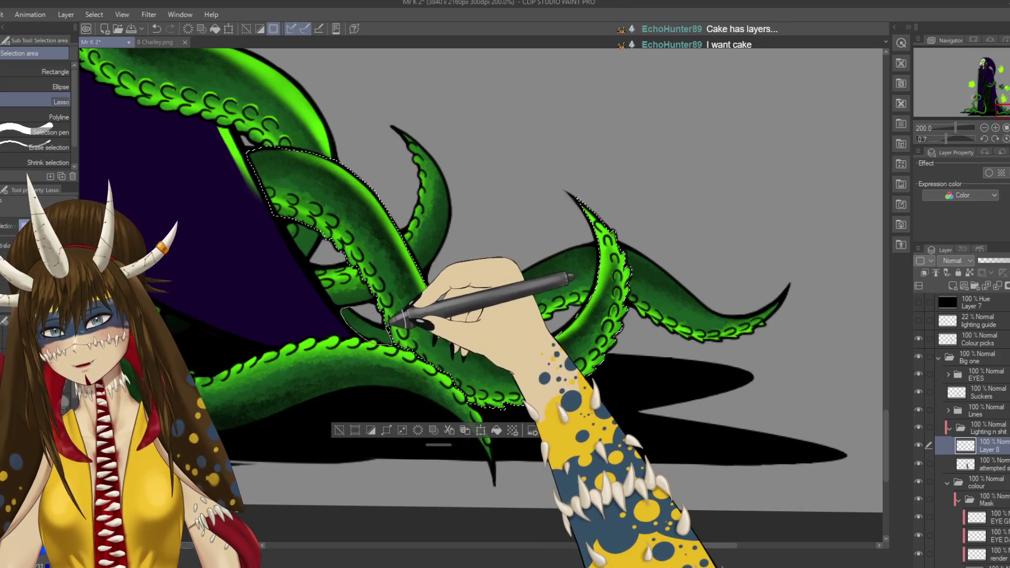
{"action": "left_click_drag", "start_coordinate": [390, 341], "coordinate": [339, 317]}
{"action": "key", "text": "b"}
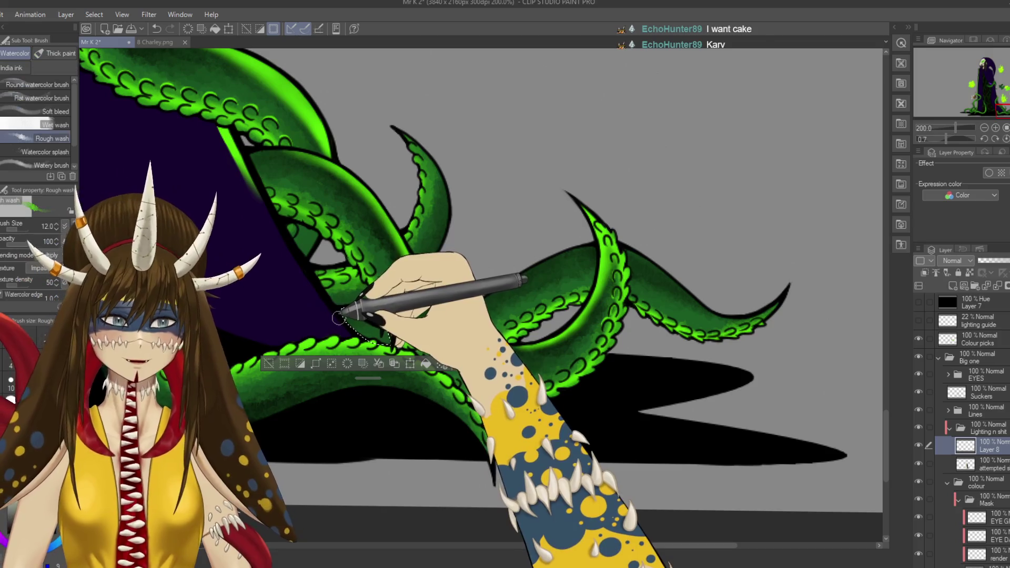
{"action": "key", "text": "b"}
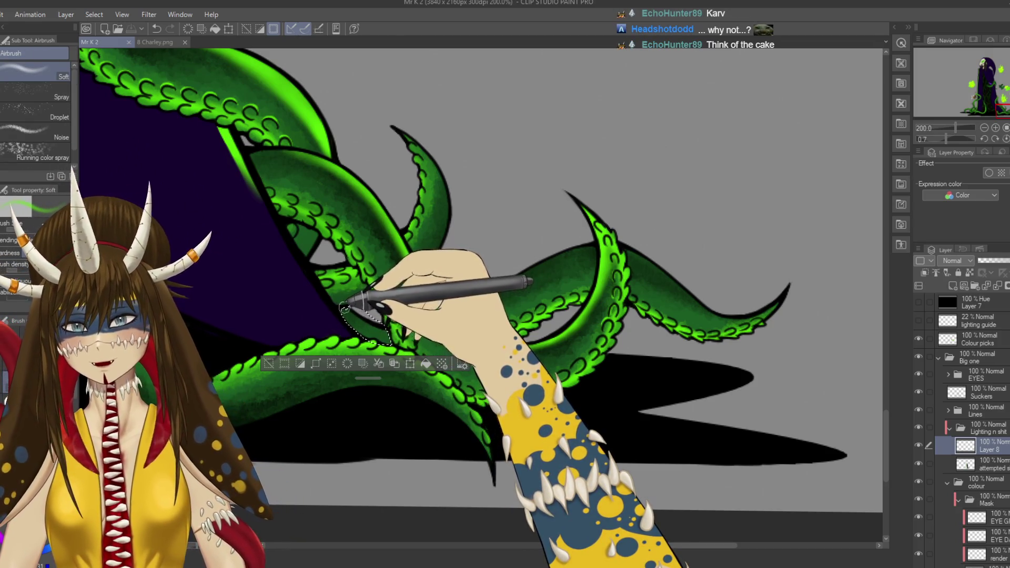
{"action": "left_click_drag", "start_coordinate": [344, 308], "coordinate": [342, 308]}
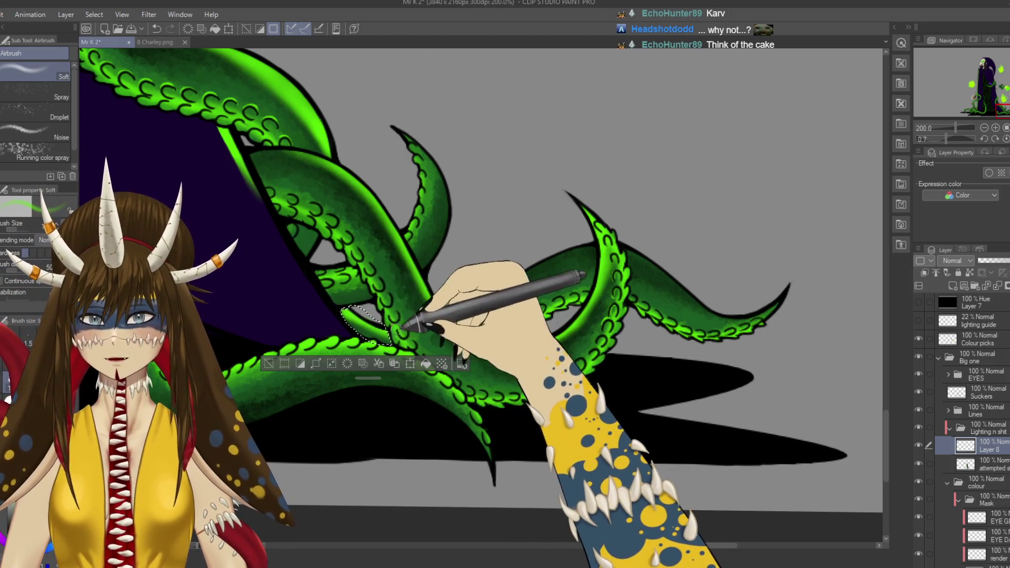
Step: Undo the glow and start lasso-selecting the curling right-hand tentacle's edge
{"action": "key", "text": "m"}
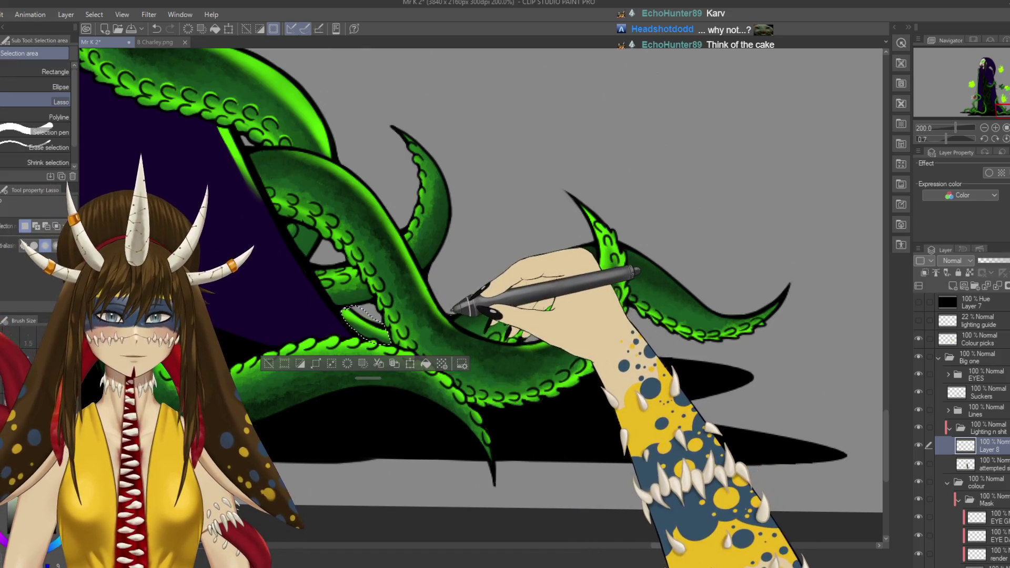
{"action": "key", "text": "ctrl+z"}
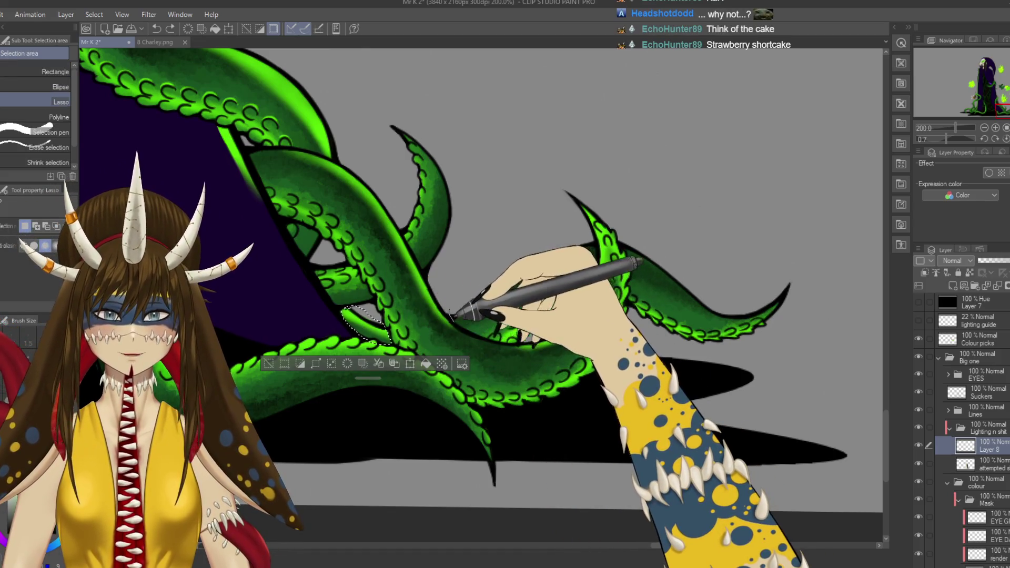
{"action": "mouse_move", "coordinate": [482, 334]}
{"action": "left_mouse_down"}
{"action": "mouse_move", "coordinate": [542, 338]}
{"action": "mouse_move", "coordinate": [565, 326]}
{"action": "mouse_move", "coordinate": [600, 273]}
{"action": "mouse_move", "coordinate": [593, 227]}
{"action": "mouse_move", "coordinate": [451, 316]}
{"action": "left_mouse_up"}
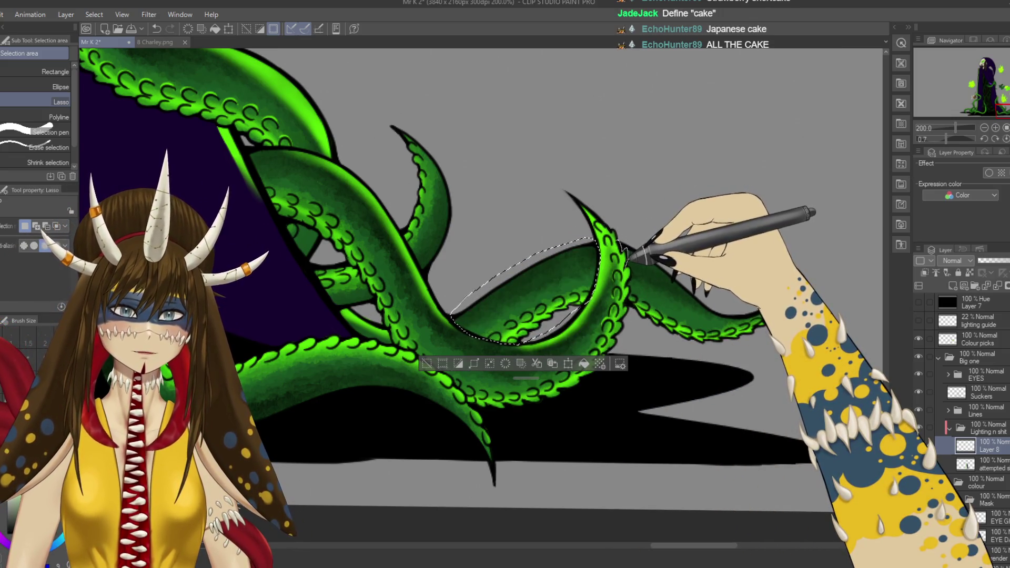
{"action": "mouse_move", "coordinate": [626, 252]}
{"action": "left_mouse_down"}
{"action": "mouse_move", "coordinate": [632, 284]}
{"action": "mouse_move", "coordinate": [678, 344]}
{"action": "mouse_move", "coordinate": [823, 295]}
{"action": "mouse_move", "coordinate": [726, 237]}
{"action": "mouse_move", "coordinate": [647, 226]}
{"action": "mouse_move", "coordinate": [621, 242]}
{"action": "left_mouse_up"}
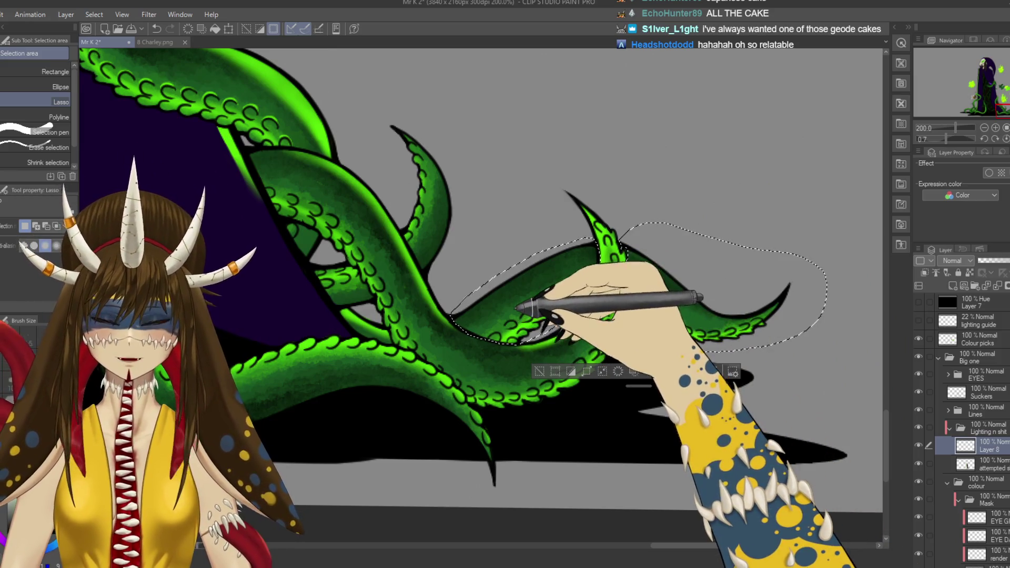
Step: Airbrush a soft bright green glow along the curling right tentacle's edge
{"action": "key", "text": "b"}
{"action": "mouse_move", "coordinate": [451, 322]}
{"action": "left_mouse_down"}
{"action": "mouse_move", "coordinate": [560, 262]}
{"action": "mouse_move", "coordinate": [480, 332]}
{"action": "mouse_move", "coordinate": [559, 338]}
{"action": "mouse_move", "coordinate": [507, 297]}
{"action": "mouse_move", "coordinate": [604, 270]}
{"action": "mouse_move", "coordinate": [463, 319]}
{"action": "mouse_move", "coordinate": [558, 254]}
{"action": "left_mouse_up"}
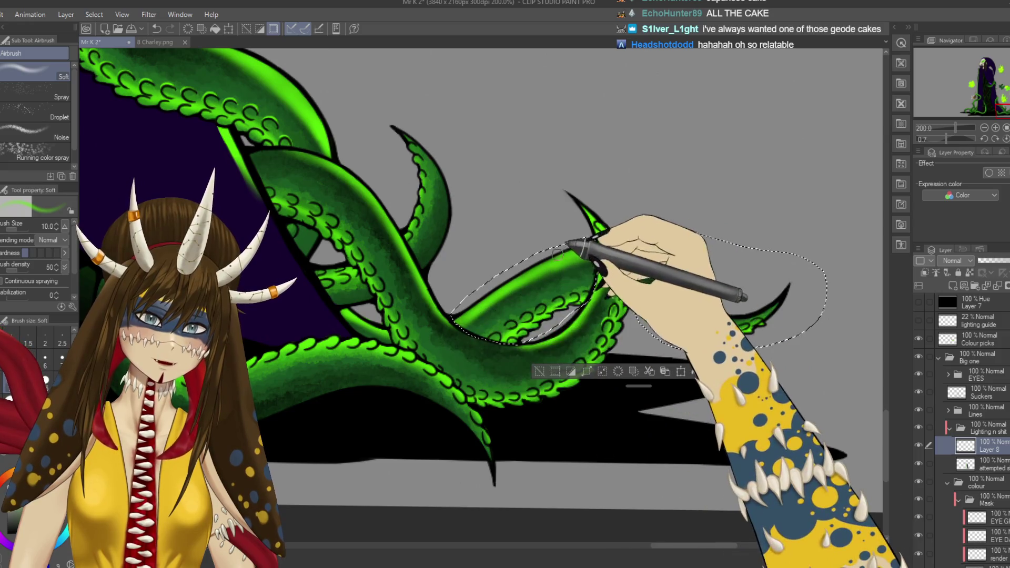
{"action": "mouse_move", "coordinate": [657, 313]}
{"action": "left_mouse_down"}
{"action": "mouse_move", "coordinate": [581, 248]}
{"action": "mouse_move", "coordinate": [578, 282]}
{"action": "left_mouse_up"}
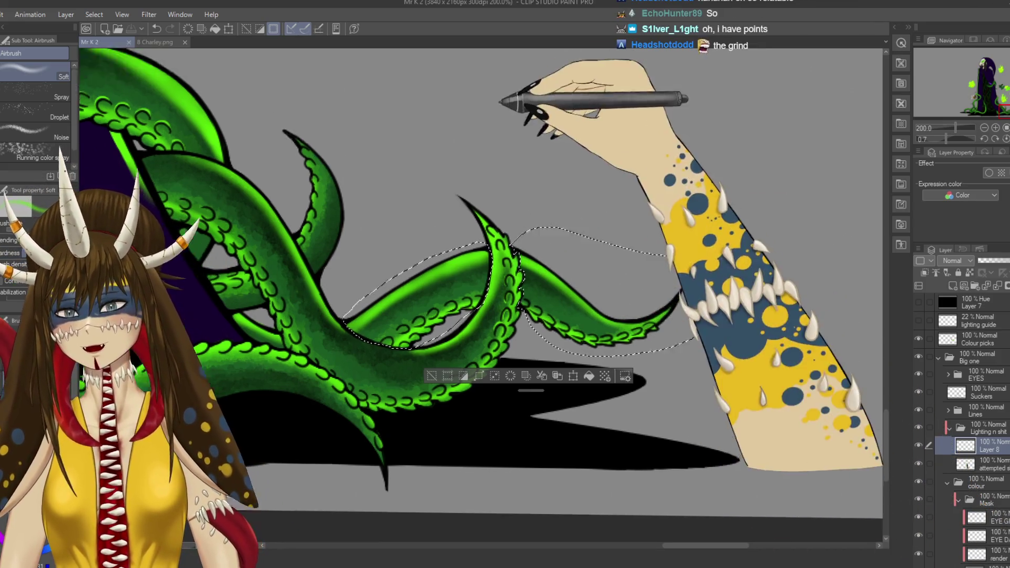
{"action": "left_click_drag", "start_coordinate": [518, 102], "coordinate": [559, 259]}
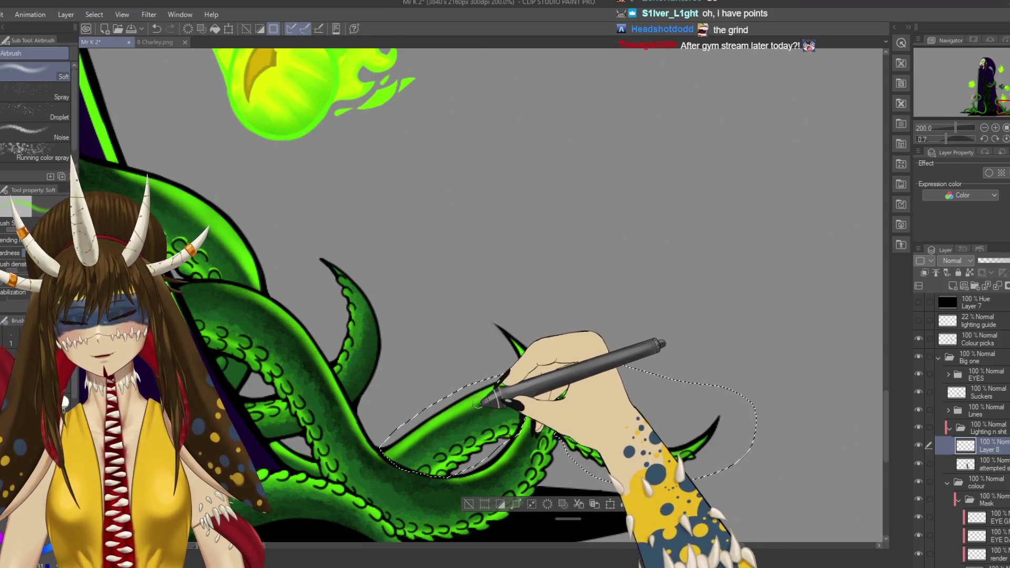
{"action": "mouse_move", "coordinate": [451, 282]}
{"action": "left_mouse_down"}
{"action": "mouse_move", "coordinate": [514, 226]}
{"action": "mouse_move", "coordinate": [484, 227]}
{"action": "mouse_move", "coordinate": [514, 254]}
{"action": "left_mouse_up"}
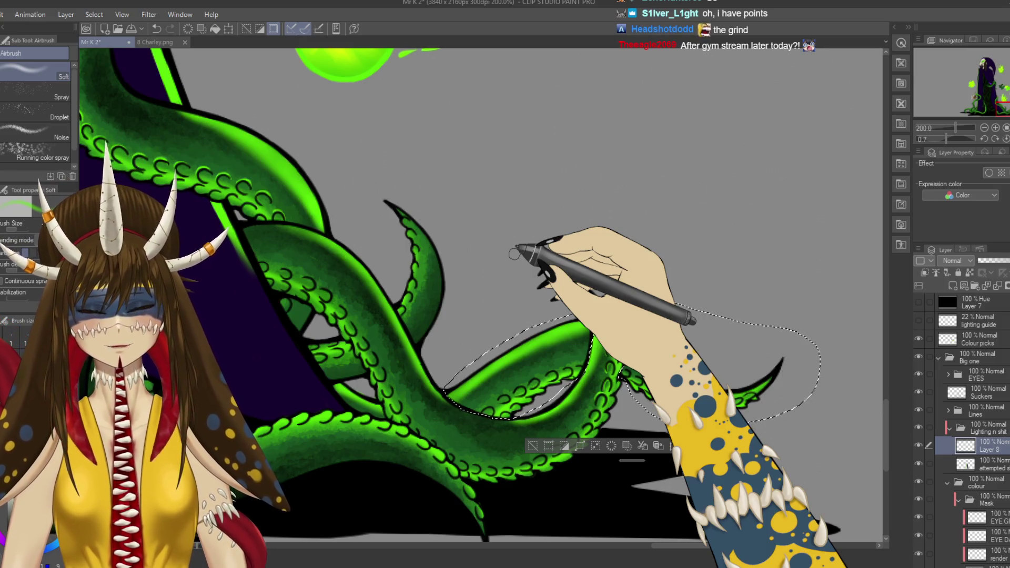
Step: Lasso-select the upright tentacle tip rising above the central cluster
{"action": "key", "text": "m"}
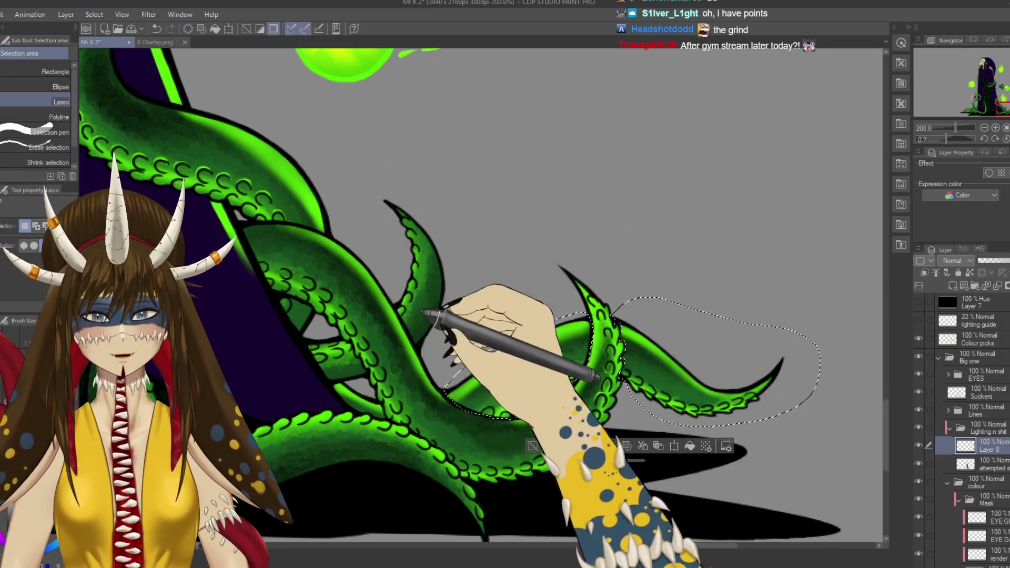
{"action": "mouse_move", "coordinate": [452, 353]}
{"action": "left_mouse_down"}
{"action": "mouse_move", "coordinate": [422, 154]}
{"action": "mouse_move", "coordinate": [415, 310]}
{"action": "left_mouse_up"}
{"action": "left_click_drag", "start_coordinate": [441, 376], "coordinate": [485, 355]}
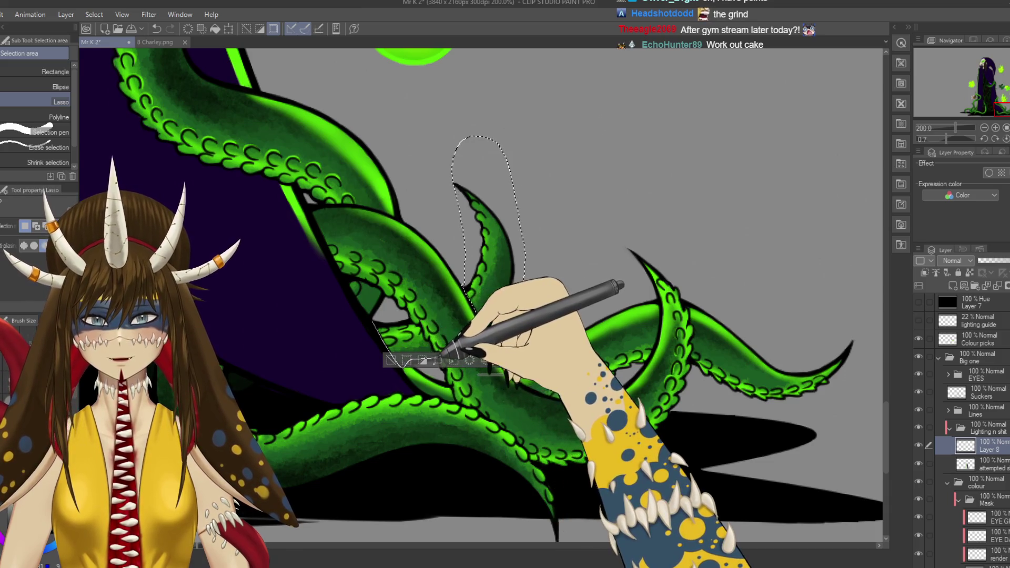
Step: Ink and airbrush a green rim on the upright tentacle tip, then save and zoom out to 50%
{"action": "mouse_move", "coordinate": [424, 318]}
{"action": "left_mouse_down"}
{"action": "mouse_move", "coordinate": [405, 362]}
{"action": "mouse_move", "coordinate": [374, 322]}
{"action": "left_mouse_up"}
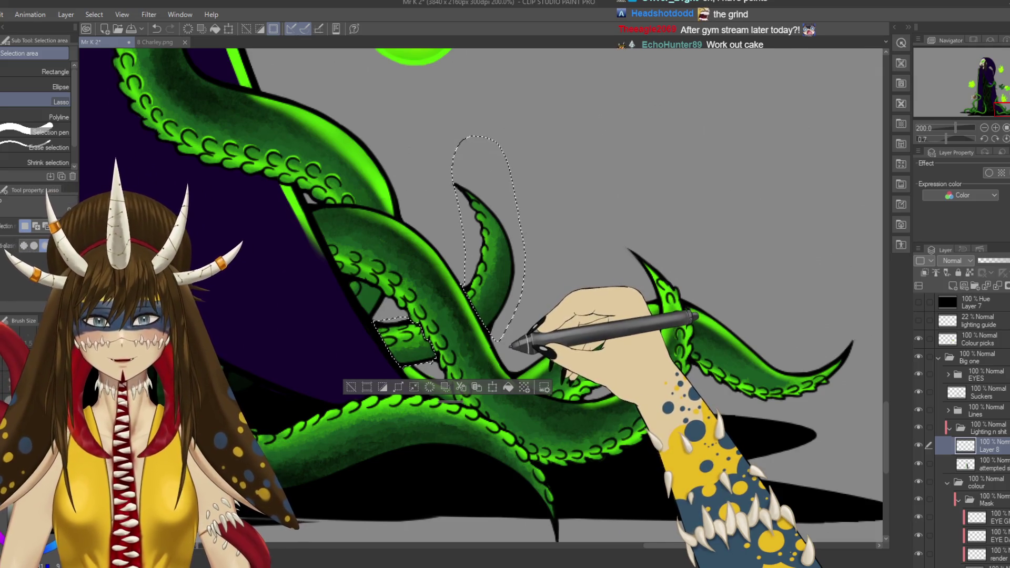
{"action": "key", "text": "p"}
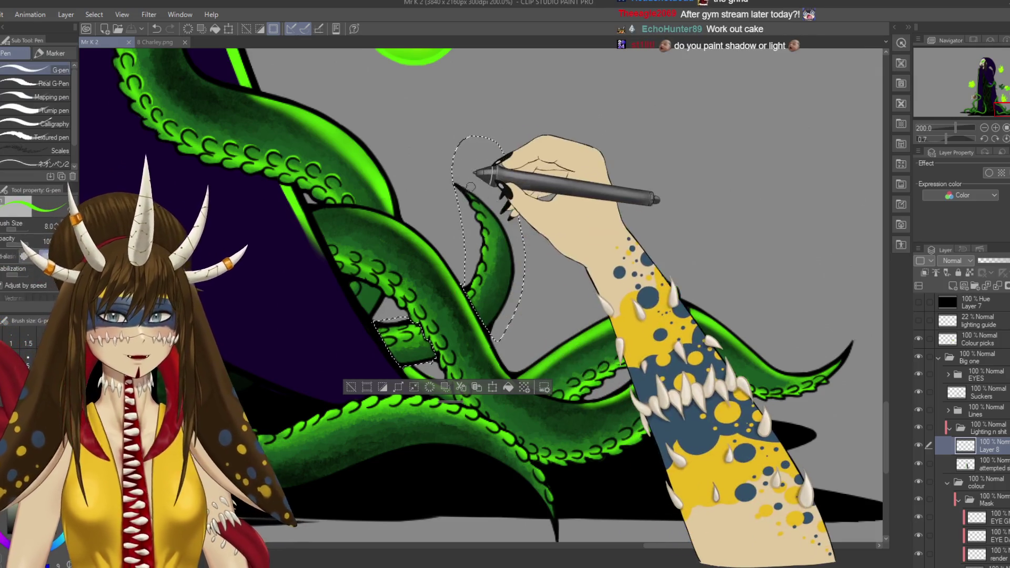
{"action": "left_click_drag", "start_coordinate": [470, 187], "coordinate": [508, 242]}
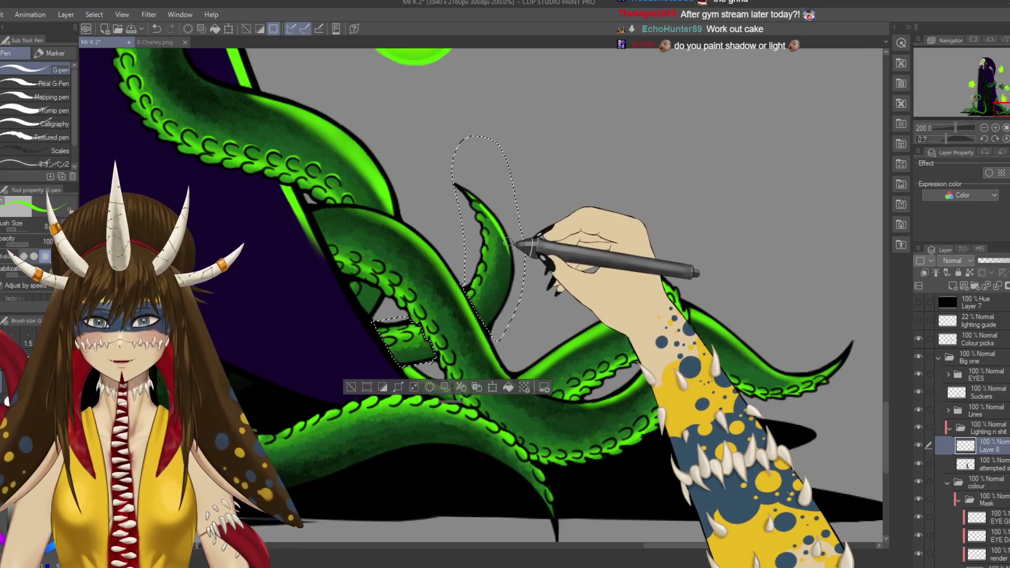
{"action": "key", "text": "b"}
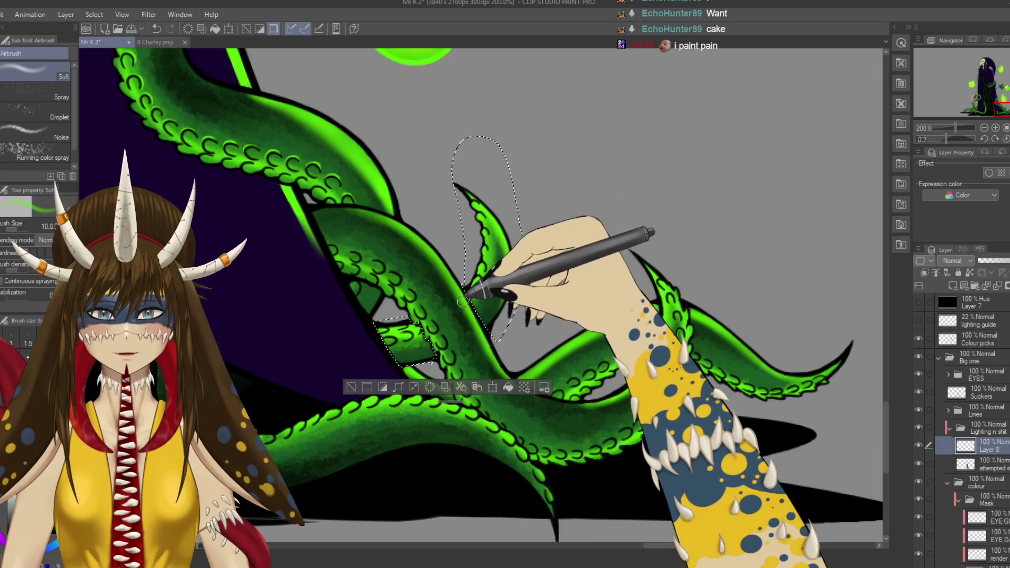
{"action": "key", "text": "ctrl+s"}
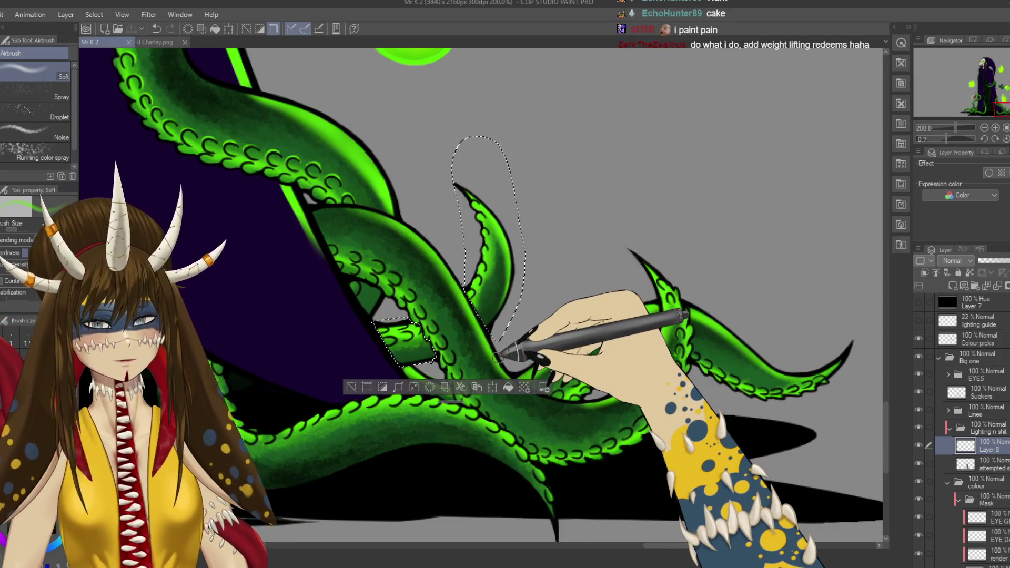
{"action": "key", "text": "ctrl+minus"}
{"action": "key", "text": "ctrl+minus"}
{"action": "key", "text": "ctrl+minus"}
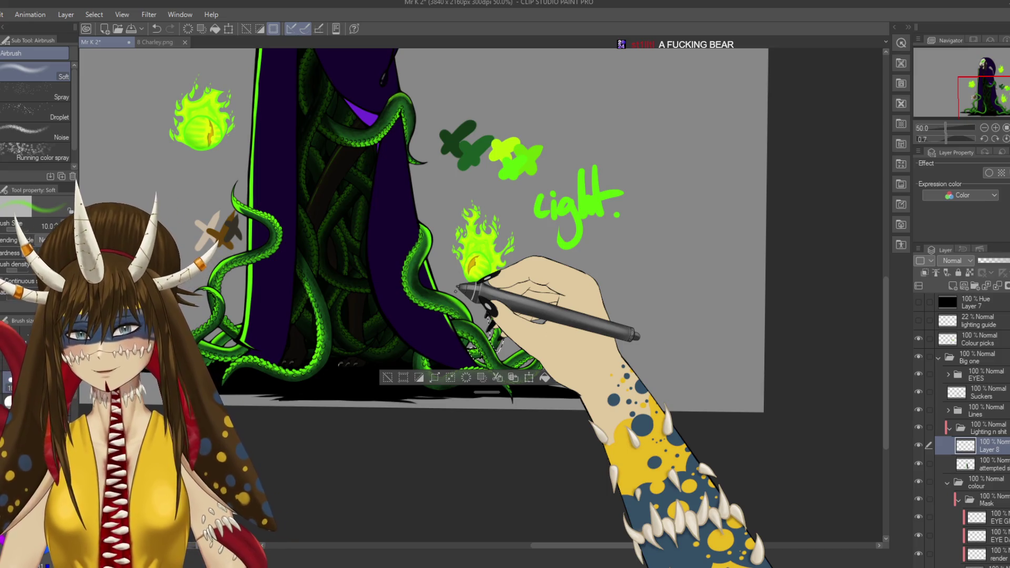
Step: Lasso-select a small spot where the tentacle tips overlap
{"action": "scroll", "coordinate": [457, 288], "scroll_direction": "up", "scroll_amount": 5}
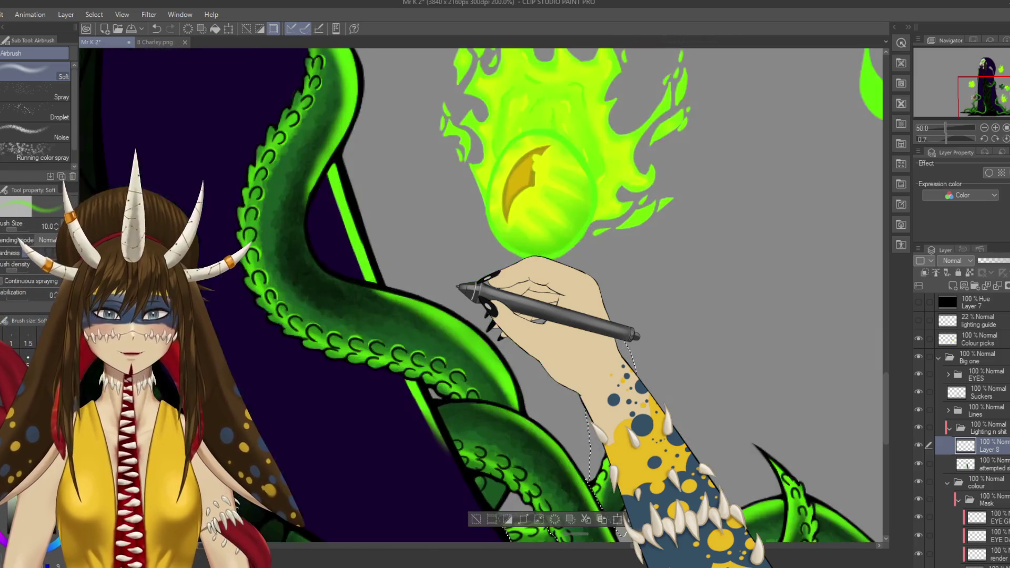
{"action": "scroll", "coordinate": [457, 286], "scroll_direction": "down", "scroll_amount": 5}
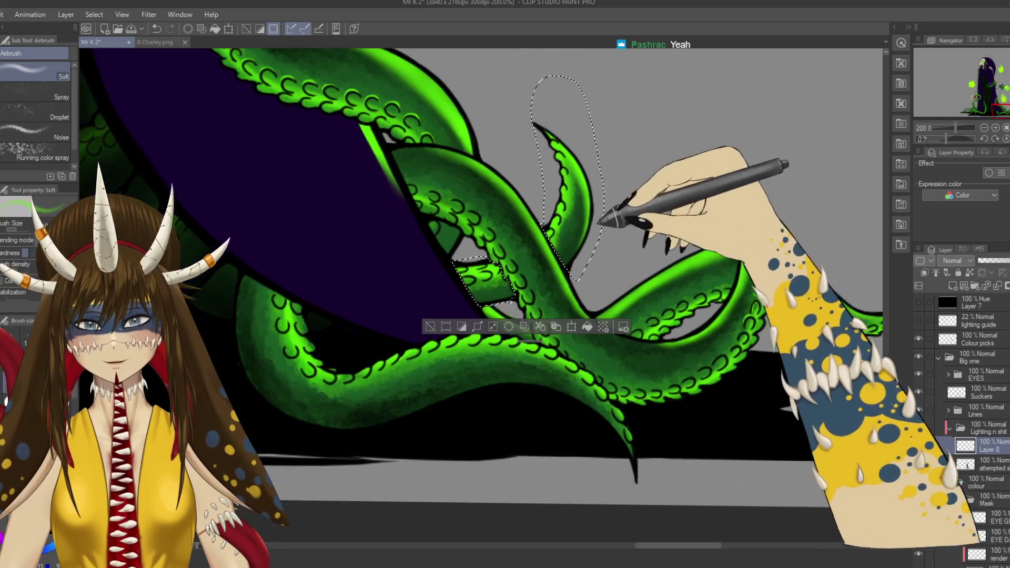
{"action": "scroll", "coordinate": [596, 238], "scroll_direction": "down", "scroll_amount": 3}
{"action": "scroll", "coordinate": [596, 238], "scroll_direction": "up", "scroll_amount": 3}
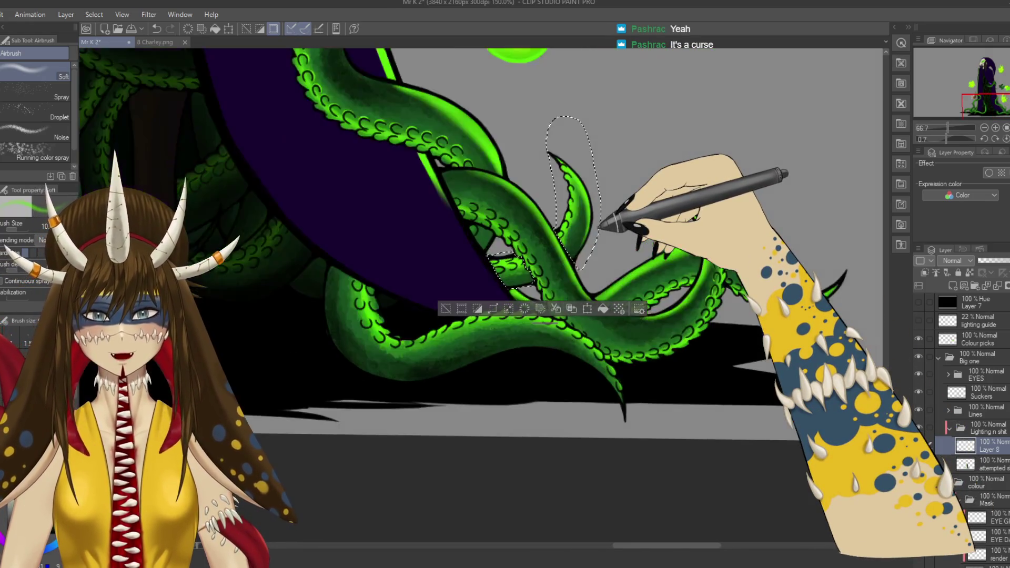
{"action": "key", "text": "m"}
{"action": "left_click_drag", "start_coordinate": [596, 238], "coordinate": [646, 219]}
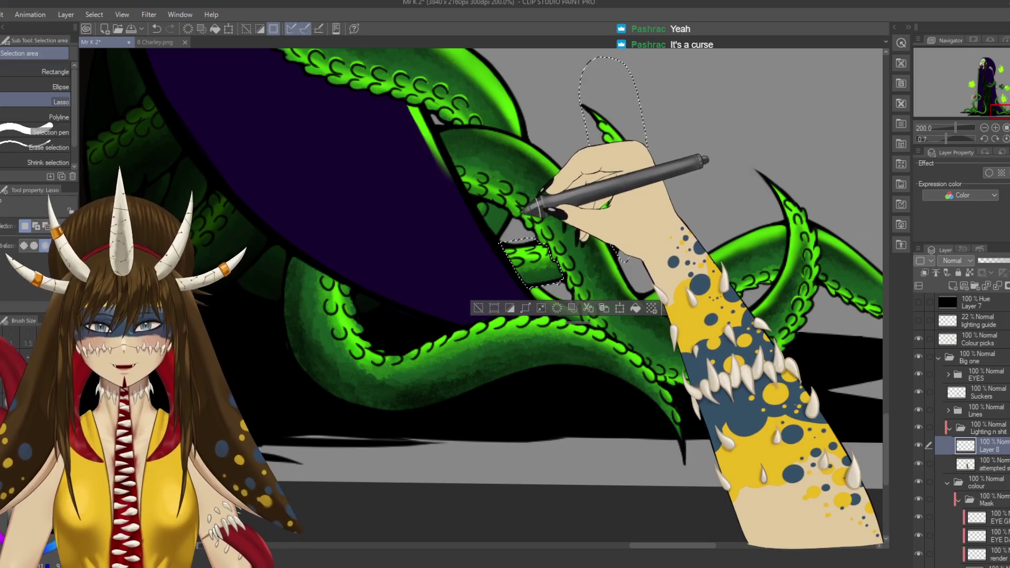
{"action": "left_click_drag", "start_coordinate": [513, 211], "coordinate": [517, 205]}
{"action": "scroll", "coordinate": [513, 210], "scroll_direction": "down", "scroll_amount": 3}
{"action": "scroll", "coordinate": [513, 210], "scroll_direction": "up", "scroll_amount": 3}
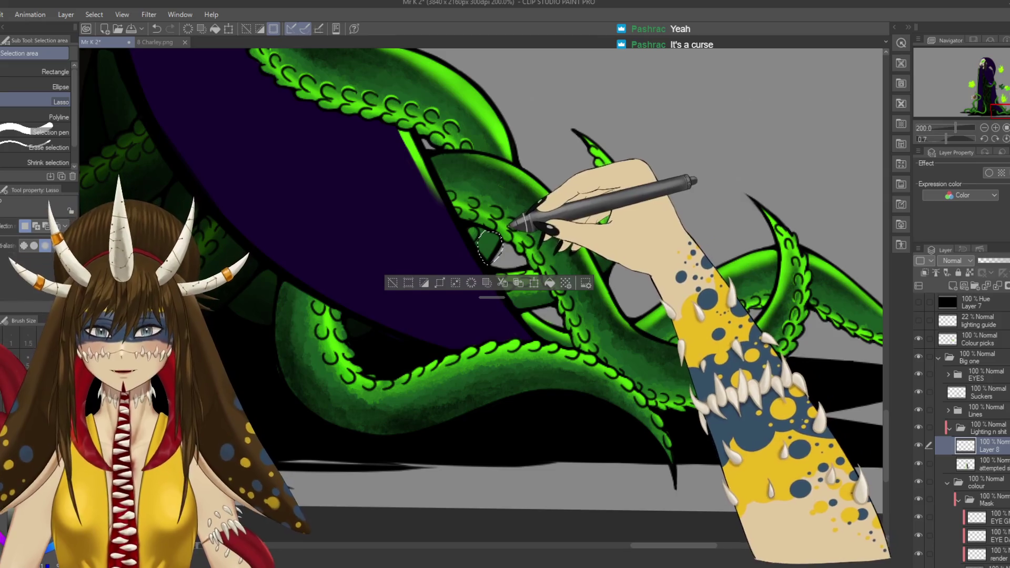
{"action": "key", "text": "b"}
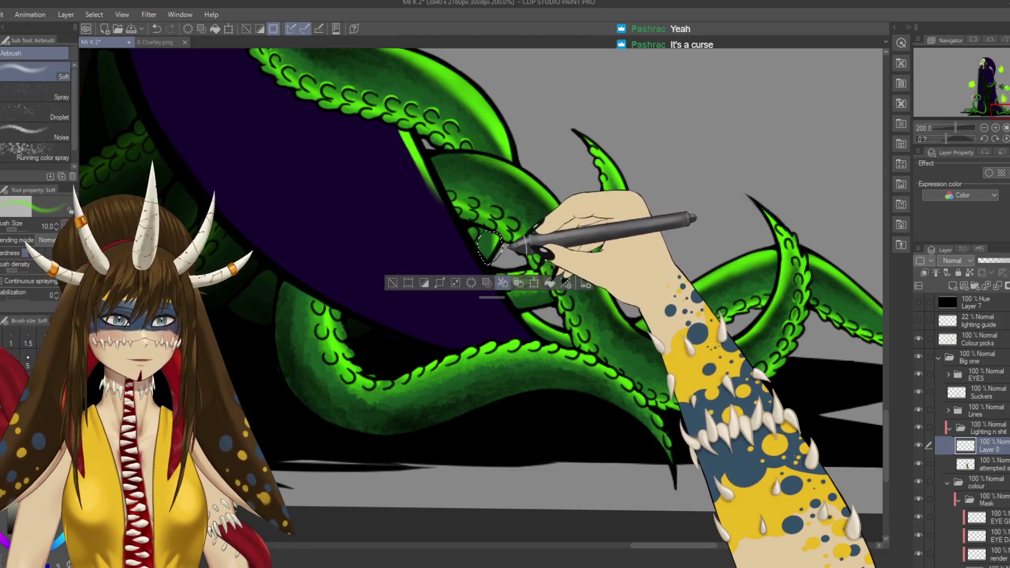
Step: Deselect, save, and reframe the view on the tentacle over the cloak's right edge
{"action": "key", "text": "ctrl+d"}
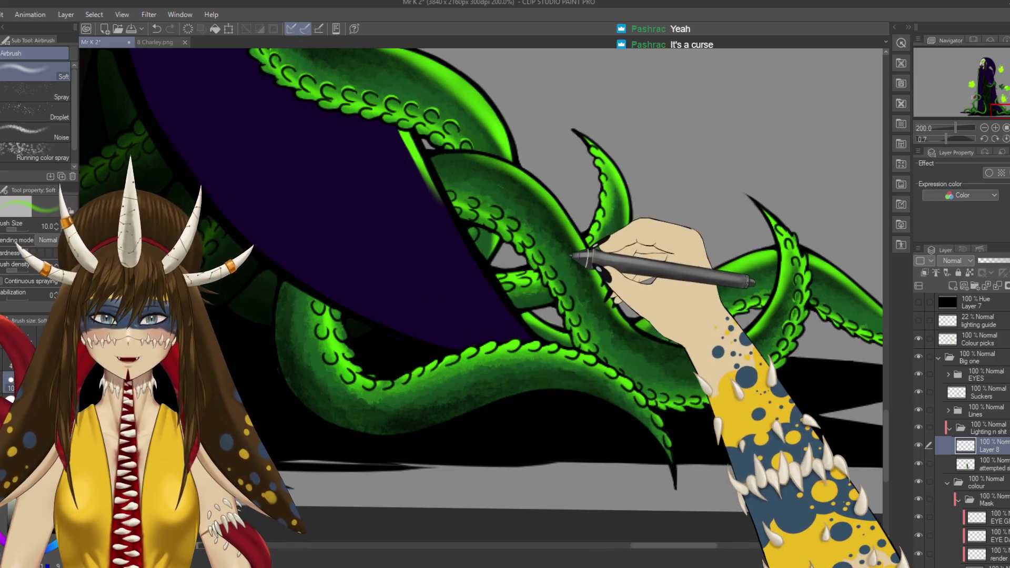
{"action": "key", "text": "ctrl+s"}
{"action": "key", "text": "ctrl+minus"}
{"action": "key", "text": "ctrl+minus"}
{"action": "key", "text": "ctrl+minus"}
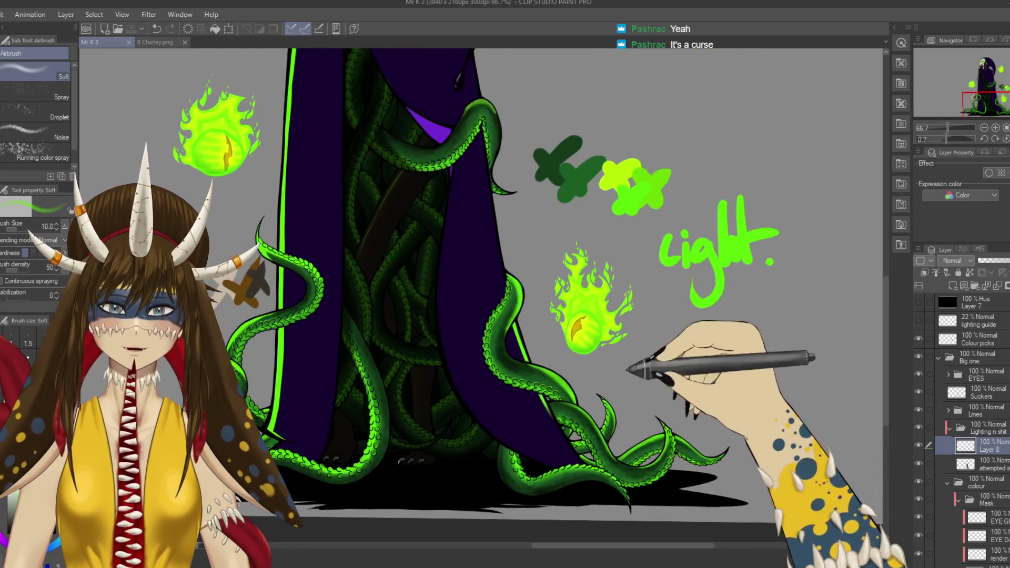
{"action": "left_click_drag", "start_coordinate": [629, 368], "coordinate": [653, 450]}
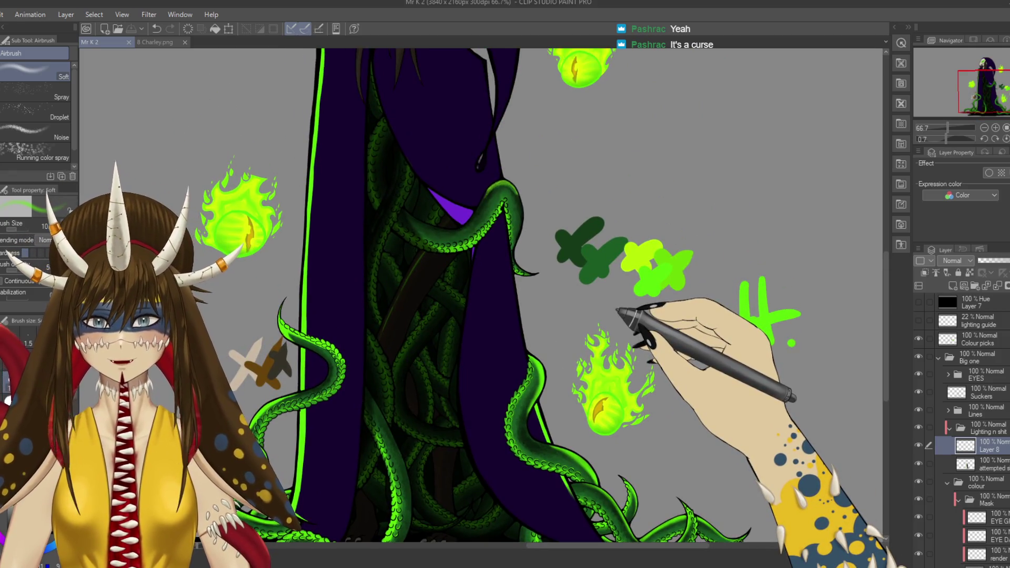
{"action": "scroll", "coordinate": [634, 318], "scroll_direction": "up", "scroll_amount": 2}
{"action": "scroll", "coordinate": [605, 263], "scroll_direction": "up", "scroll_amount": 1}
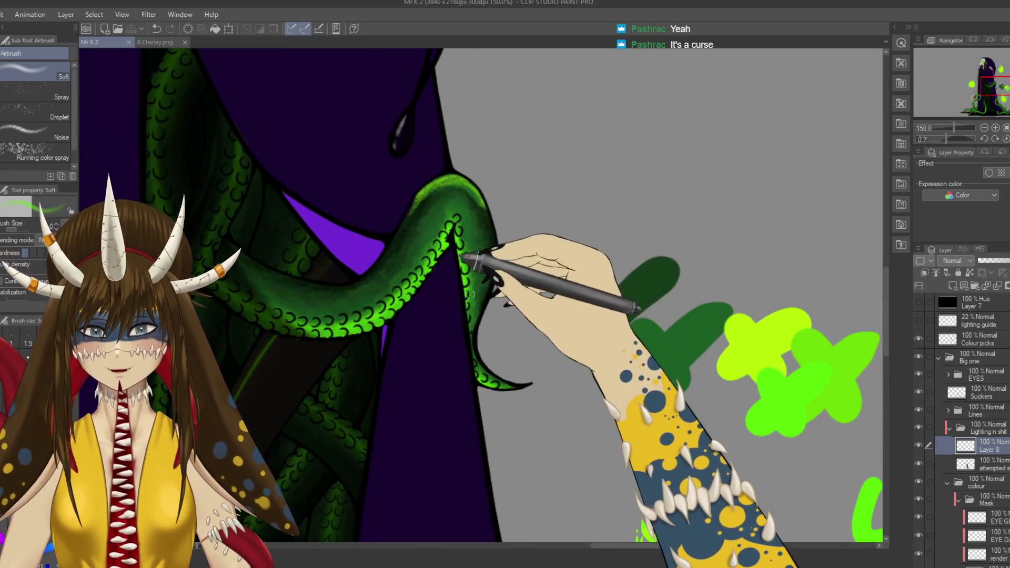
Step: Lasso-select the tentacle draped over the cloak's right edge, including its tip
{"action": "key", "text": "m"}
{"action": "mouse_move", "coordinate": [383, 315]}
{"action": "left_mouse_down"}
{"action": "mouse_move", "coordinate": [387, 264]}
{"action": "mouse_move", "coordinate": [430, 171]}
{"action": "mouse_move", "coordinate": [530, 165]}
{"action": "mouse_move", "coordinate": [496, 310]}
{"action": "left_mouse_up"}
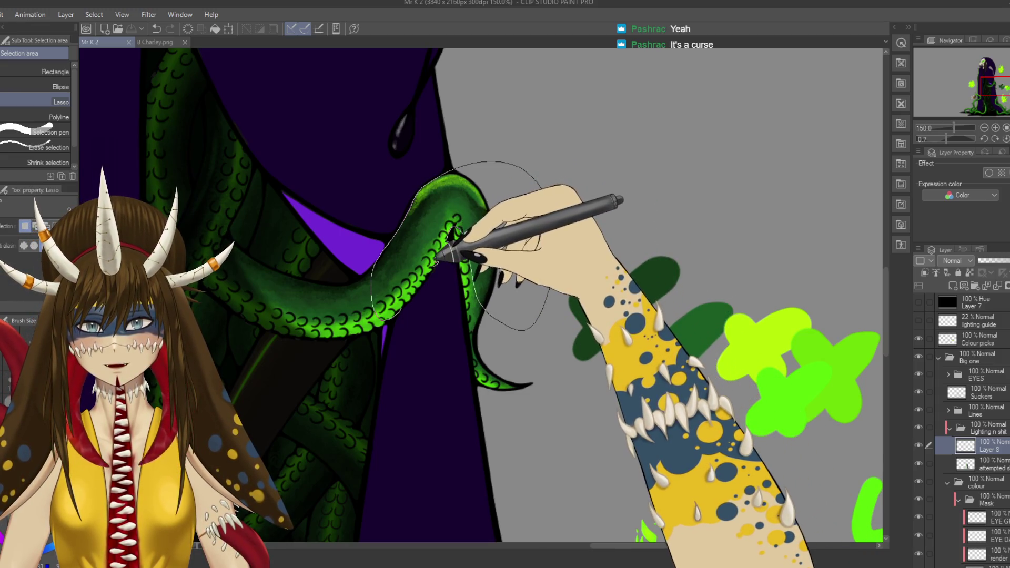
{"action": "mouse_move", "coordinate": [448, 257]}
{"action": "left_mouse_down"}
{"action": "mouse_move", "coordinate": [452, 284]}
{"action": "mouse_move", "coordinate": [415, 301]}
{"action": "left_mouse_up"}
{"action": "scroll", "coordinate": [478, 214], "scroll_direction": "up", "scroll_amount": 3}
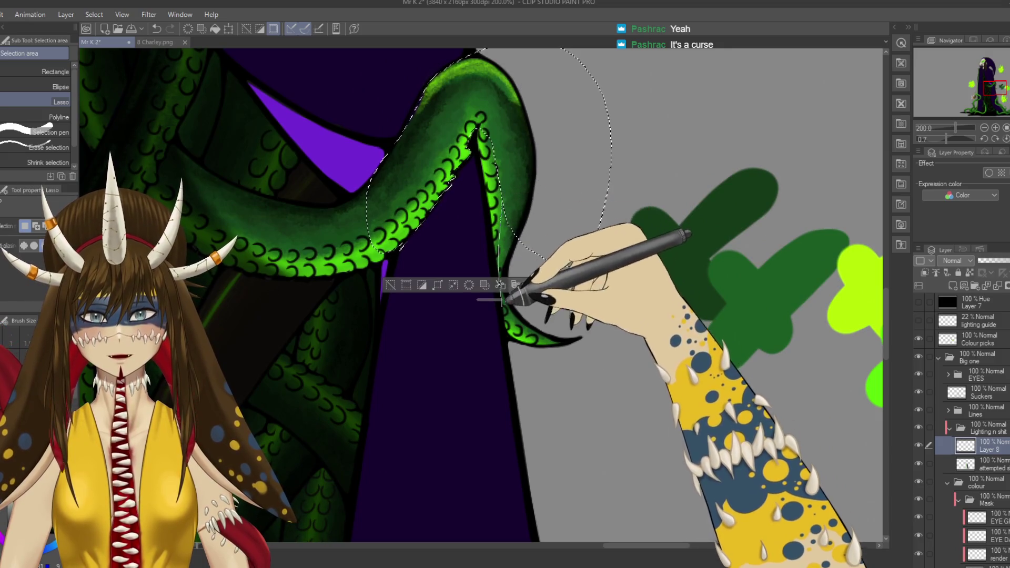
{"action": "mouse_move", "coordinate": [509, 341]}
{"action": "left_mouse_down"}
{"action": "mouse_move", "coordinate": [625, 287]}
{"action": "mouse_move", "coordinate": [612, 175]}
{"action": "left_mouse_up"}
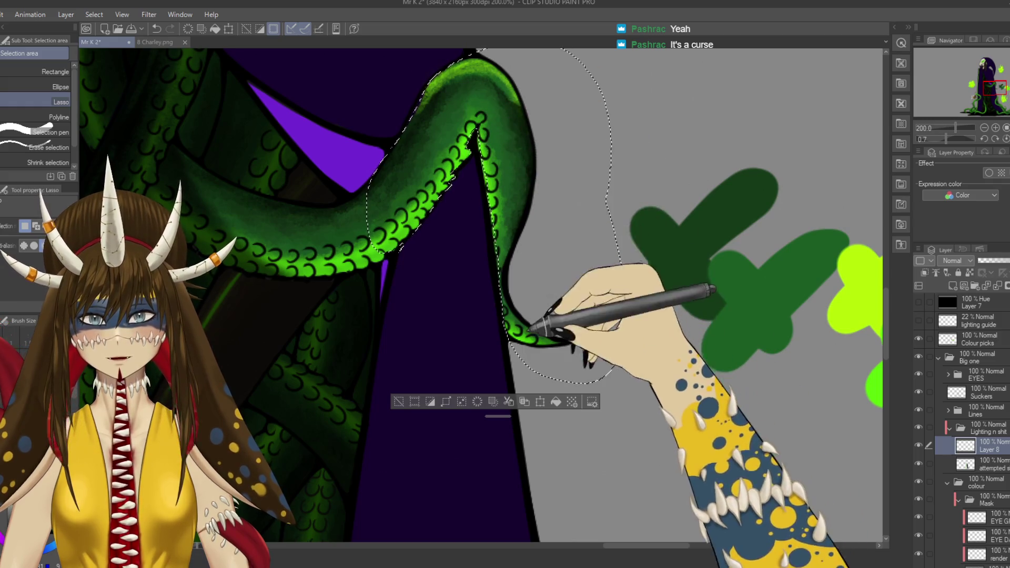
{"action": "key", "text": "b"}
{"action": "scroll", "coordinate": [469, 178], "scroll_direction": "up", "scroll_amount": 5}
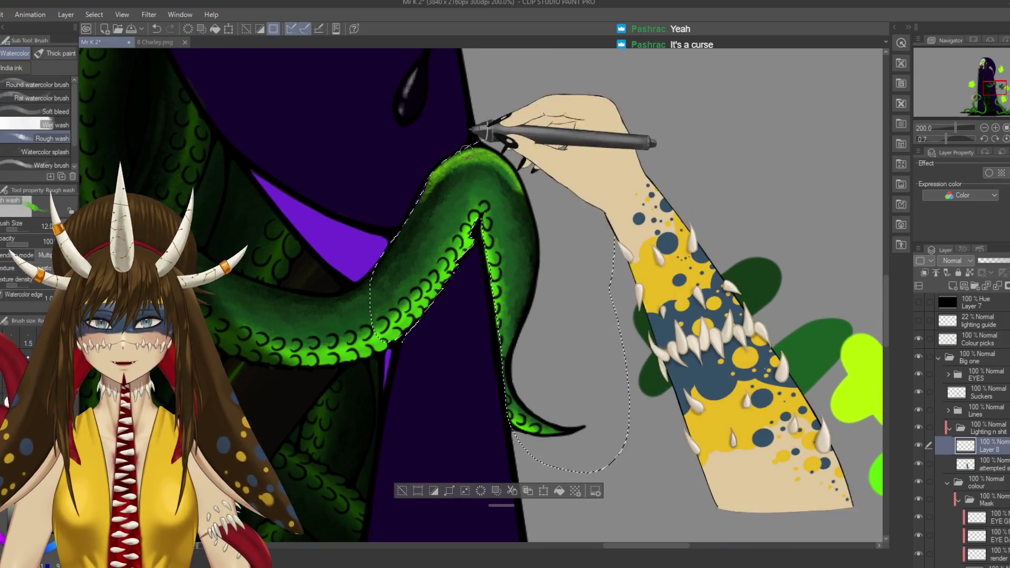
{"action": "key", "text": "ctrl+s"}
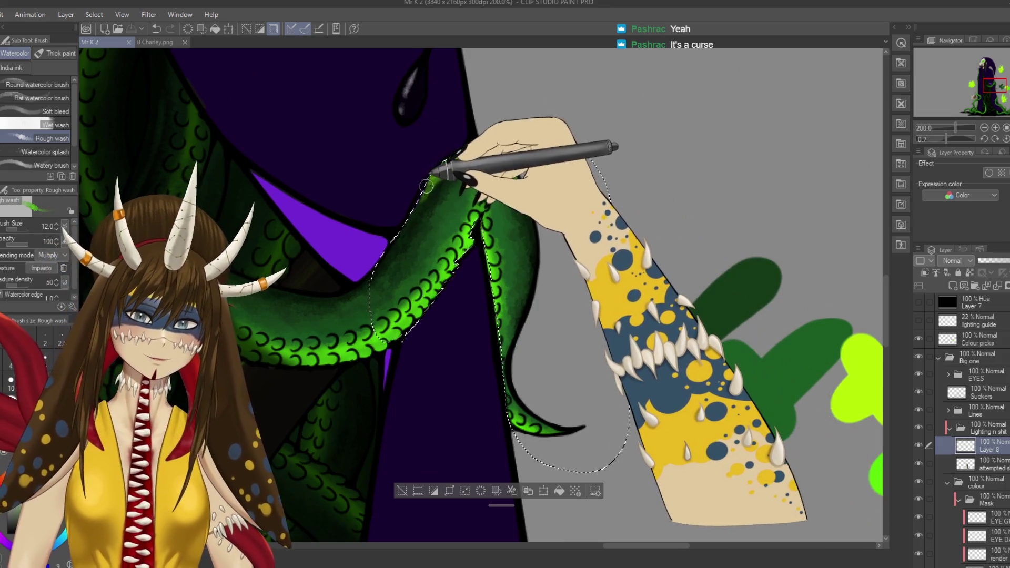
Step: Airbrush shading inside the selected tentacle along its upper curve
{"action": "key", "text": "b"}
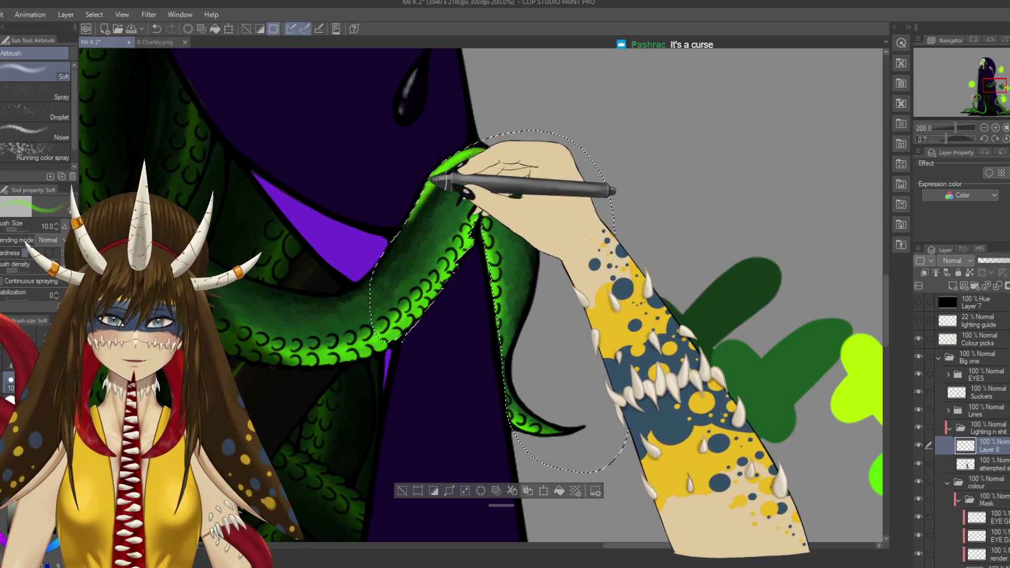
{"action": "mouse_move", "coordinate": [514, 149]}
{"action": "left_mouse_down"}
{"action": "mouse_move", "coordinate": [444, 356]}
{"action": "mouse_move", "coordinate": [428, 112]}
{"action": "mouse_move", "coordinate": [540, 34]}
{"action": "mouse_move", "coordinate": [449, 179]}
{"action": "left_mouse_up"}
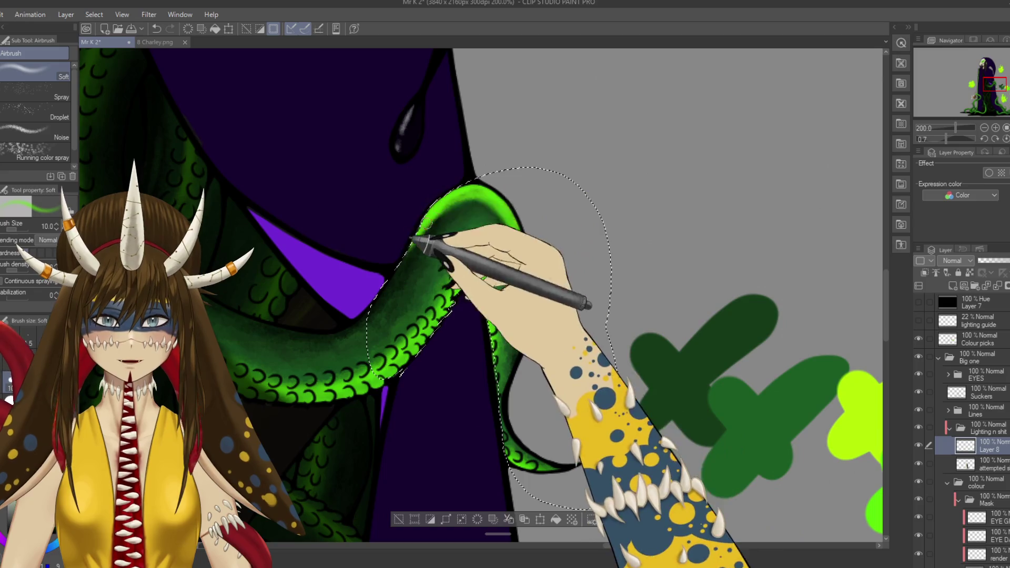
{"action": "mouse_move", "coordinate": [618, 488]}
{"action": "left_mouse_down"}
{"action": "mouse_move", "coordinate": [552, 387]}
{"action": "mouse_move", "coordinate": [496, 135]}
{"action": "mouse_move", "coordinate": [508, 198]}
{"action": "mouse_move", "coordinate": [466, 176]}
{"action": "left_mouse_up"}
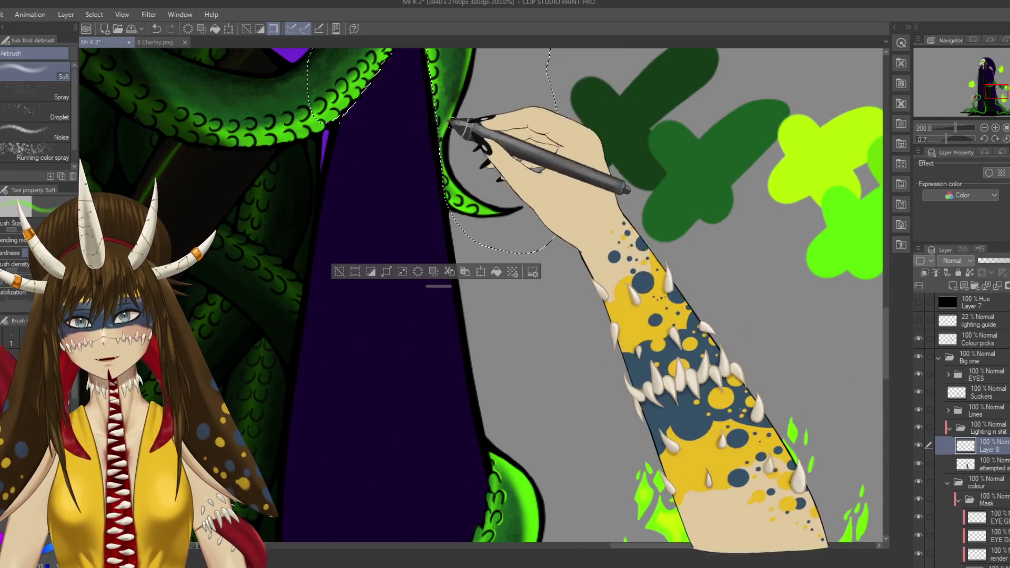
{"action": "mouse_move", "coordinate": [516, 161]}
{"action": "left_mouse_down"}
{"action": "mouse_move", "coordinate": [540, 293]}
{"action": "mouse_move", "coordinate": [552, 244]}
{"action": "left_mouse_up"}
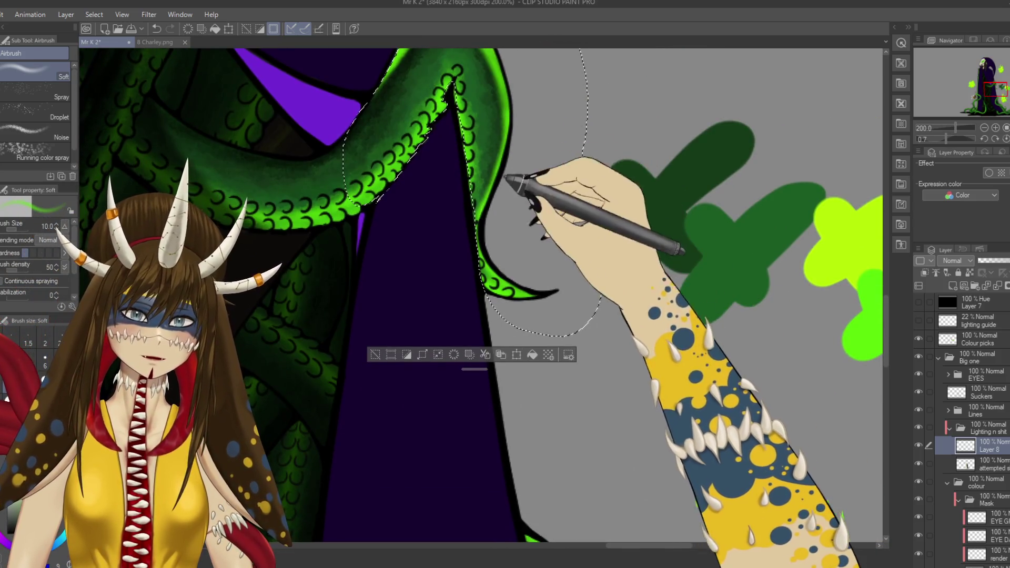
{"action": "left_click_drag", "start_coordinate": [505, 178], "coordinate": [495, 288]}
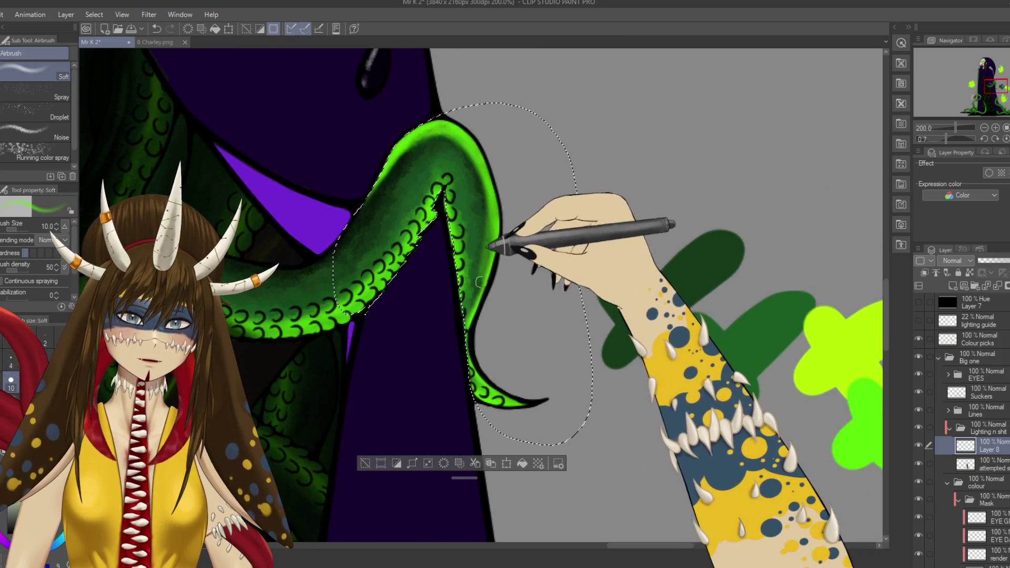
{"action": "mouse_move", "coordinate": [473, 263]}
{"action": "left_mouse_down"}
{"action": "mouse_move", "coordinate": [478, 321]}
{"action": "mouse_move", "coordinate": [540, 303]}
{"action": "left_mouse_up"}
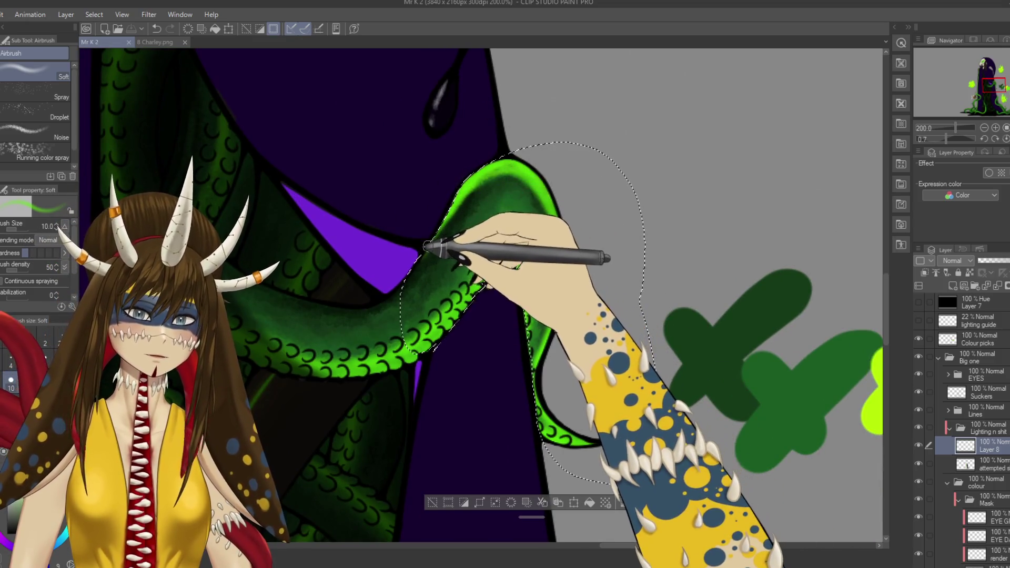
{"action": "mouse_move", "coordinate": [418, 276]}
{"action": "left_mouse_down"}
{"action": "mouse_move", "coordinate": [426, 247]}
{"action": "mouse_move", "coordinate": [463, 210]}
{"action": "mouse_move", "coordinate": [421, 241]}
{"action": "mouse_move", "coordinate": [519, 149]}
{"action": "mouse_move", "coordinate": [513, 226]}
{"action": "mouse_move", "coordinate": [466, 197]}
{"action": "mouse_move", "coordinate": [518, 153]}
{"action": "left_mouse_up"}
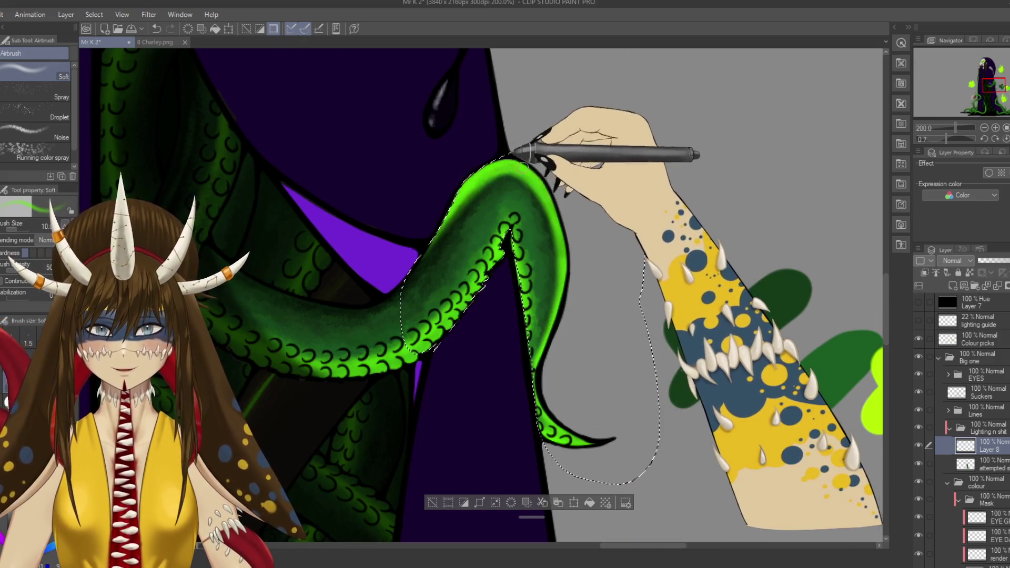
{"action": "left_click_drag", "start_coordinate": [462, 274], "coordinate": [472, 182]}
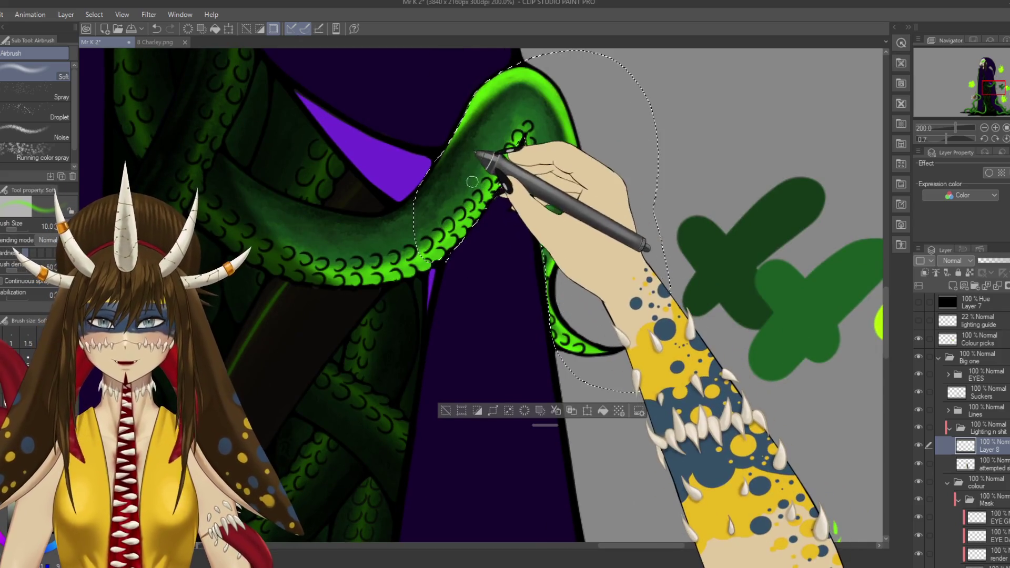
Step: Touch up the tentacle's outline with the G-pen, undoing and redoing strokes, and save
{"action": "key", "text": "p"}
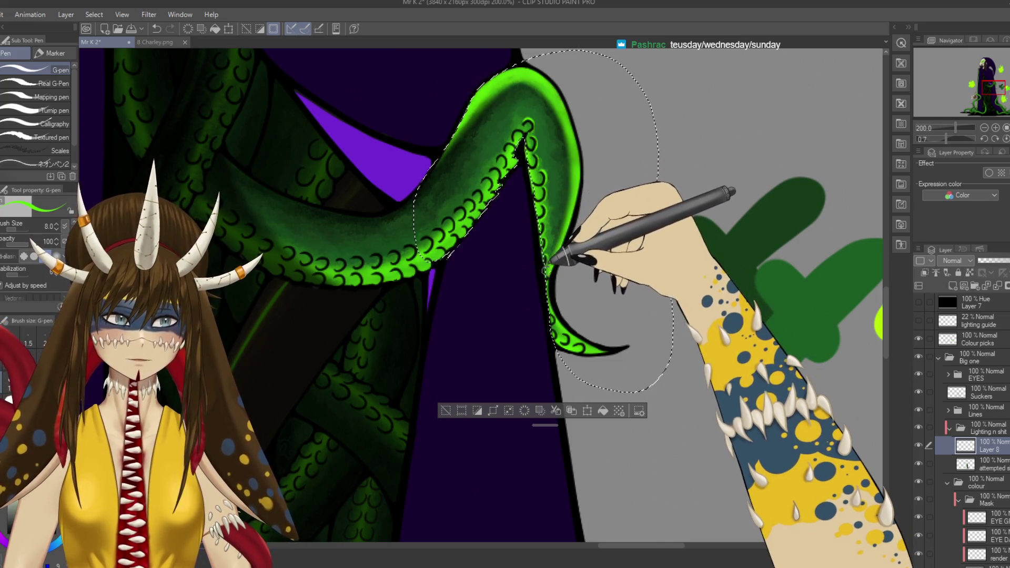
{"action": "key", "text": "ctrl+s"}
{"action": "left_click_drag", "start_coordinate": [474, 236], "coordinate": [481, 264]}
{"action": "left_click_drag", "start_coordinate": [426, 286], "coordinate": [460, 279]}
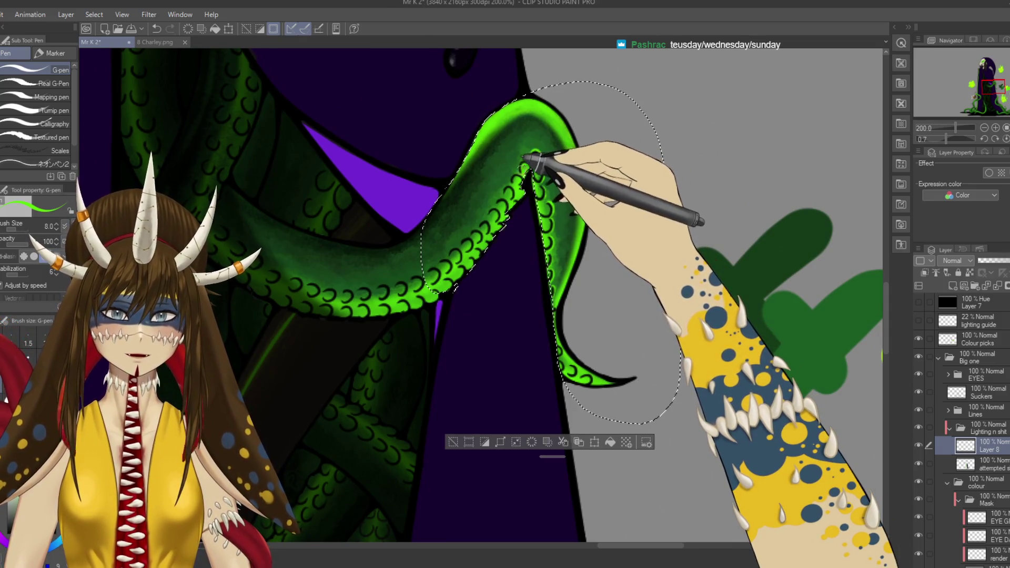
{"action": "key", "text": "ctrl+z"}
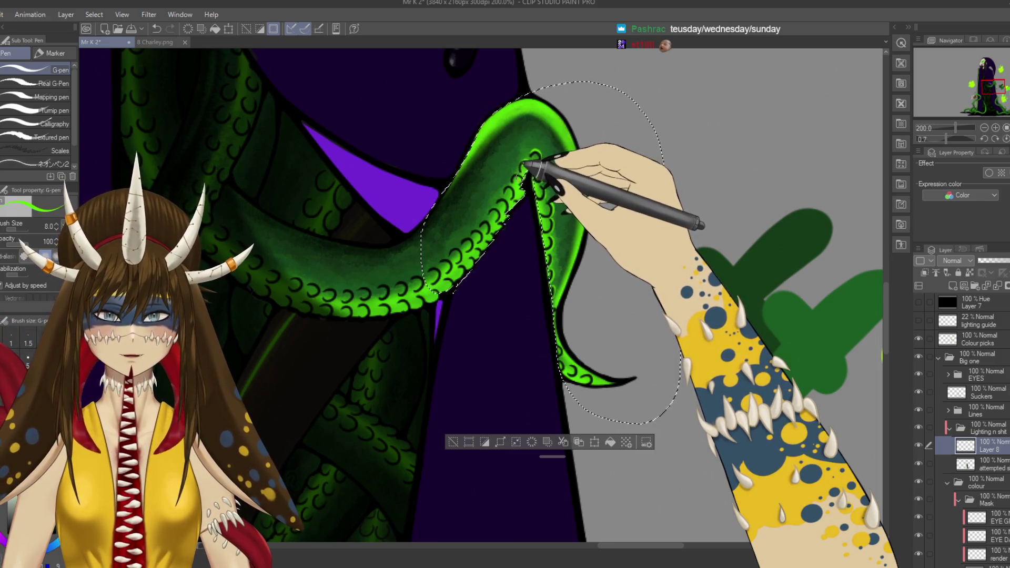
{"action": "key", "text": "ctrl+s"}
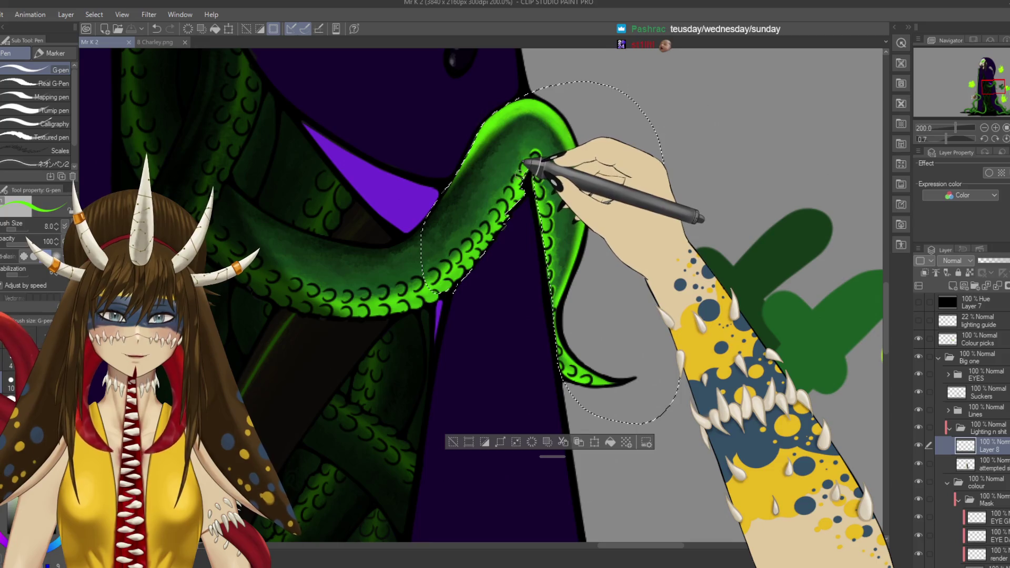
{"action": "key", "text": "ctrl+y"}
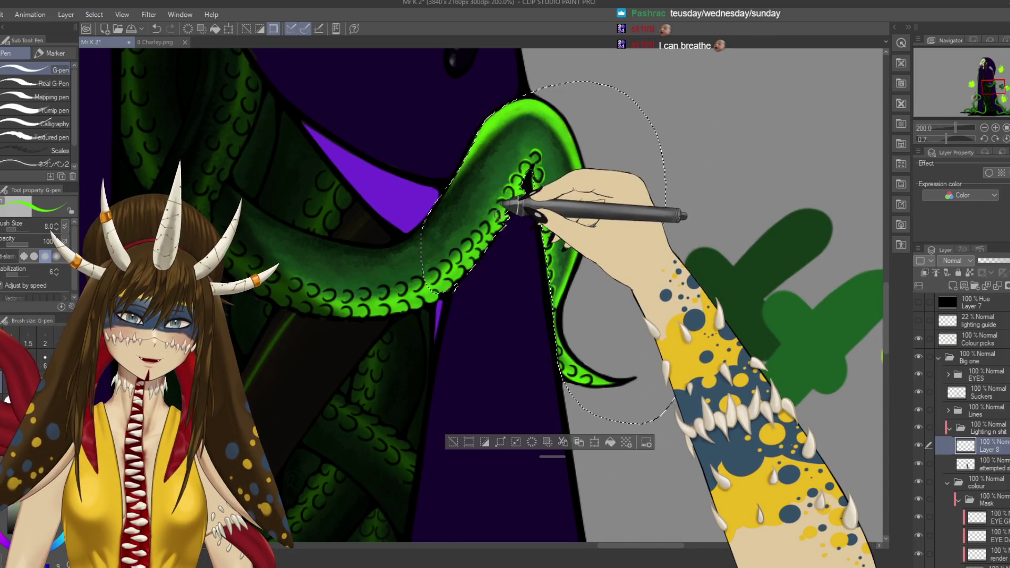
{"action": "left_click_drag", "start_coordinate": [495, 207], "coordinate": [518, 175]}
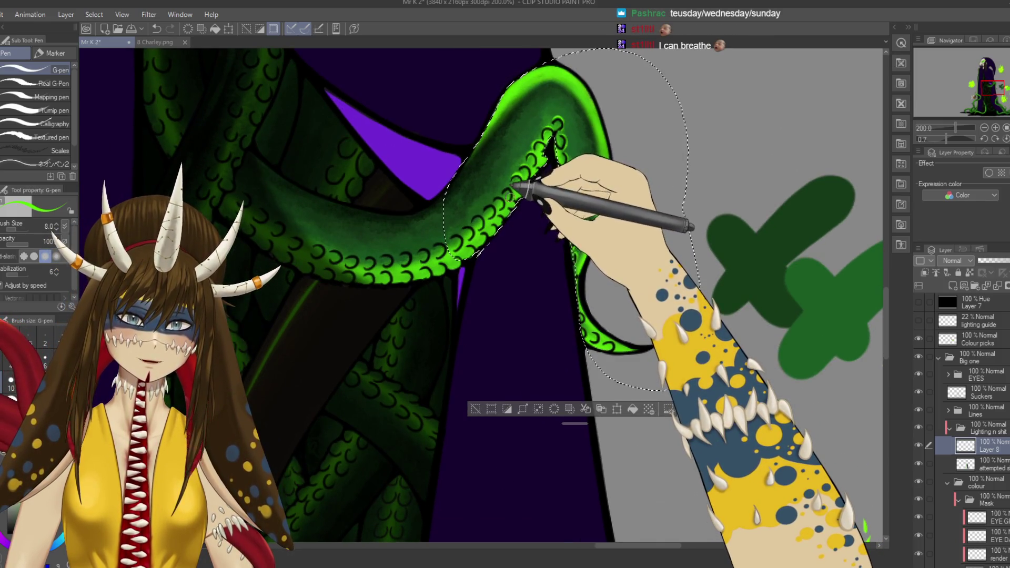
{"action": "key", "text": "ctrl+z"}
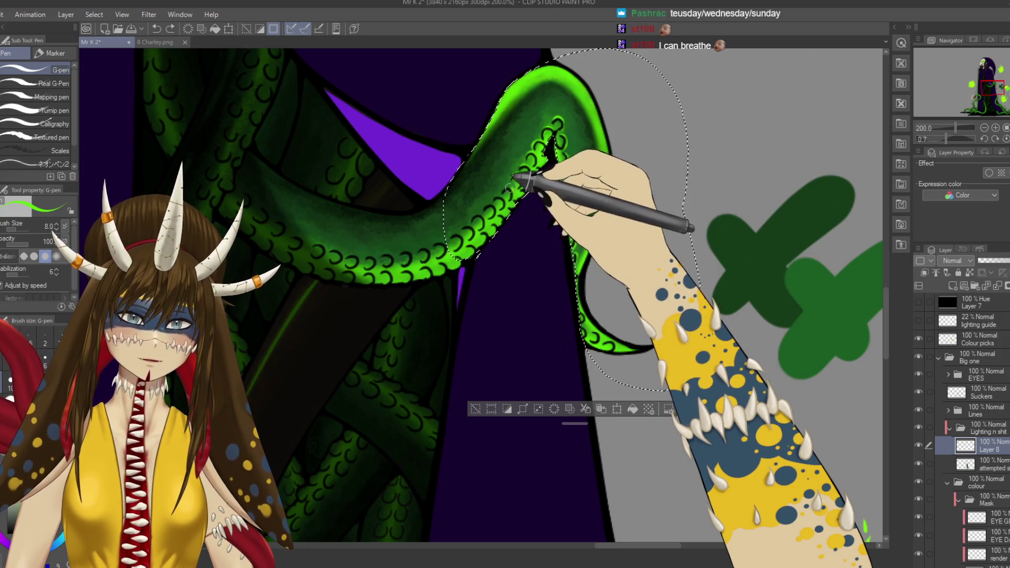
{"action": "left_click_drag", "start_coordinate": [505, 182], "coordinate": [526, 141]}
{"action": "key", "text": "ctrl+s"}
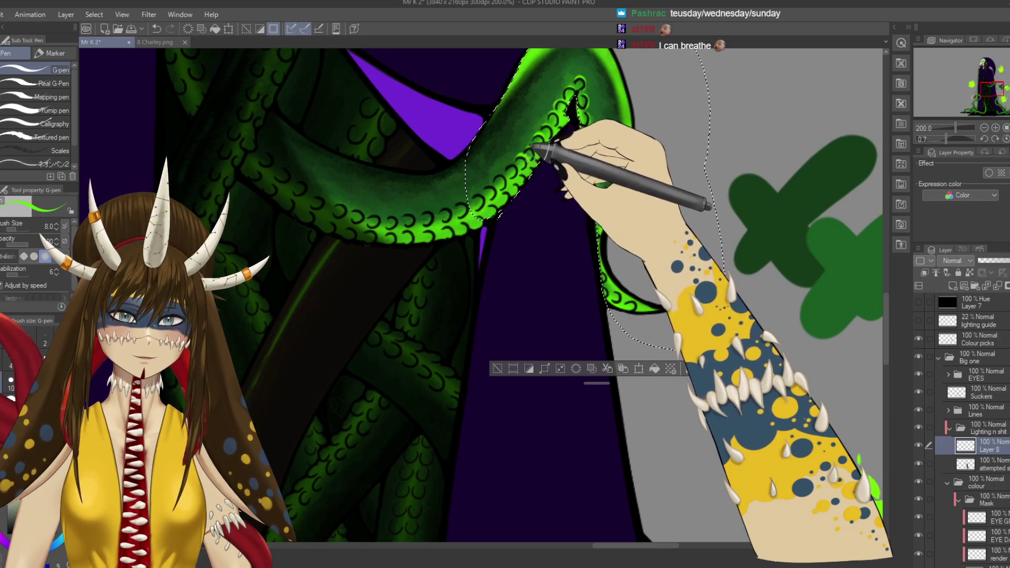
{"action": "left_click_drag", "start_coordinate": [517, 155], "coordinate": [521, 150]}
{"action": "left_click_drag", "start_coordinate": [512, 196], "coordinate": [532, 195]}
{"action": "key", "text": "ctrl+s"}
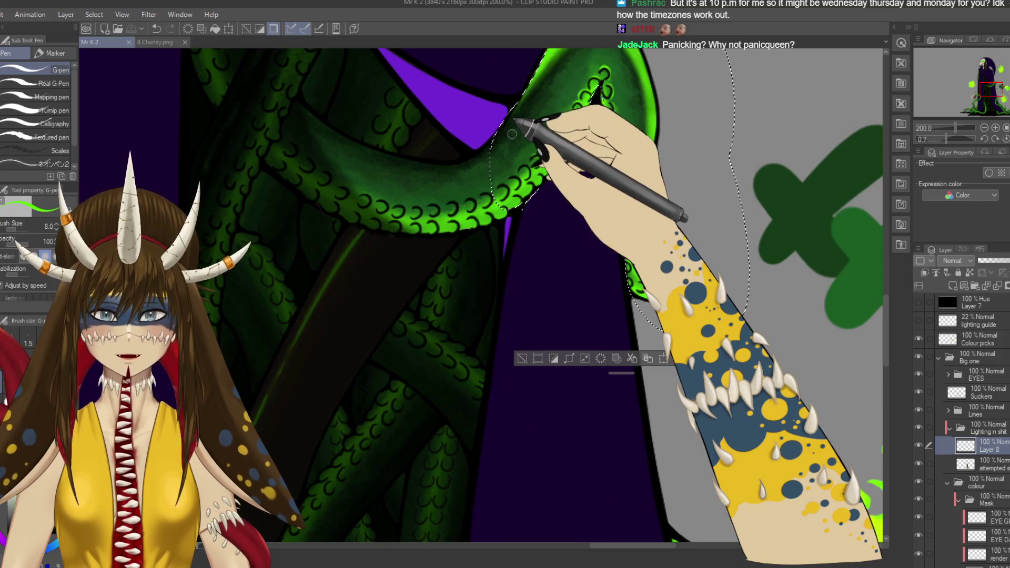
Step: Undo a green test scribble, erase stray marks, clear the selection and save
{"action": "mouse_move", "coordinate": [508, 132]}
{"action": "left_mouse_down"}
{"action": "mouse_move", "coordinate": [513, 153]}
{"action": "mouse_move", "coordinate": [533, 145]}
{"action": "left_mouse_up"}
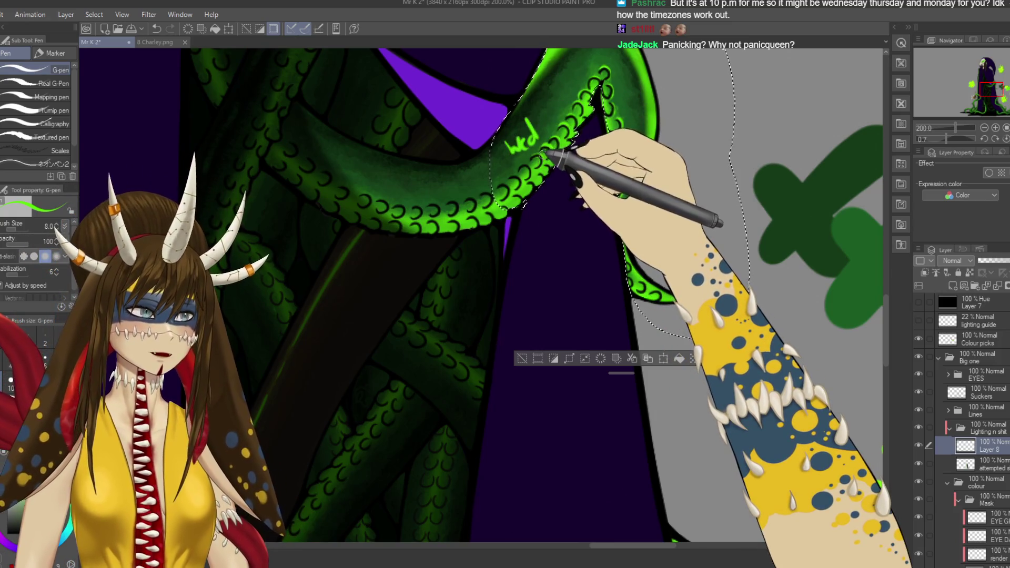
{"action": "key", "text": "ctrl+z"}
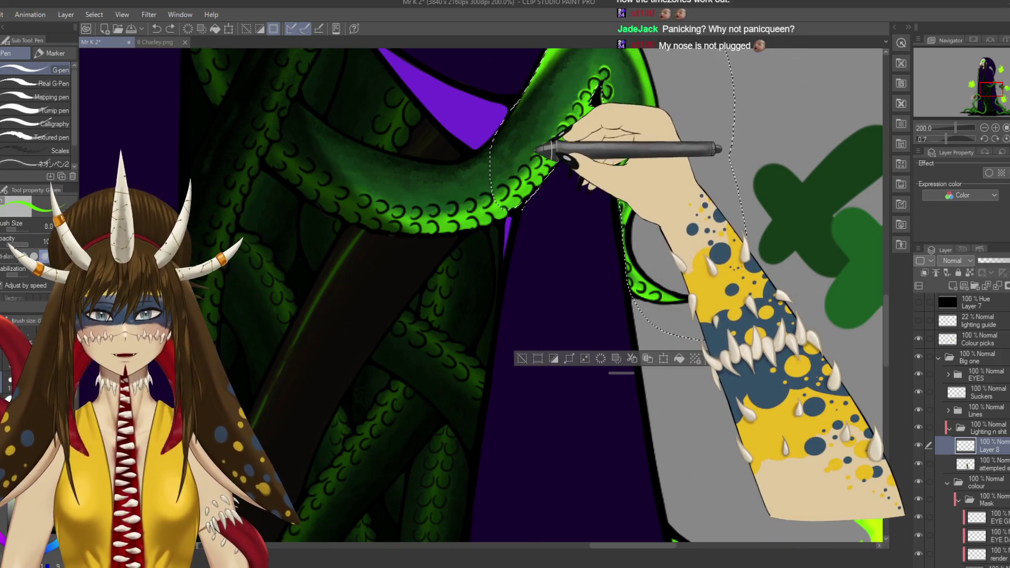
{"action": "key", "text": "e"}
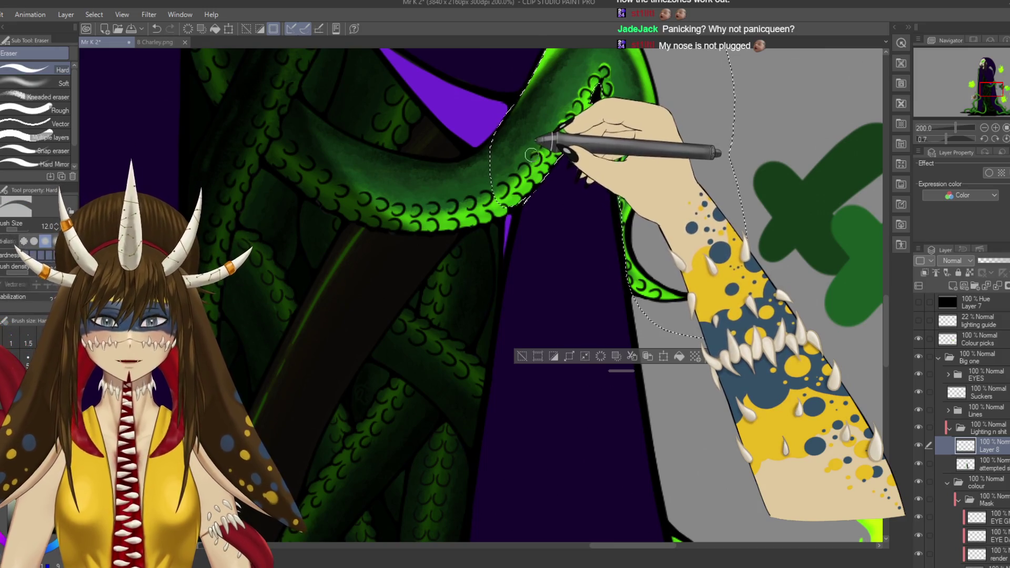
{"action": "key", "text": "p"}
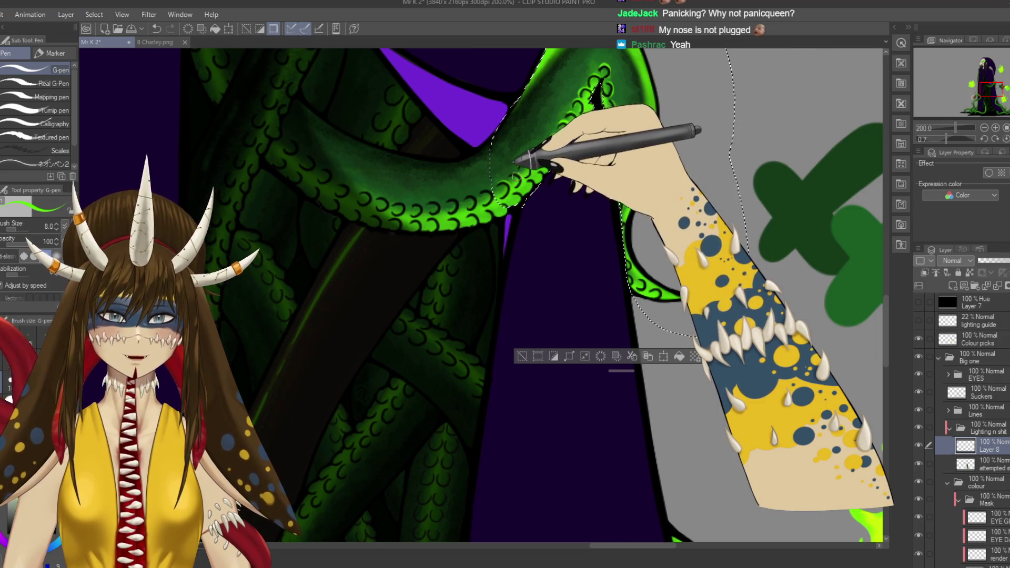
{"action": "mouse_move", "coordinate": [570, 140]}
{"action": "left_mouse_down"}
{"action": "mouse_move", "coordinate": [550, 163]}
{"action": "mouse_move", "coordinate": [516, 324]}
{"action": "mouse_move", "coordinate": [527, 293]}
{"action": "left_mouse_up"}
{"action": "key", "text": "e"}
{"action": "key", "text": "ctrl+d"}
{"action": "left_click_drag", "start_coordinate": [449, 280], "coordinate": [504, 239]}
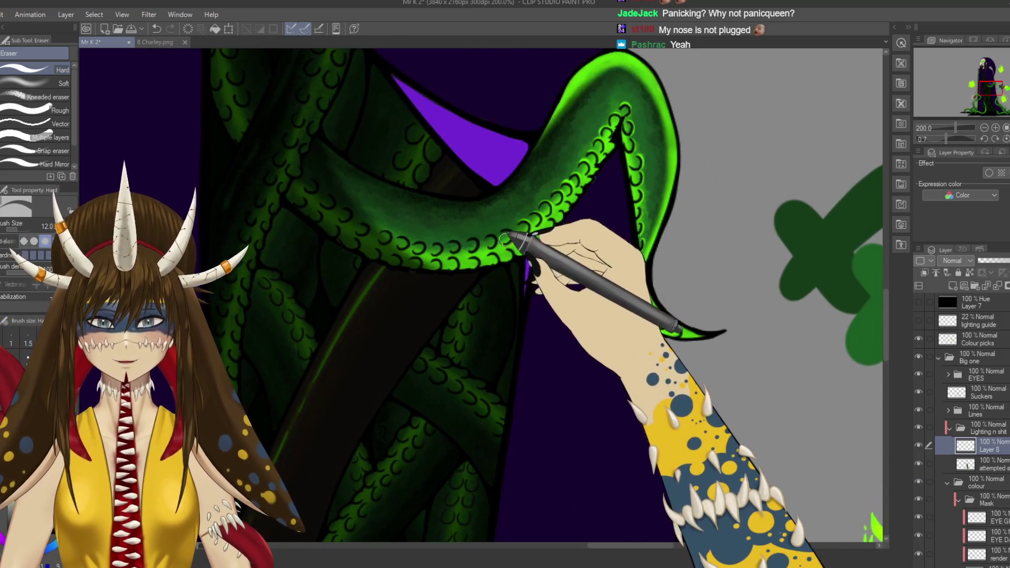
{"action": "key", "text": "p"}
{"action": "key", "text": "ctrl+s"}
{"action": "mouse_move", "coordinate": [444, 203]}
{"action": "left_mouse_down"}
{"action": "mouse_move", "coordinate": [402, 241]}
{"action": "mouse_move", "coordinate": [532, 214]}
{"action": "mouse_move", "coordinate": [542, 158]}
{"action": "left_mouse_up"}
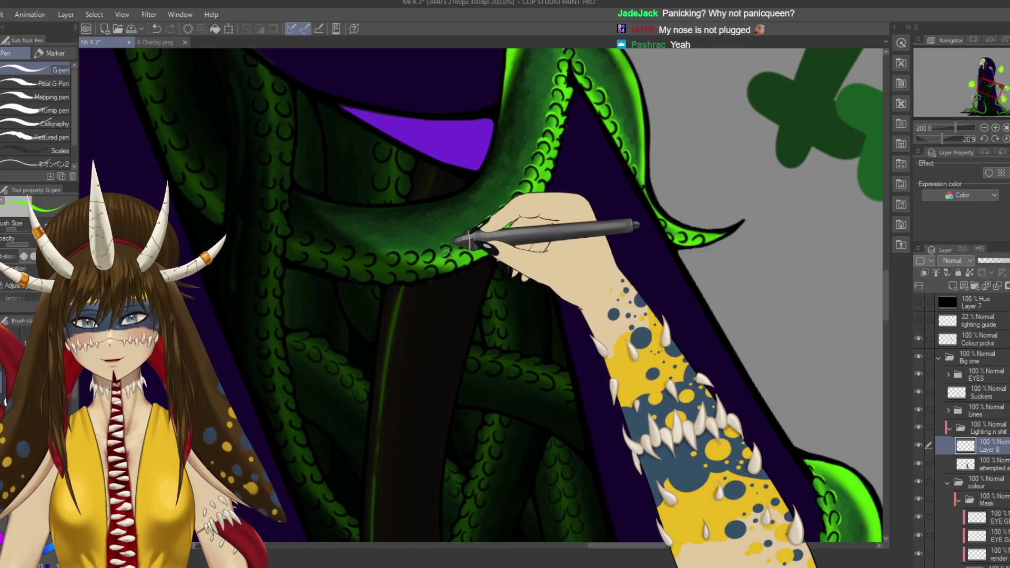
Step: Rotate the canvas and airbrush green glow into a lasso selection of the tentacle's inner side
{"action": "mouse_move", "coordinate": [457, 239]}
{"action": "left_mouse_down"}
{"action": "mouse_move", "coordinate": [514, 271]}
{"action": "mouse_move", "coordinate": [591, 176]}
{"action": "mouse_move", "coordinate": [633, 221]}
{"action": "mouse_move", "coordinate": [631, 235]}
{"action": "left_mouse_up"}
{"action": "mouse_move", "coordinate": [638, 164]}
{"action": "left_mouse_down"}
{"action": "mouse_move", "coordinate": [564, 289]}
{"action": "mouse_move", "coordinate": [692, 68]}
{"action": "mouse_move", "coordinate": [442, 437]}
{"action": "mouse_move", "coordinate": [505, 431]}
{"action": "mouse_move", "coordinate": [563, 247]}
{"action": "mouse_move", "coordinate": [631, 326]}
{"action": "mouse_move", "coordinate": [559, 471]}
{"action": "mouse_move", "coordinate": [502, 305]}
{"action": "left_mouse_up"}
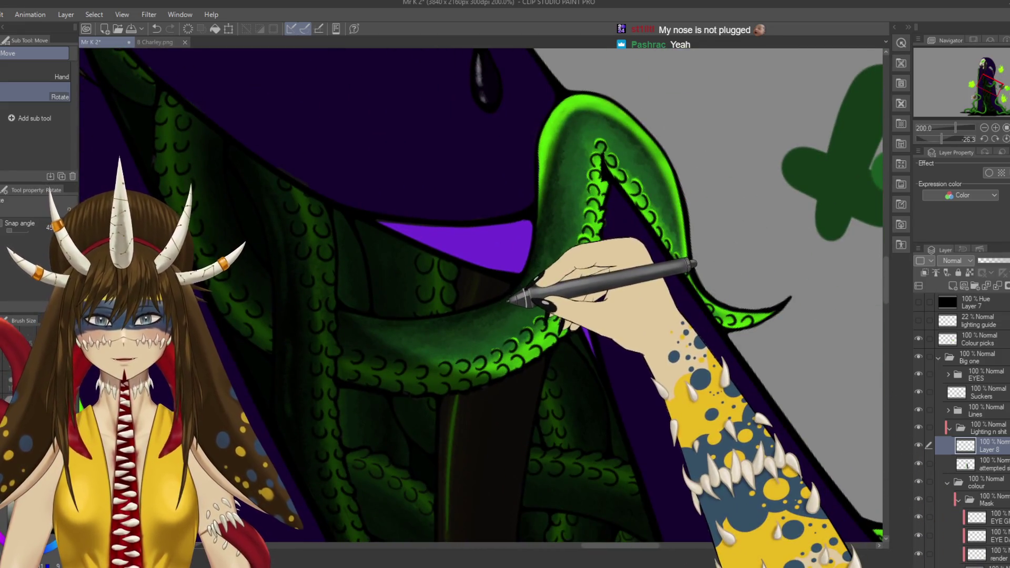
{"action": "key", "text": "k"}
{"action": "key", "text": "m"}
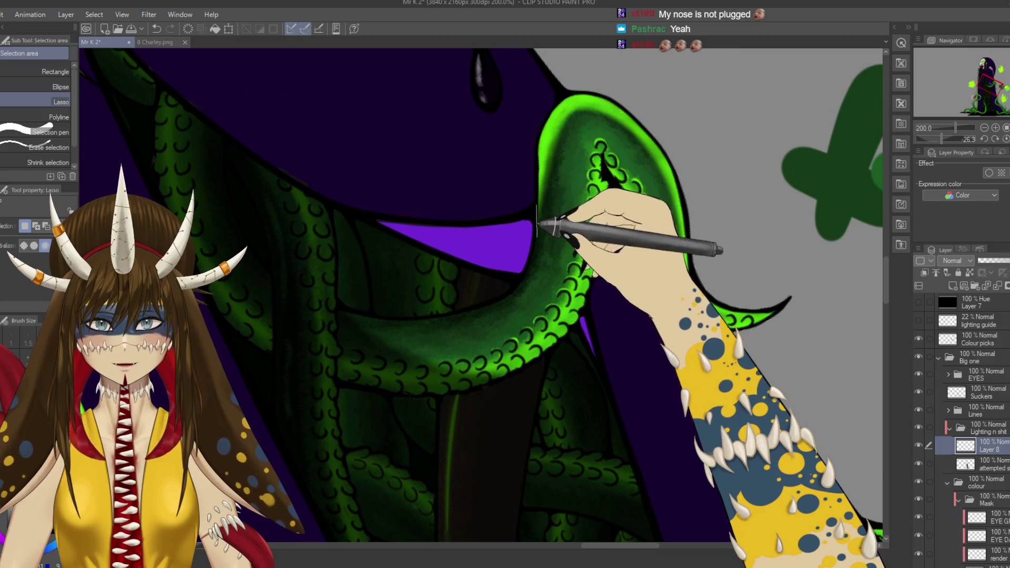
{"action": "mouse_move", "coordinate": [454, 315]}
{"action": "left_mouse_down"}
{"action": "mouse_move", "coordinate": [576, 266]}
{"action": "mouse_move", "coordinate": [563, 141]}
{"action": "left_mouse_up"}
{"action": "key", "text": "b"}
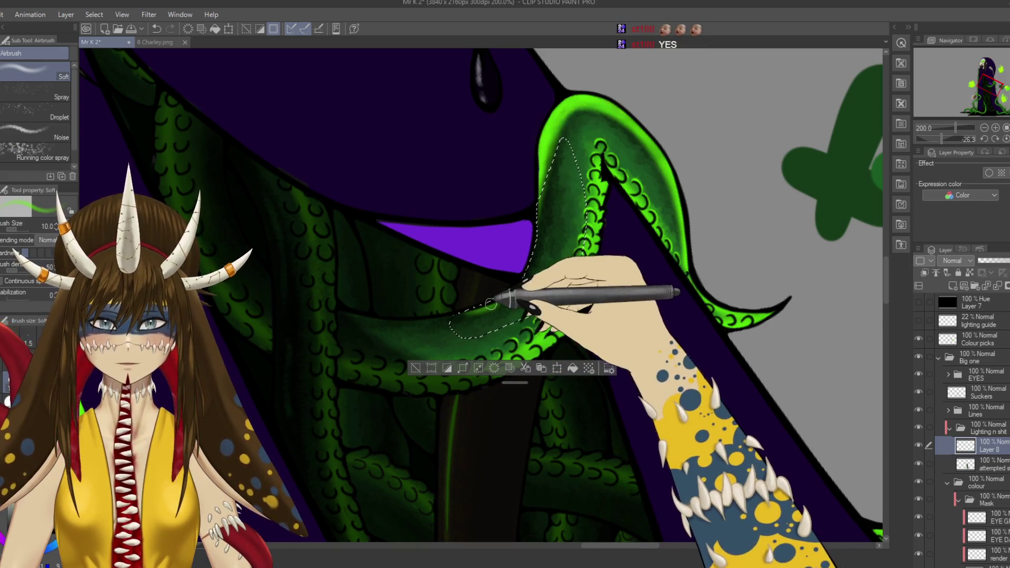
{"action": "mouse_move", "coordinate": [526, 280]}
{"action": "left_mouse_down"}
{"action": "mouse_move", "coordinate": [549, 210]}
{"action": "mouse_move", "coordinate": [553, 146]}
{"action": "mouse_move", "coordinate": [532, 241]}
{"action": "mouse_move", "coordinate": [487, 301]}
{"action": "left_mouse_up"}
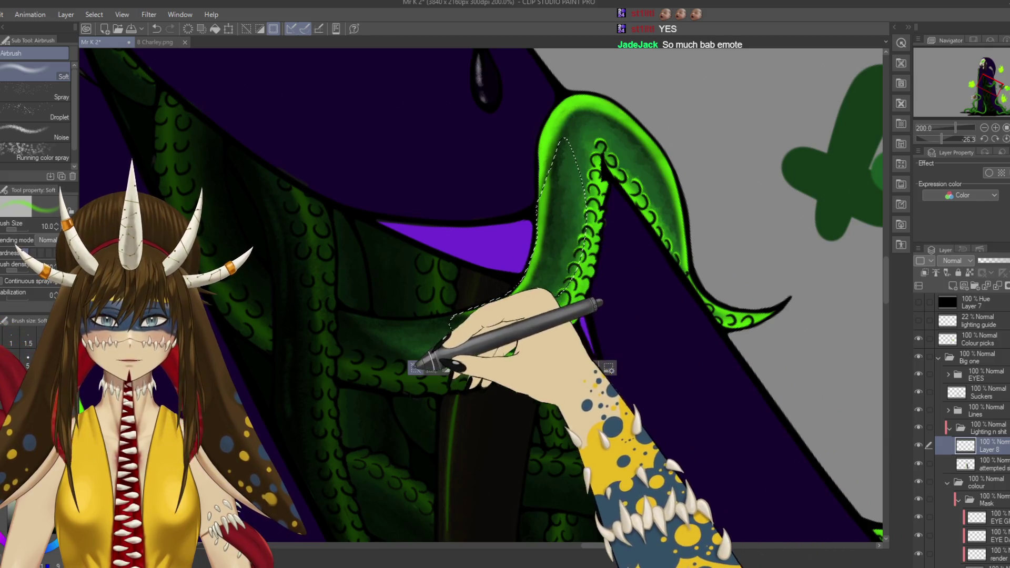
{"action": "key", "text": "ctrl+d"}
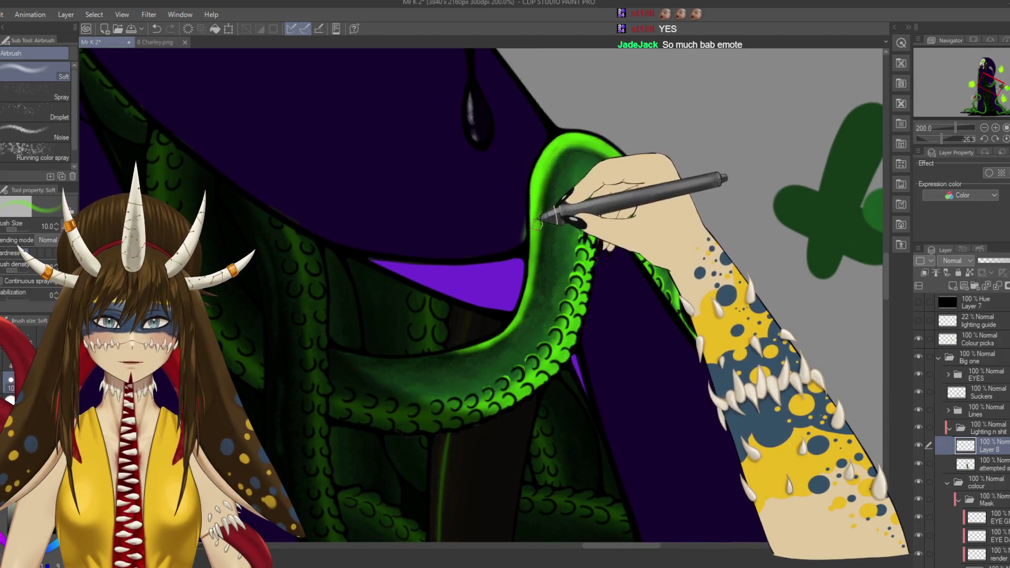
Step: Reset the view, airbrush more soft green along the tentacle edge, and save
{"action": "key", "text": "e"}
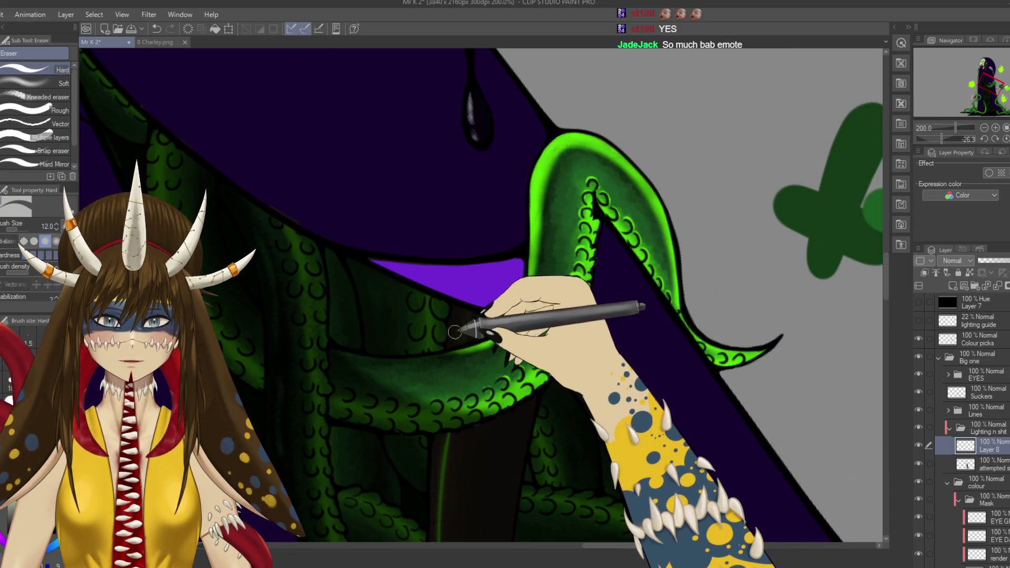
{"action": "key", "text": "shift+space"}
{"action": "mouse_move", "coordinate": [462, 315]}
{"action": "left_mouse_down"}
{"action": "mouse_move", "coordinate": [514, 320]}
{"action": "mouse_move", "coordinate": [514, 270]}
{"action": "left_mouse_up"}
{"action": "key", "text": "ctrl+minus"}
{"action": "key", "text": "ctrl+minus"}
{"action": "key", "text": "ctrl+minus"}
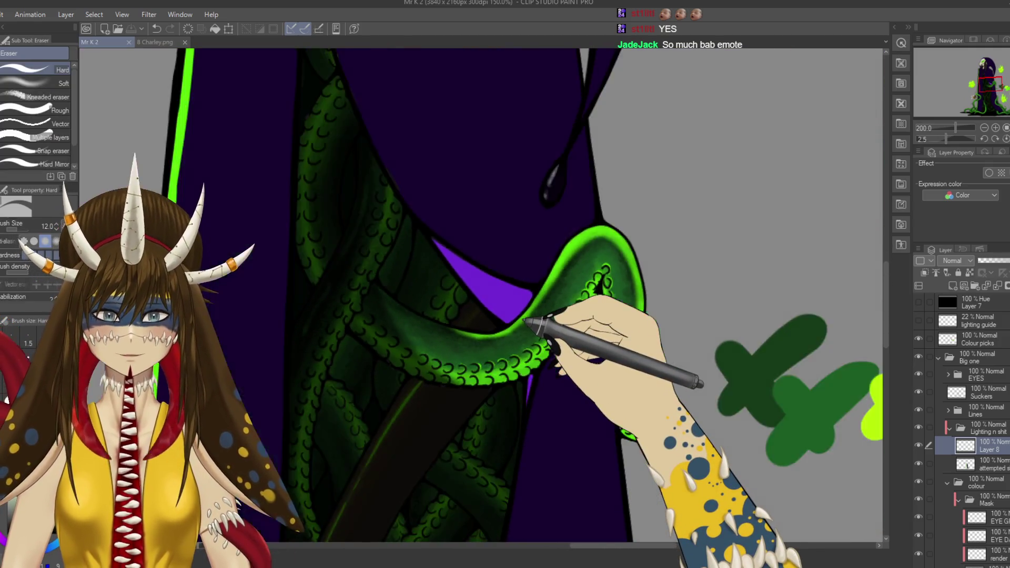
{"action": "scroll", "coordinate": [526, 320], "scroll_direction": "up", "scroll_amount": 4}
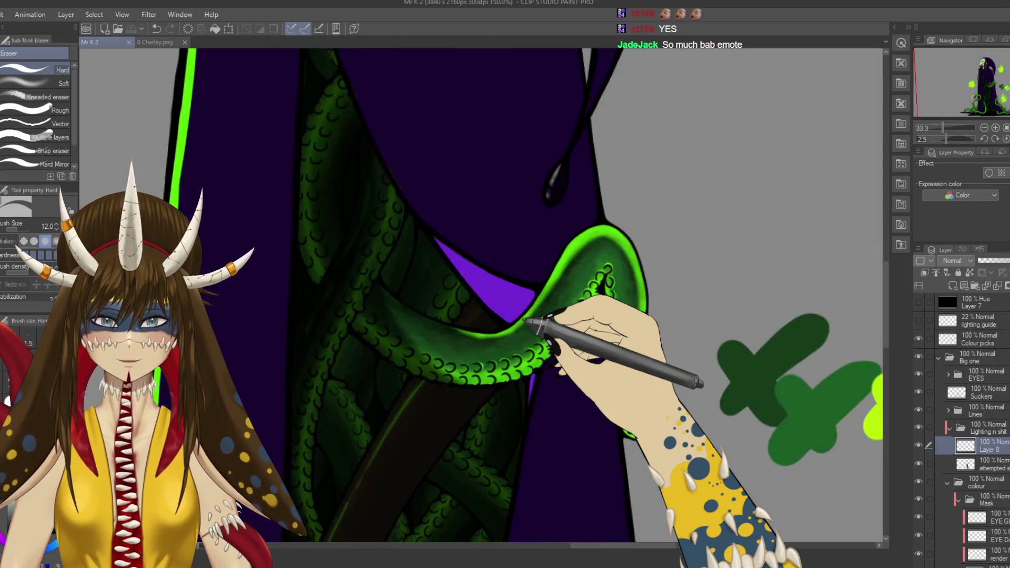
{"action": "left_click_drag", "start_coordinate": [526, 320], "coordinate": [563, 236]}
{"action": "key", "text": "b"}
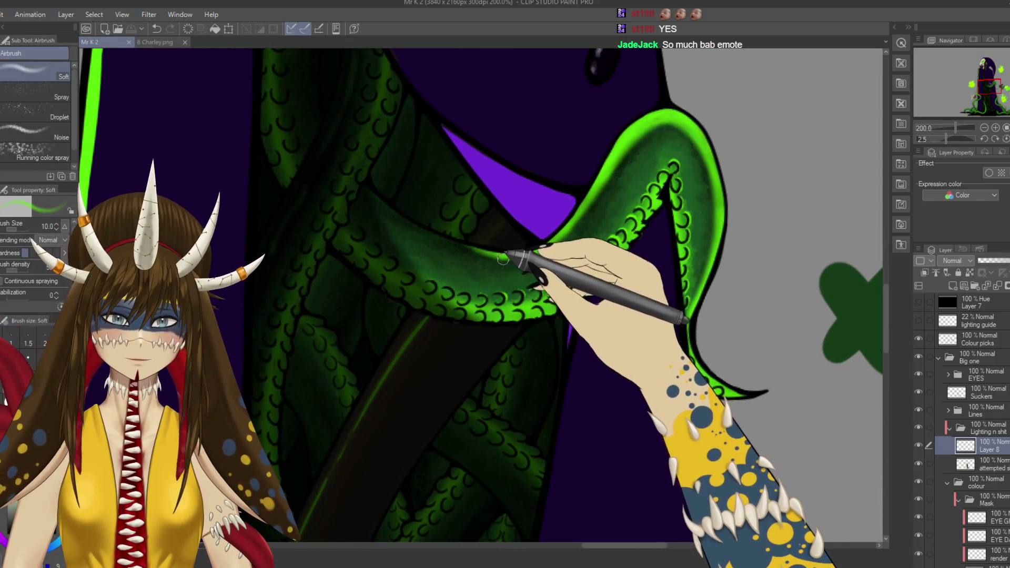
{"action": "mouse_move", "coordinate": [503, 259]}
{"action": "left_mouse_down"}
{"action": "mouse_move", "coordinate": [564, 232]}
{"action": "mouse_move", "coordinate": [577, 264]}
{"action": "mouse_move", "coordinate": [591, 218]}
{"action": "mouse_move", "coordinate": [582, 228]}
{"action": "left_mouse_up"}
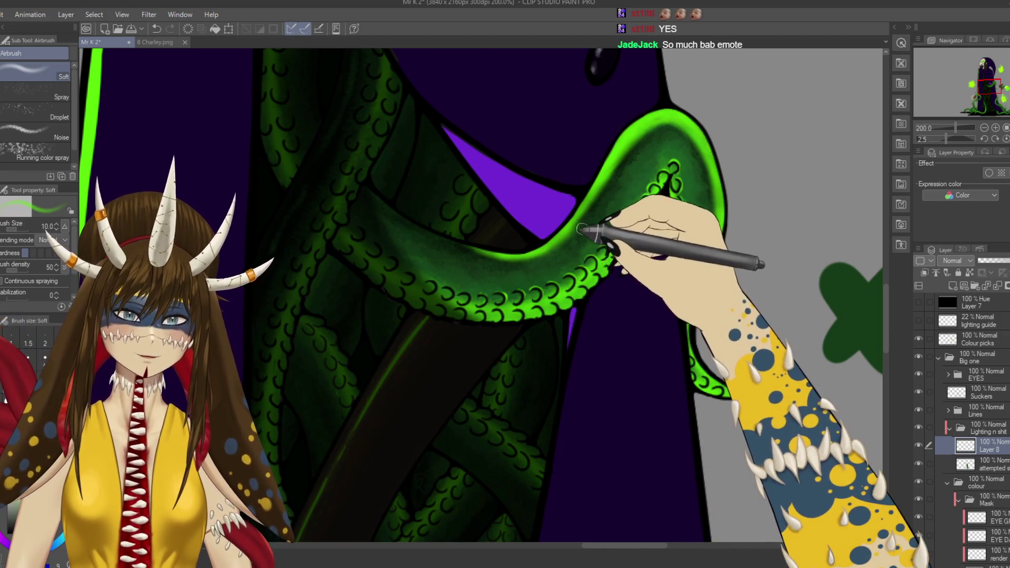
{"action": "key", "text": "ctrl+s"}
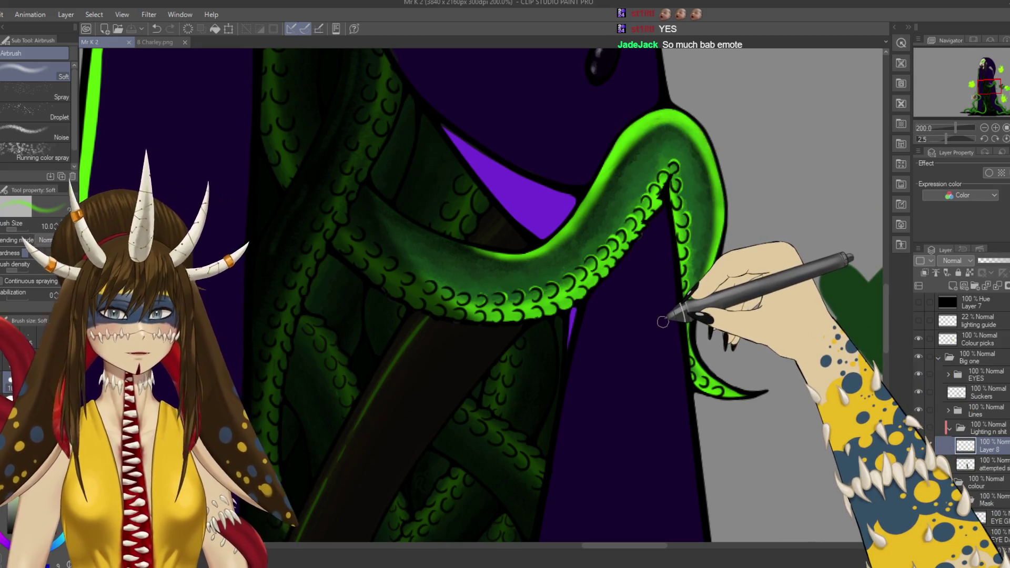
{"action": "scroll", "coordinate": [662, 321], "scroll_direction": "down", "scroll_amount": 4}
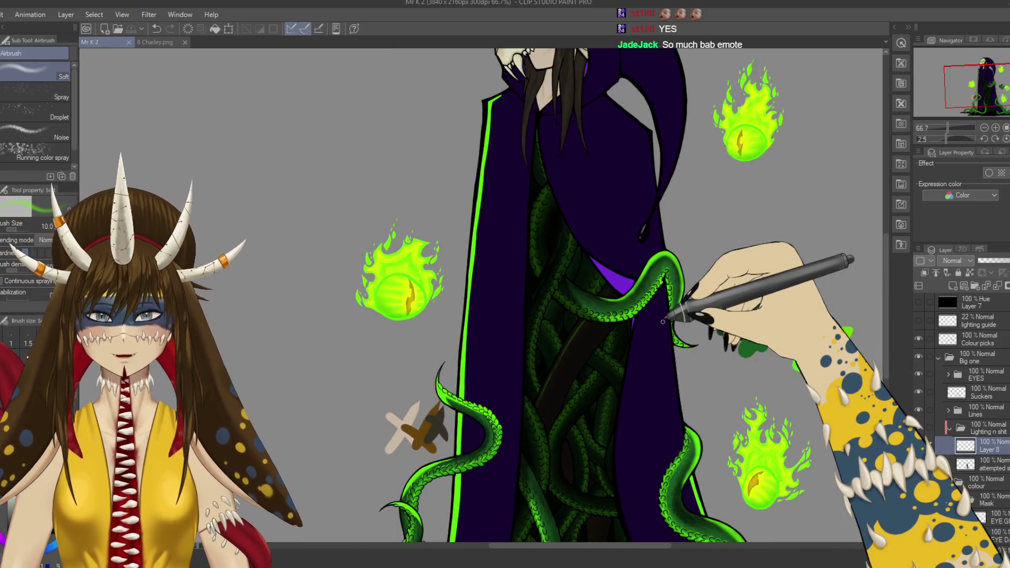
Step: Draw a thin bright green rim line up the cloak's lower right edge with the G-pen
{"action": "left_click_drag", "start_coordinate": [396, 297], "coordinate": [279, 260]}
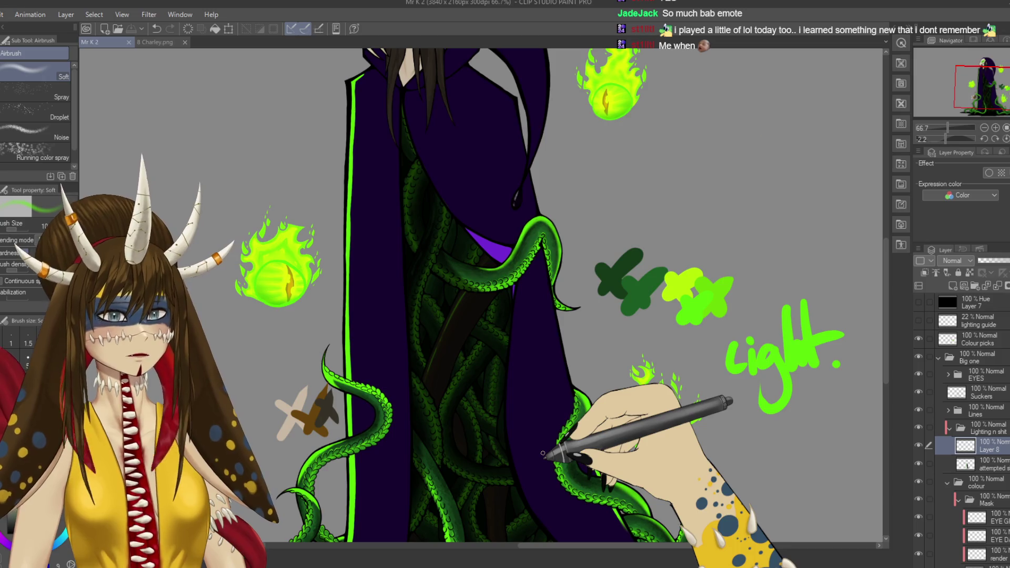
{"action": "left_click_drag", "start_coordinate": [474, 290], "coordinate": [427, 190]}
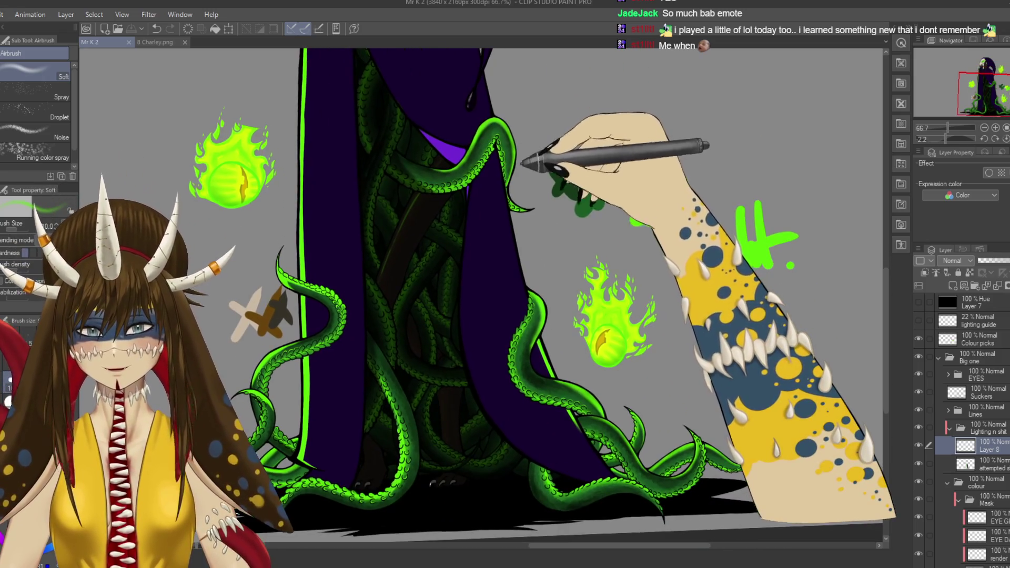
{"action": "scroll", "coordinate": [526, 216], "scroll_direction": "up", "scroll_amount": 2}
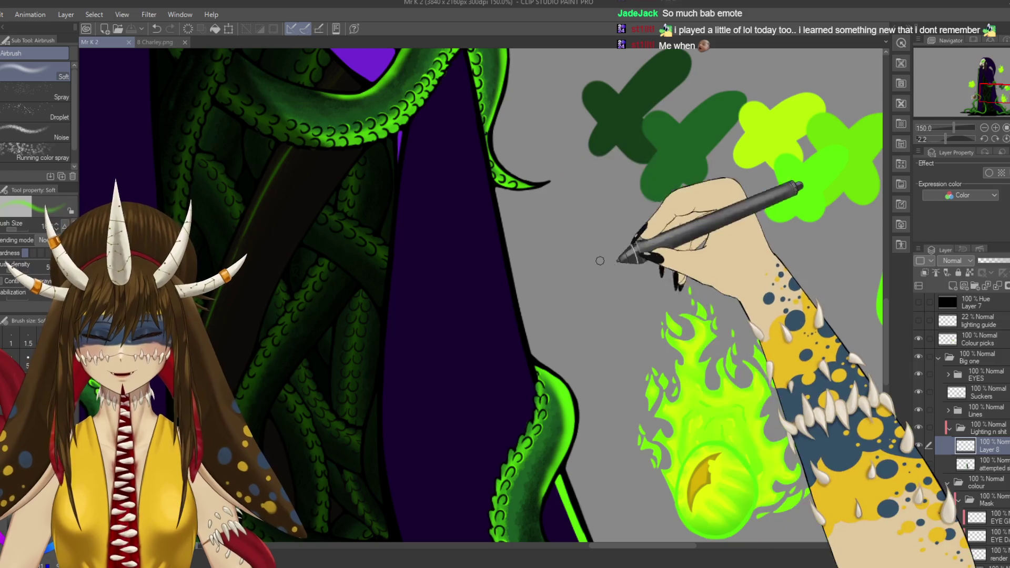
{"action": "key", "text": "p"}
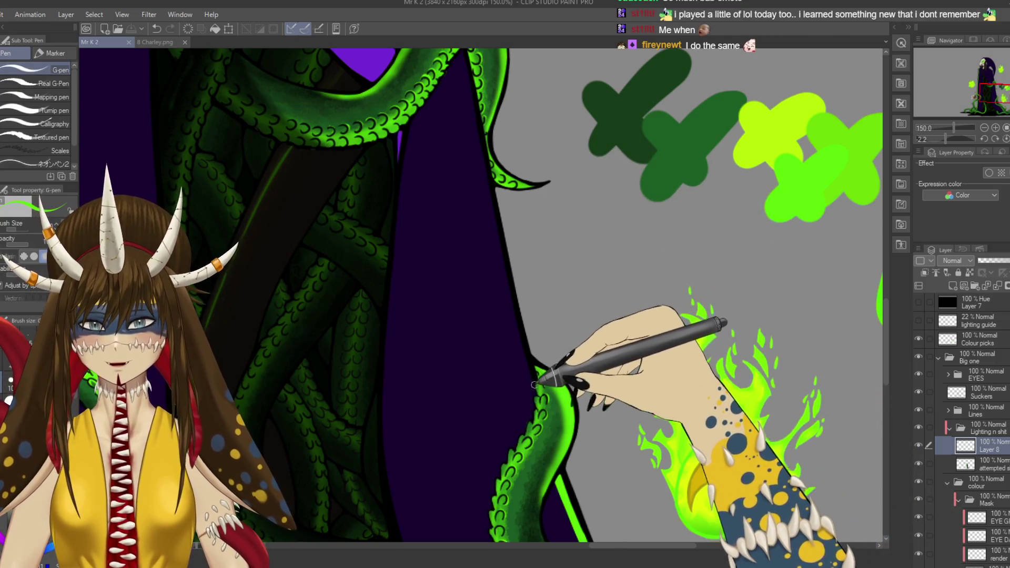
{"action": "left_click_drag", "start_coordinate": [516, 323], "coordinate": [530, 381]}
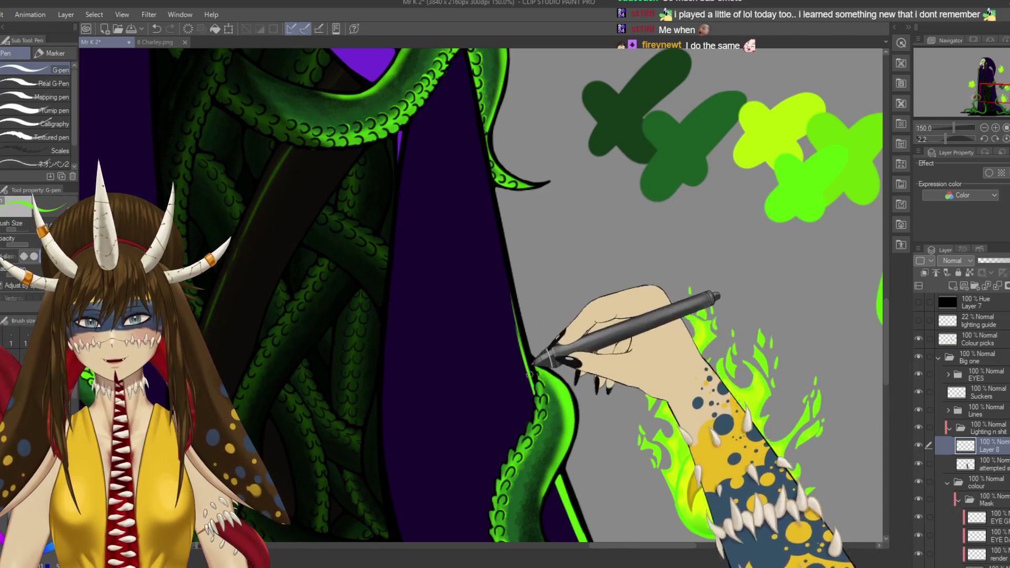
{"action": "left_click_drag", "start_coordinate": [506, 292], "coordinate": [534, 385]}
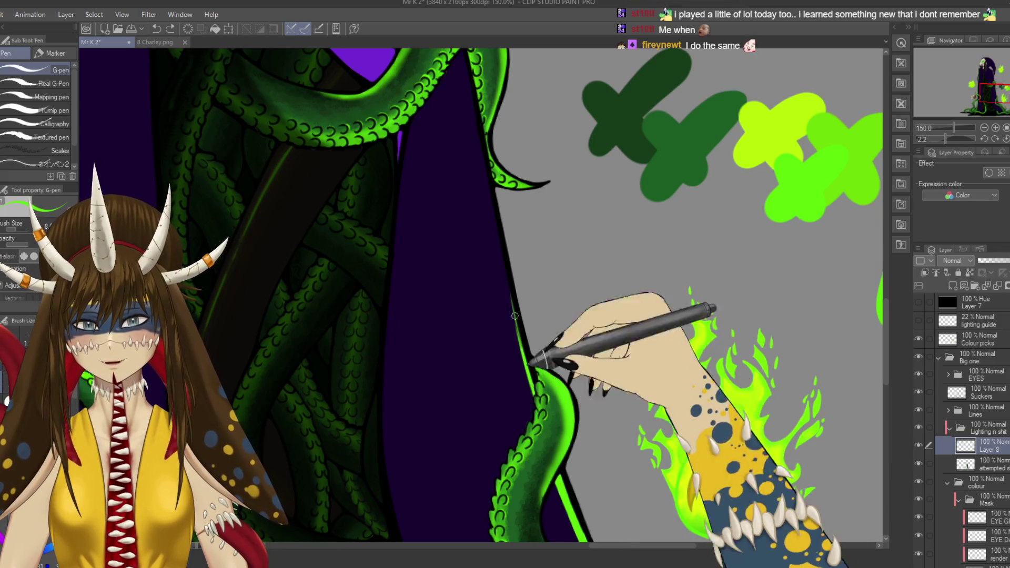
{"action": "left_click_drag", "start_coordinate": [495, 222], "coordinate": [517, 310]}
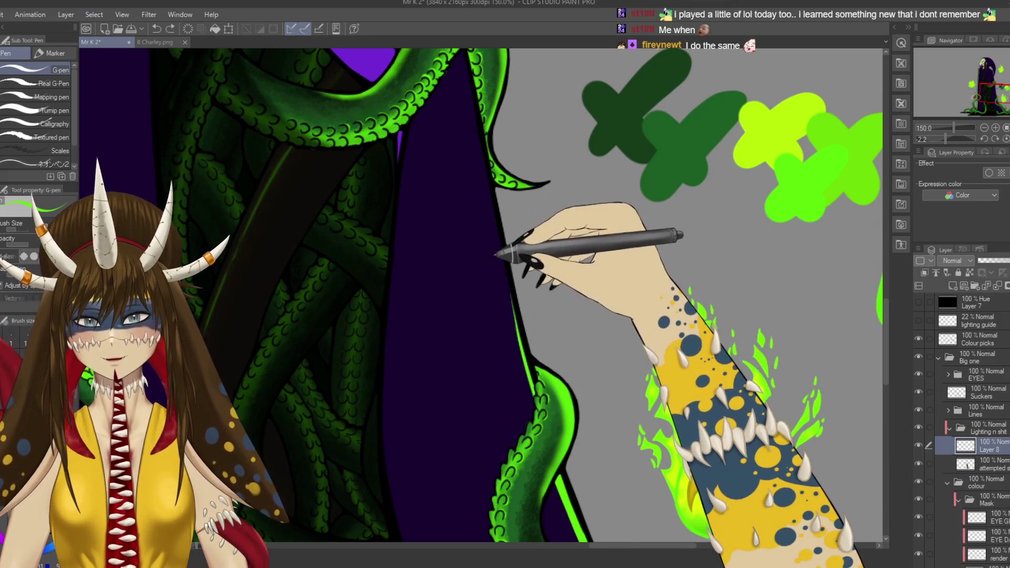
{"action": "left_click_drag", "start_coordinate": [467, 60], "coordinate": [480, 153]}
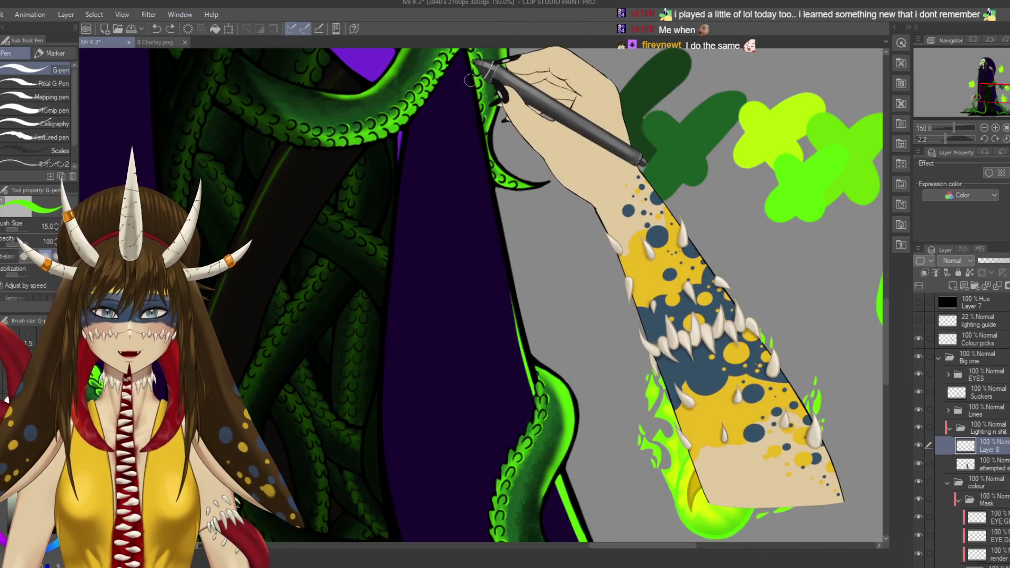
{"action": "left_click_drag", "start_coordinate": [475, 118], "coordinate": [507, 297]}
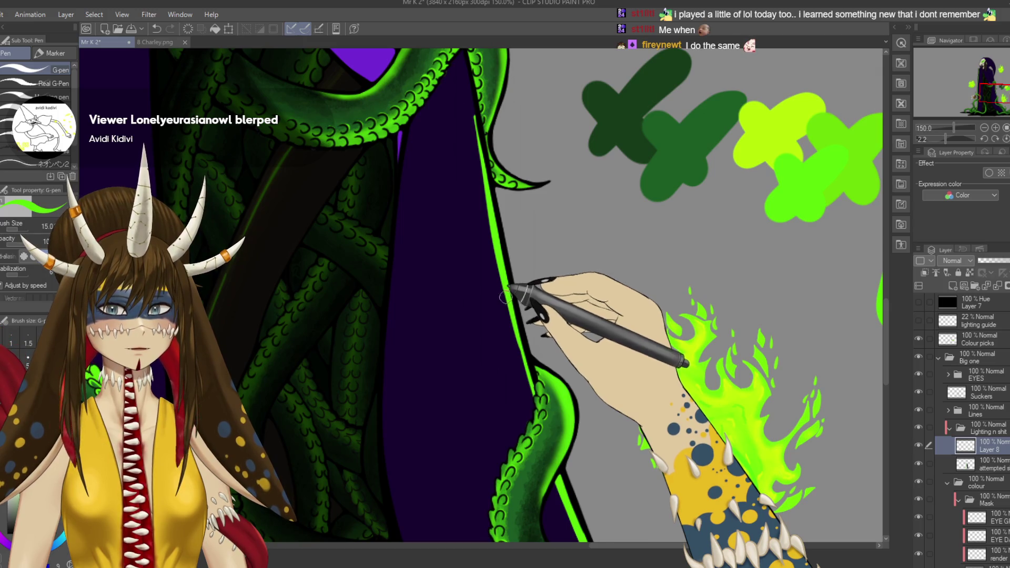
Step: Redraw the green line down the tentacle's edge and erase the excess, saving along the way
{"action": "scroll", "coordinate": [506, 297], "scroll_direction": "down", "scroll_amount": 2}
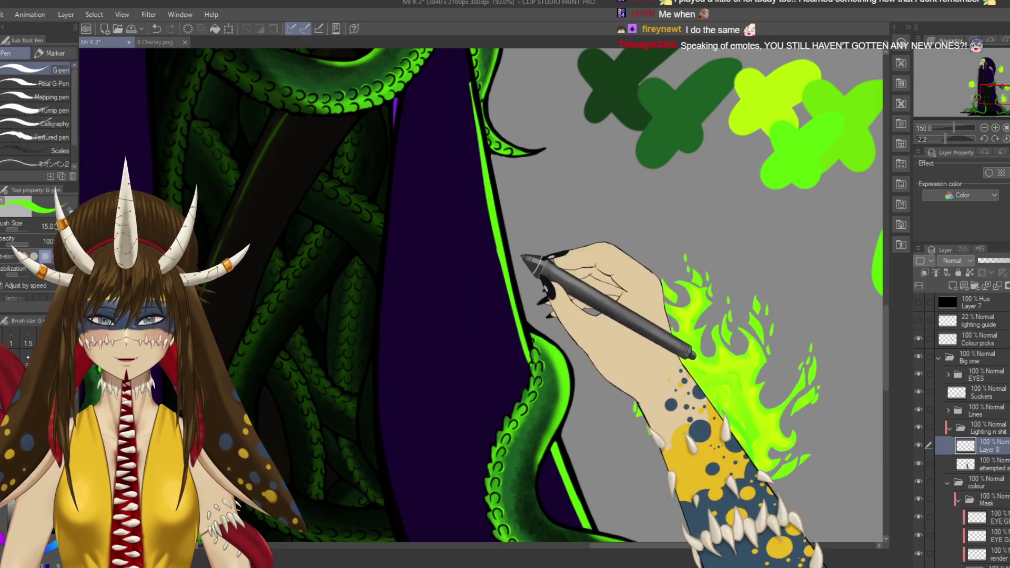
{"action": "key", "text": "e"}
{"action": "scroll", "coordinate": [506, 297], "scroll_direction": "up", "scroll_amount": 2}
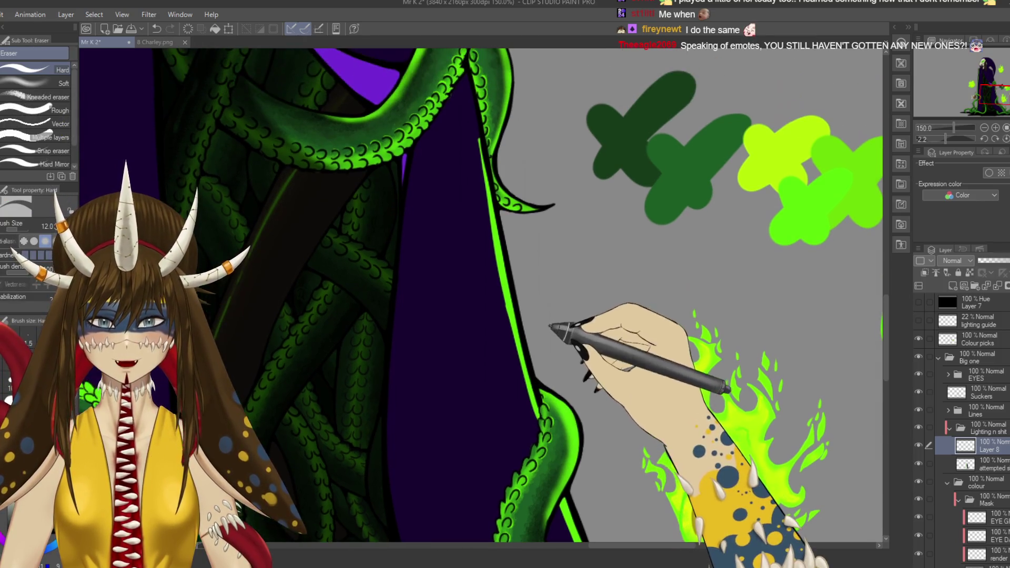
{"action": "key", "text": "p"}
{"action": "scroll", "coordinate": [505, 136], "scroll_direction": "up", "scroll_amount": 2}
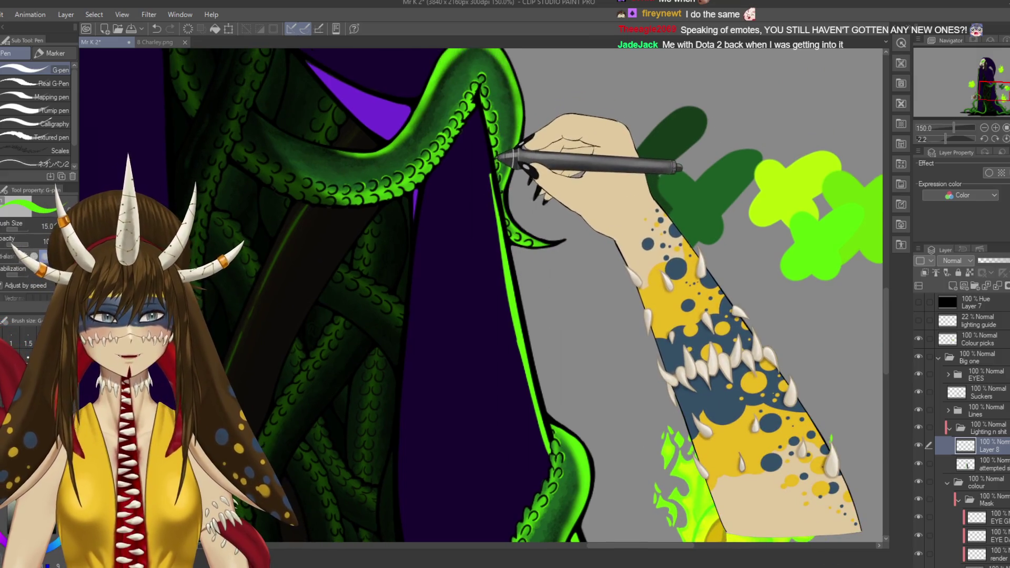
{"action": "left_click_drag", "start_coordinate": [485, 130], "coordinate": [496, 125]}
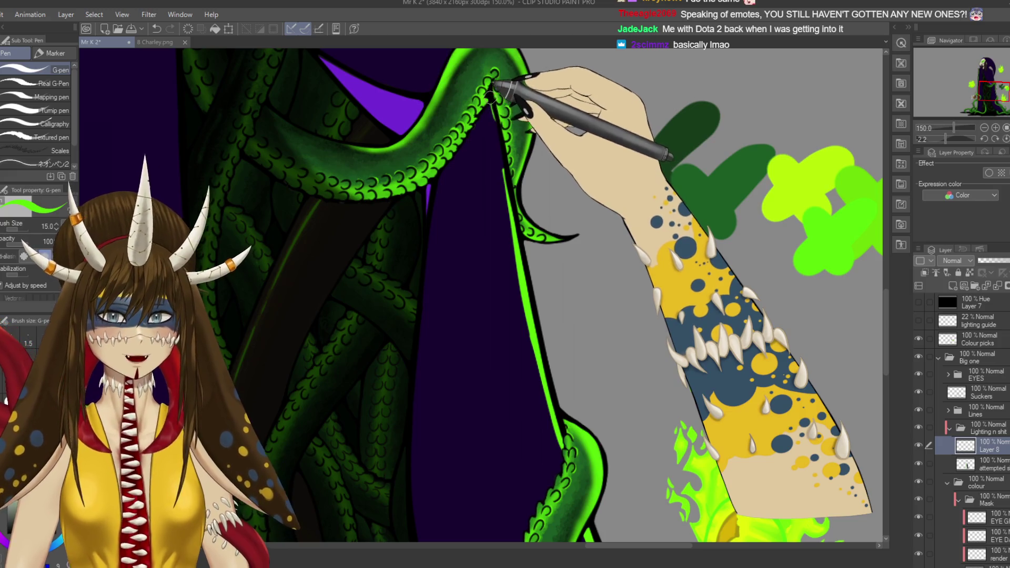
{"action": "key", "text": "ctrl+z"}
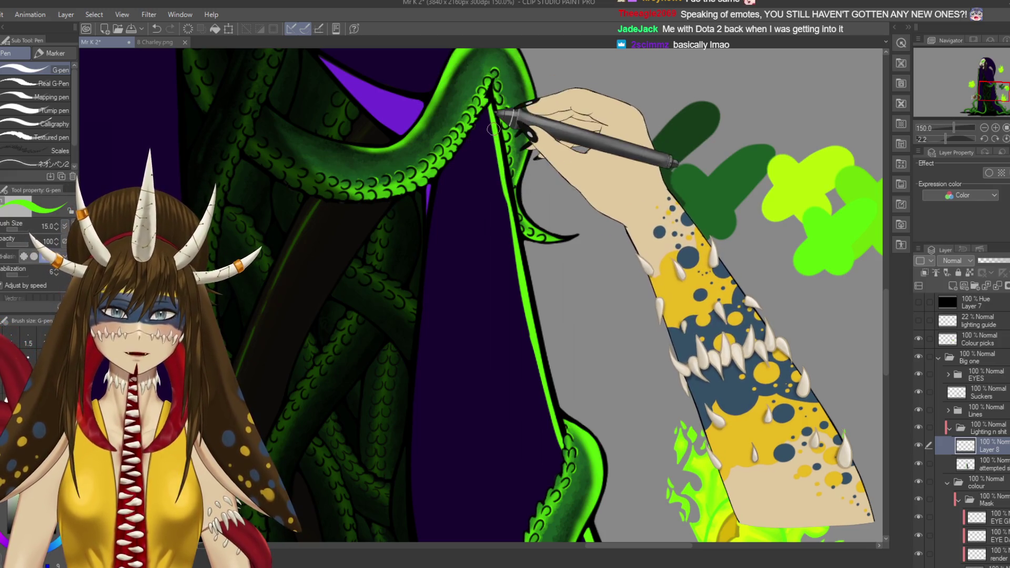
{"action": "left_click_drag", "start_coordinate": [493, 102], "coordinate": [528, 292]}
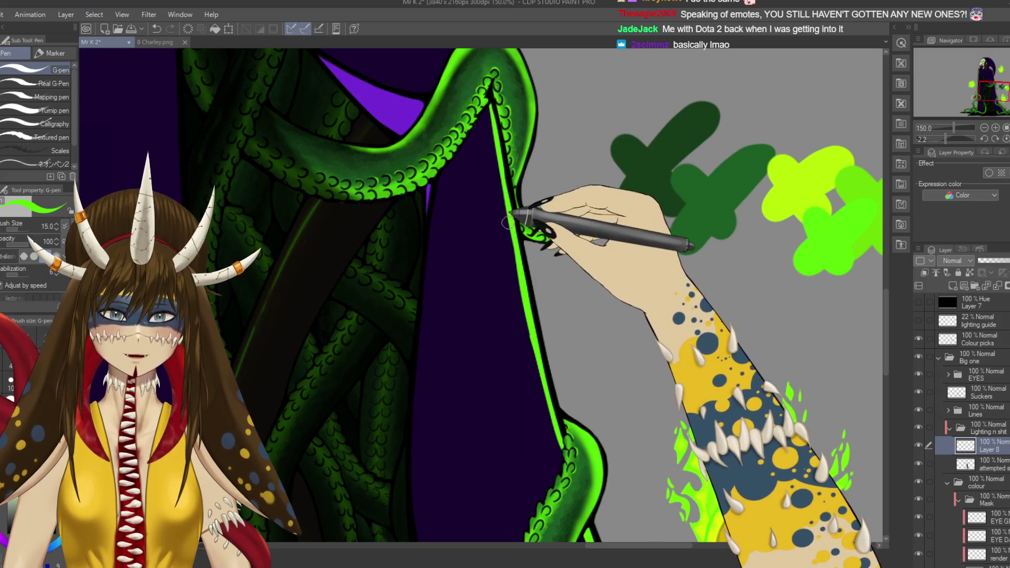
{"action": "key", "text": "e"}
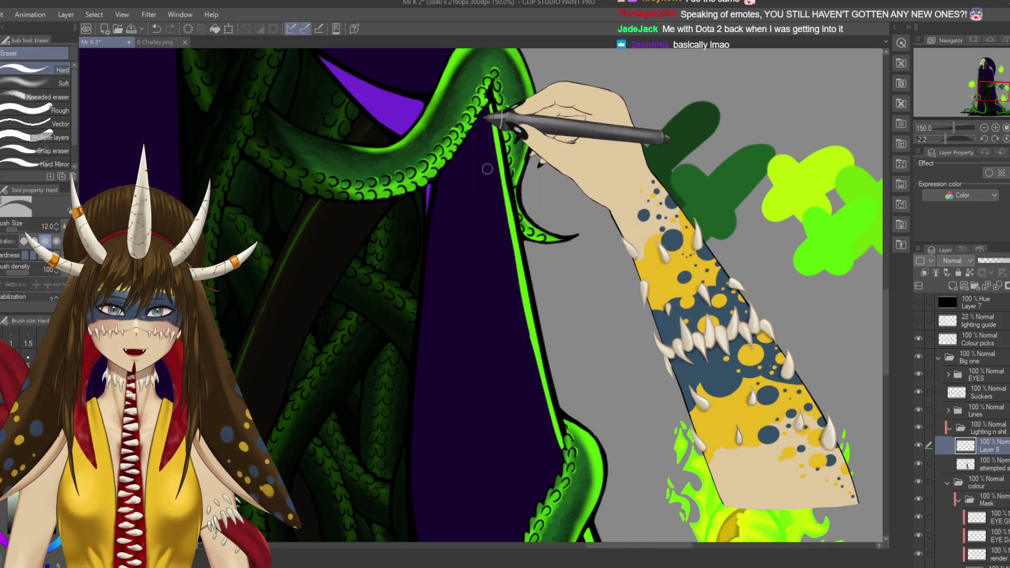
{"action": "key", "text": "ctrl+s"}
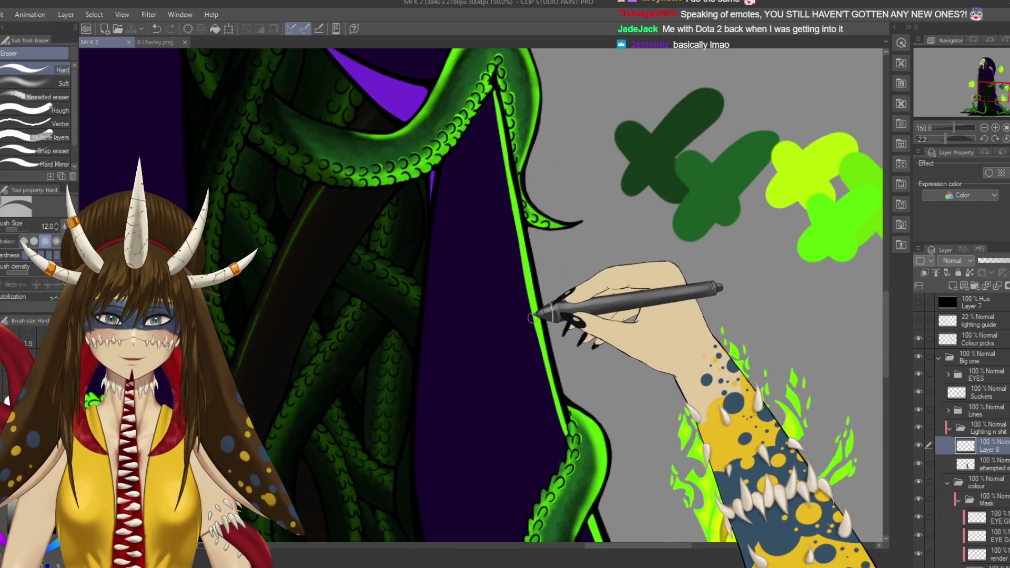
{"action": "mouse_move", "coordinate": [539, 290]}
{"action": "left_mouse_down"}
{"action": "mouse_move", "coordinate": [545, 386]}
{"action": "mouse_move", "coordinate": [530, 301]}
{"action": "mouse_move", "coordinate": [553, 355]}
{"action": "mouse_move", "coordinate": [531, 300]}
{"action": "mouse_move", "coordinate": [539, 363]}
{"action": "left_mouse_up"}
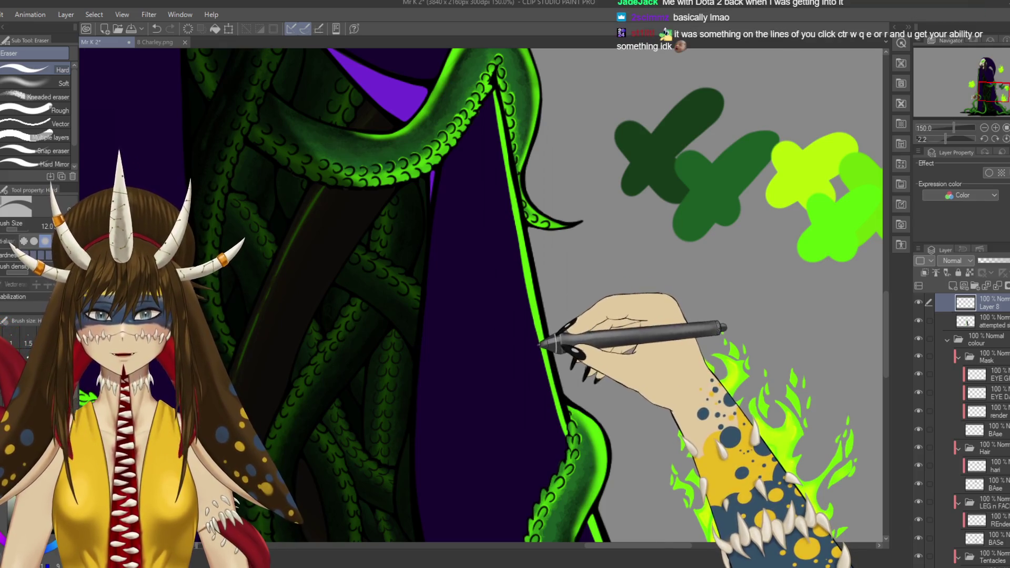
{"action": "key", "text": "ctrl+s"}
{"action": "mouse_move", "coordinate": [531, 320]}
{"action": "left_mouse_down"}
{"action": "mouse_move", "coordinate": [537, 334]}
{"action": "mouse_move", "coordinate": [541, 293]}
{"action": "mouse_move", "coordinate": [533, 330]}
{"action": "left_mouse_up"}
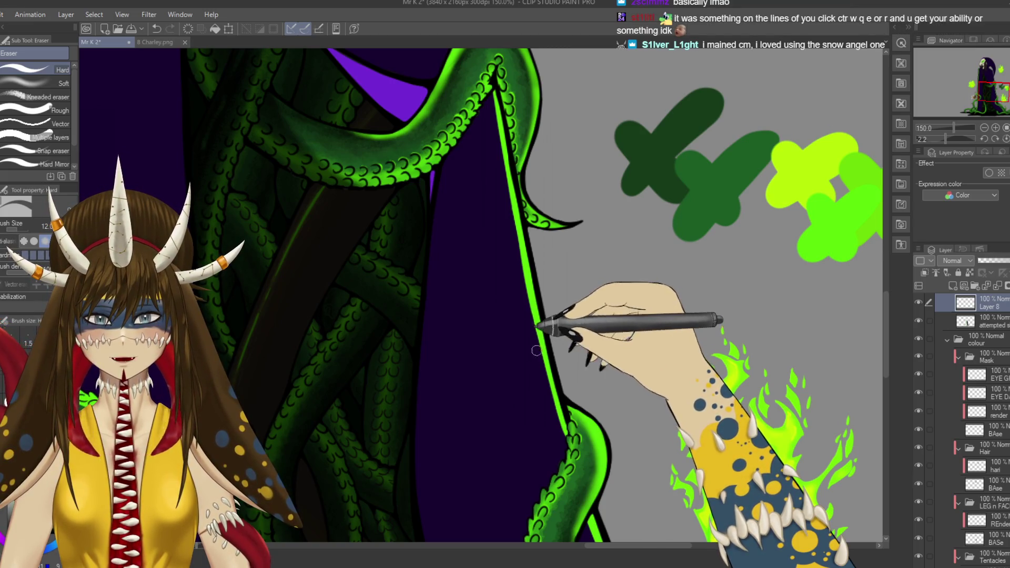
{"action": "key", "text": "ctrl+s"}
Step: Add another green rim stroke along the cloak edge, erasing and undoing to tidy it
{"action": "scroll", "coordinate": [526, 295], "scroll_direction": "up", "scroll_amount": 10}
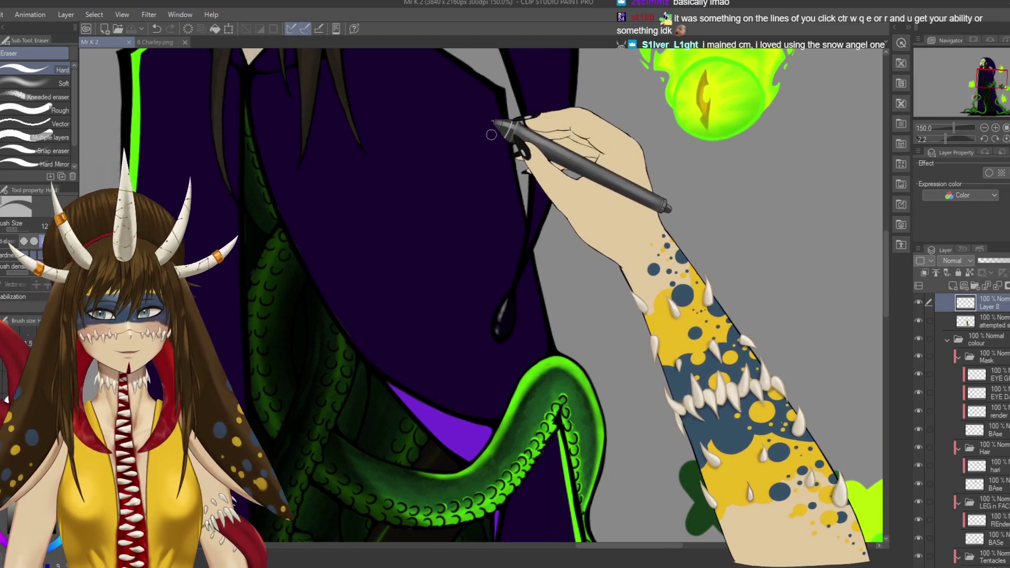
{"action": "key", "text": "p"}
{"action": "mouse_move", "coordinate": [522, 206]}
{"action": "left_mouse_down"}
{"action": "mouse_move", "coordinate": [496, 96]}
{"action": "mouse_move", "coordinate": [521, 242]}
{"action": "left_mouse_up"}
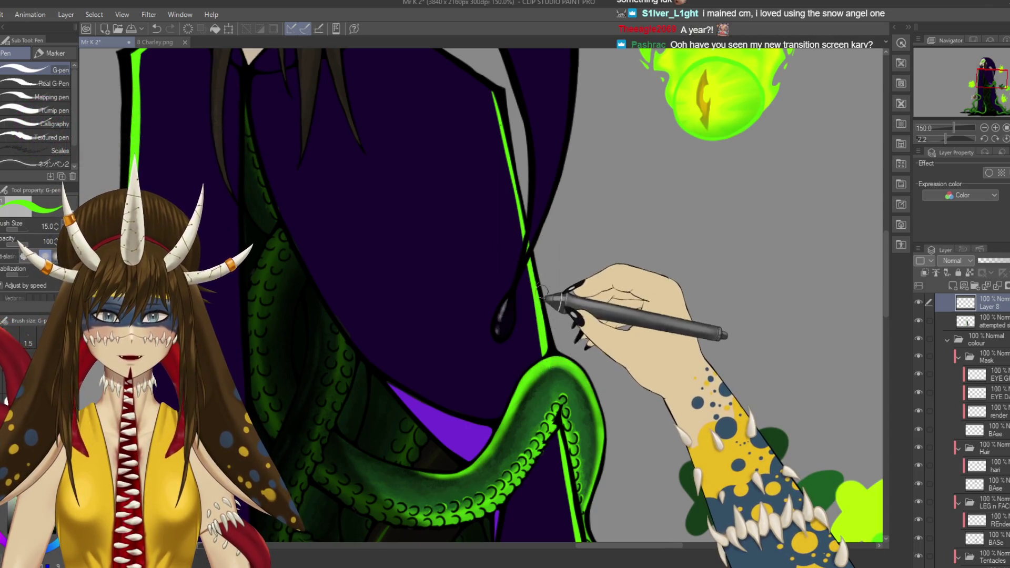
{"action": "key", "text": "e"}
{"action": "key", "text": "p"}
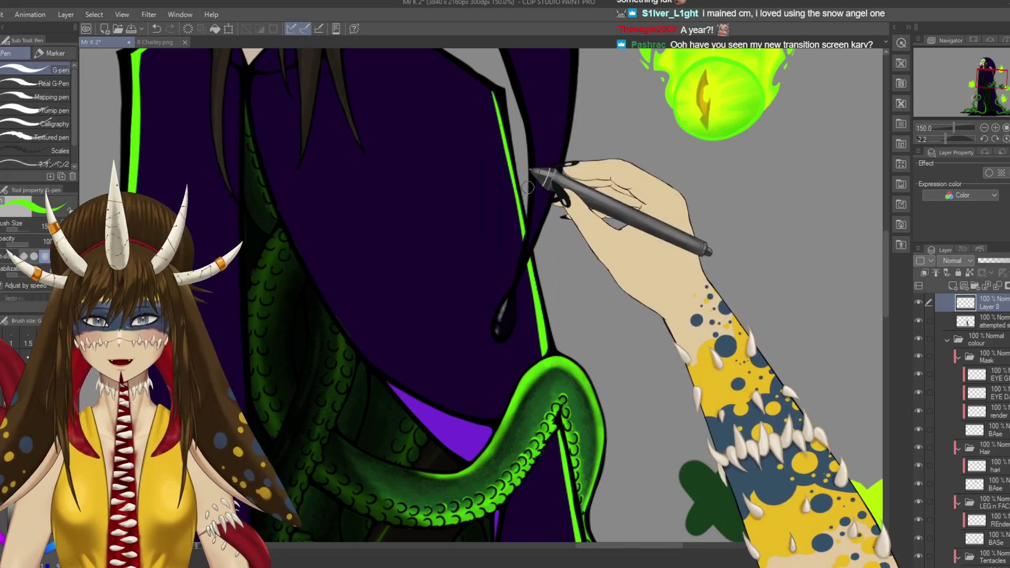
{"action": "scroll", "coordinate": [521, 210], "scroll_direction": "up", "scroll_amount": 3}
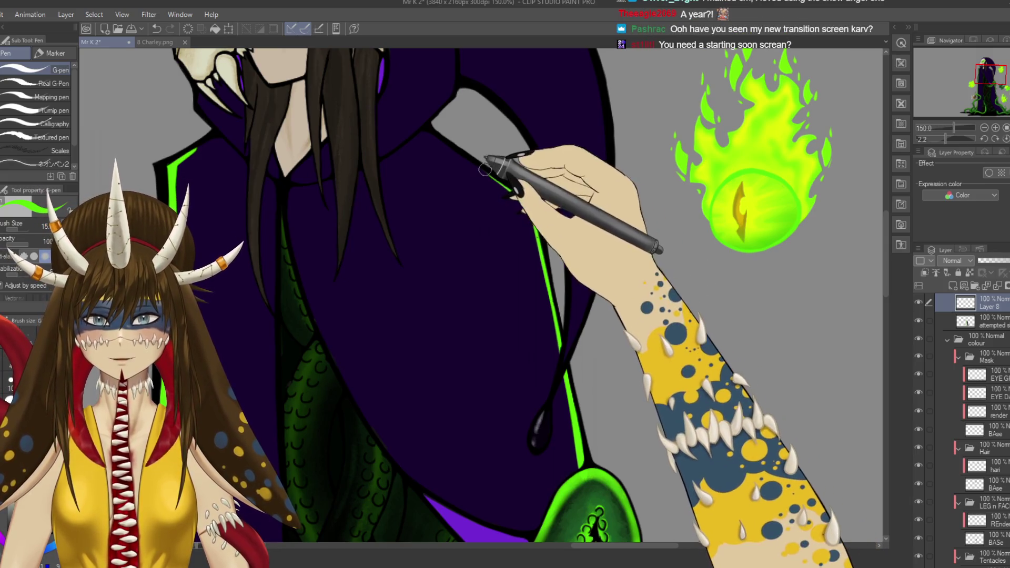
{"action": "key", "text": "ctrl+z"}
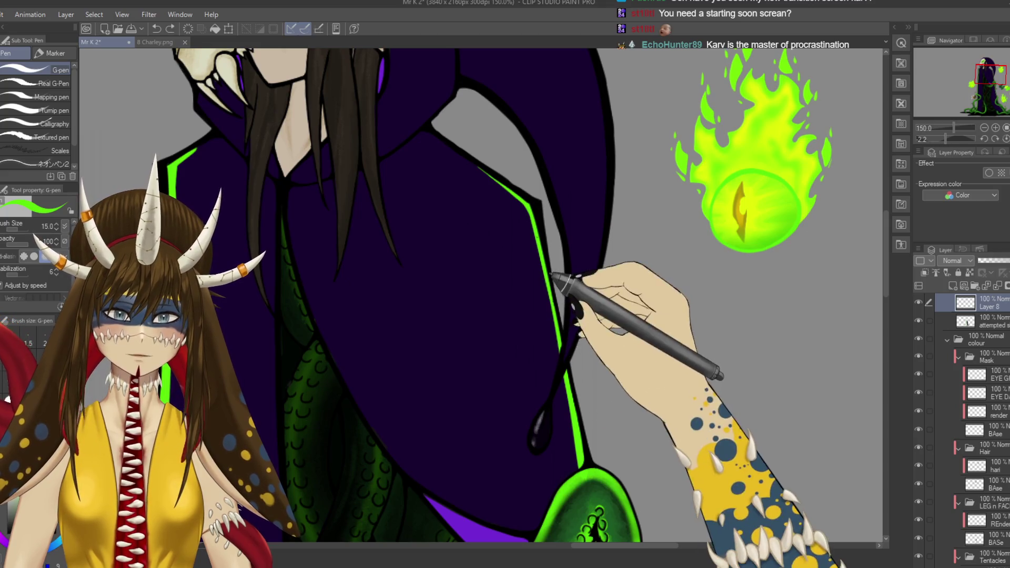
{"action": "key", "text": "e"}
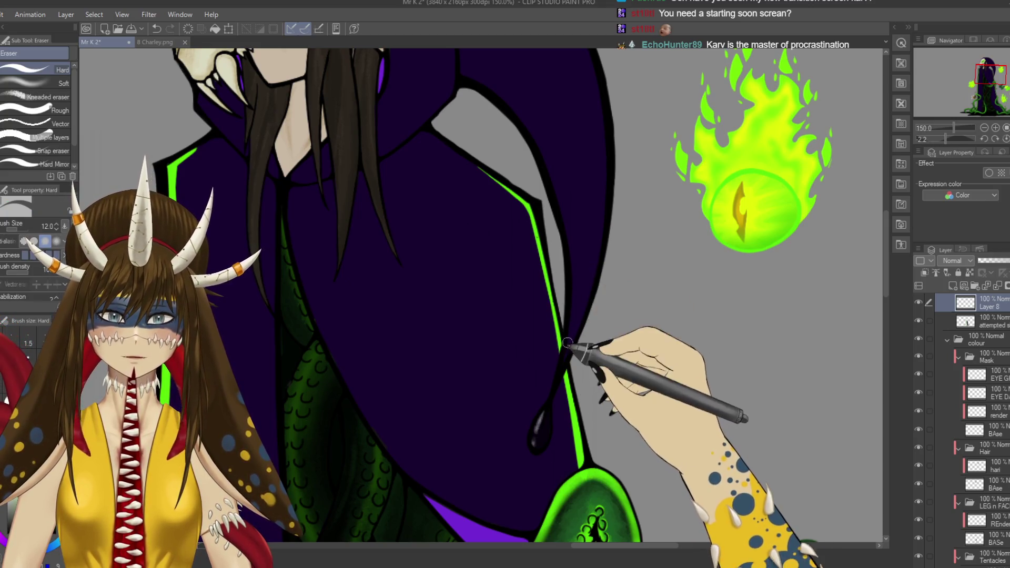
{"action": "key", "text": "p"}
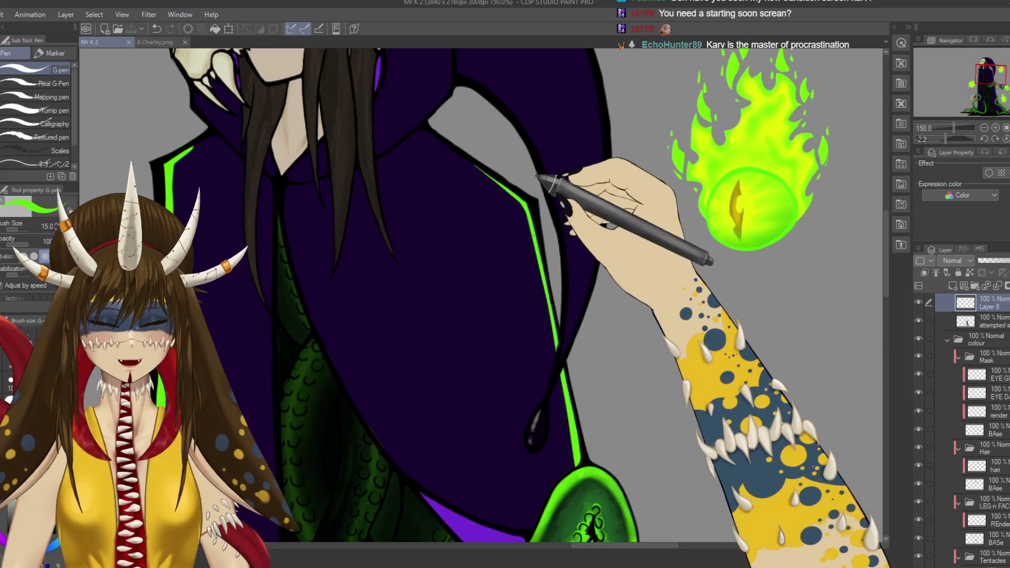
{"action": "scroll", "coordinate": [538, 177], "scroll_direction": "up", "scroll_amount": 3}
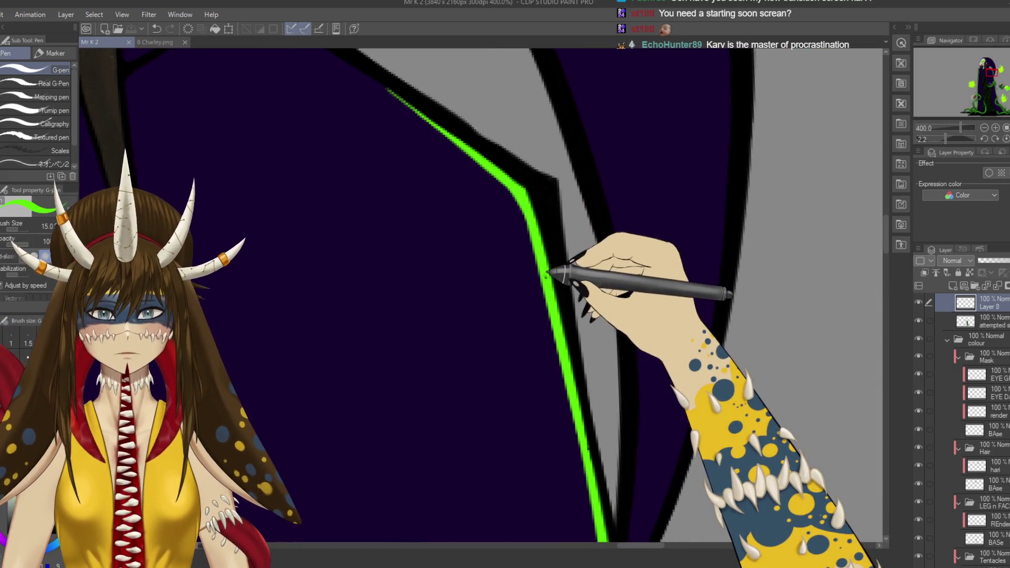
Step: Check which layer holds the green line, return to Layer 8, and save
{"action": "left_click", "coordinate": [546, 275], "text": "ctrl+shift"}
{"action": "key", "text": "e"}
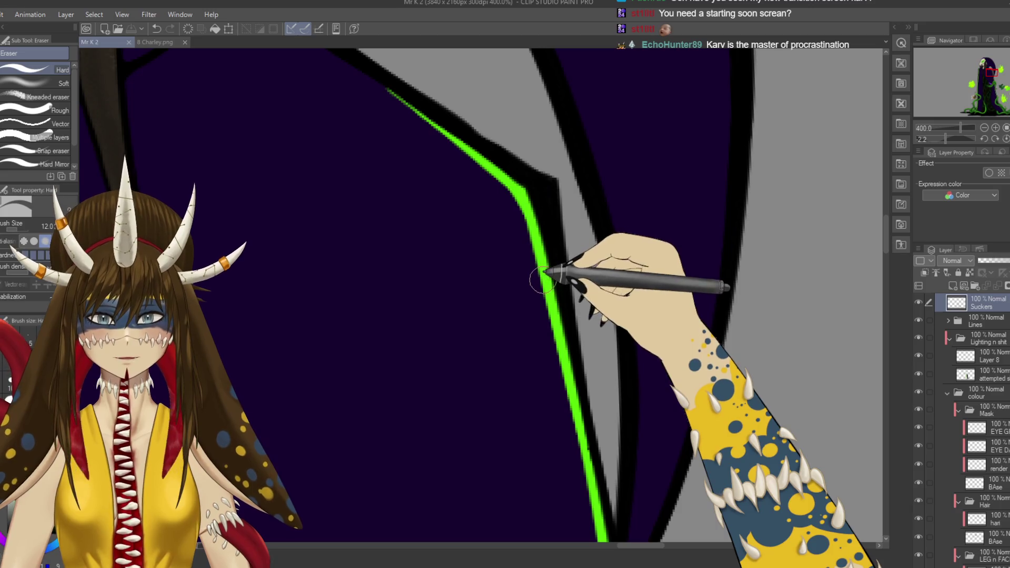
{"action": "left_click", "coordinate": [547, 284], "text": "ctrl+shift"}
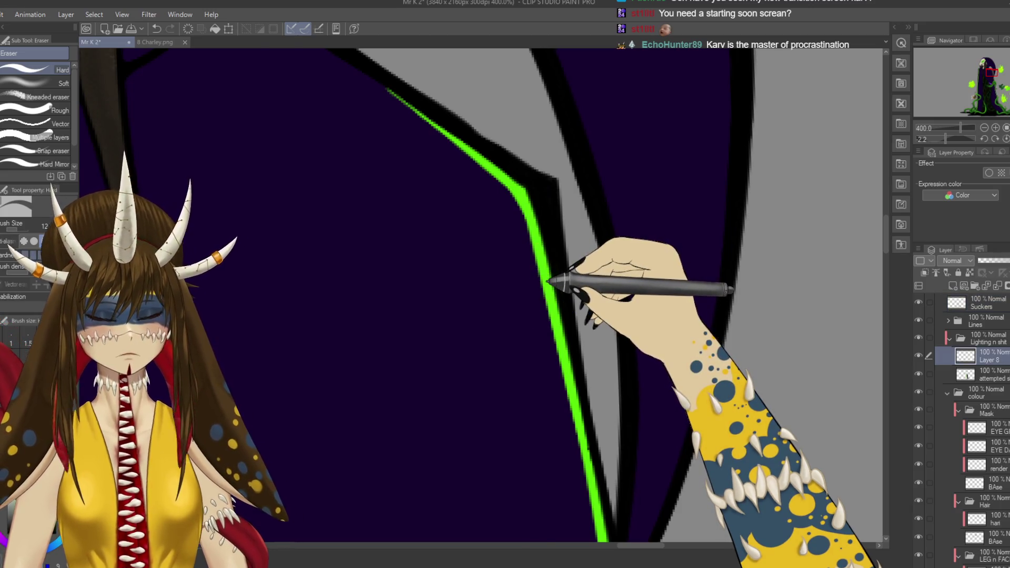
{"action": "scroll", "coordinate": [545, 286], "scroll_direction": "down", "scroll_amount": 4}
{"action": "key", "text": "ctrl+s"}
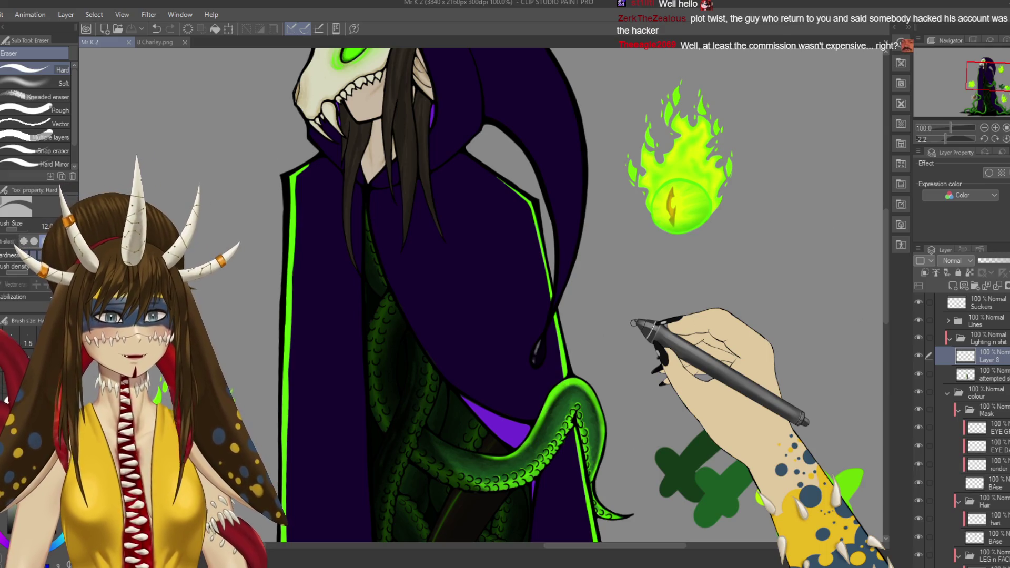
Step: Draw a green G-pen line up the robe's right outline toward the hood, redrawing it once
{"action": "mouse_move", "coordinate": [592, 102]}
{"action": "left_mouse_down"}
{"action": "mouse_move", "coordinate": [616, 158]}
{"action": "mouse_move", "coordinate": [579, 114]}
{"action": "left_mouse_up"}
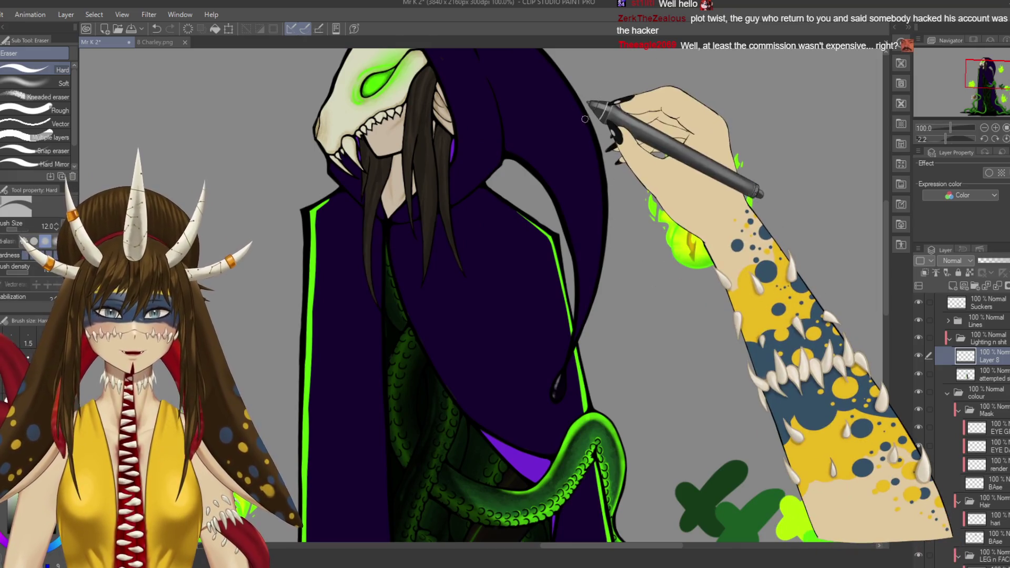
{"action": "key", "text": "p"}
{"action": "mouse_move", "coordinate": [578, 89]}
{"action": "left_mouse_down"}
{"action": "mouse_move", "coordinate": [601, 205]}
{"action": "mouse_move", "coordinate": [587, 304]}
{"action": "left_mouse_up"}
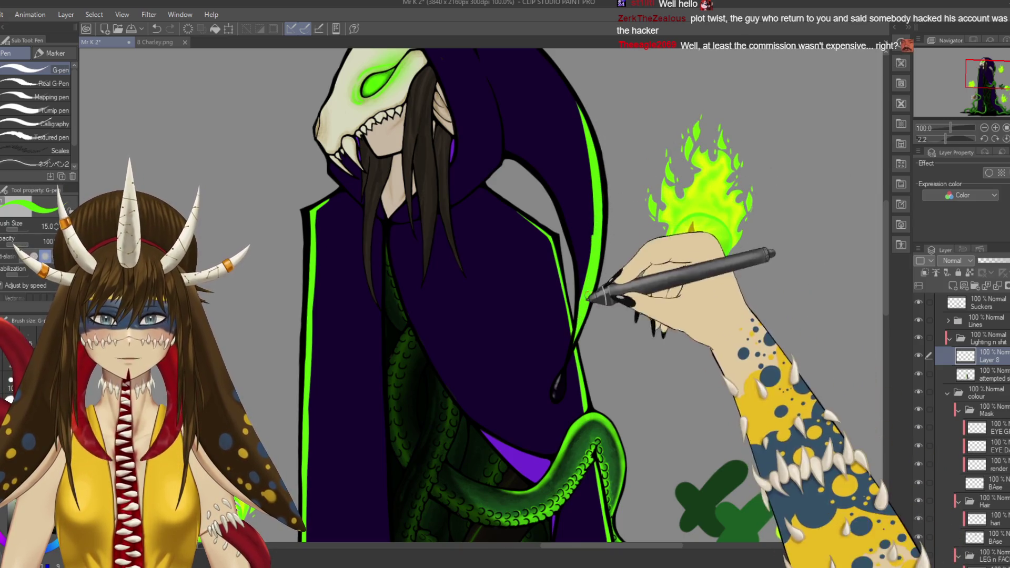
{"action": "key", "text": "ctrl+z"}
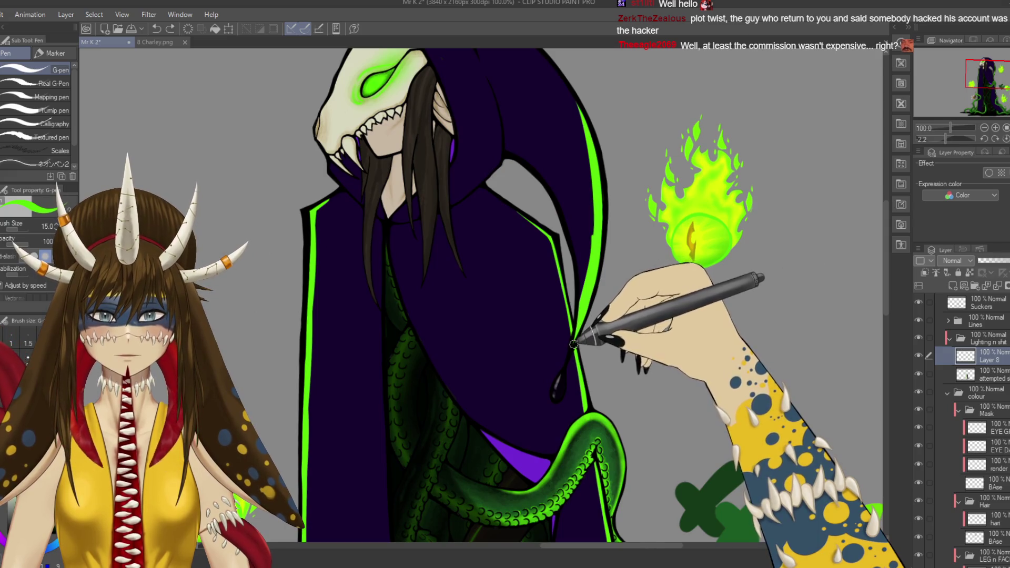
{"action": "left_click_drag", "start_coordinate": [598, 286], "coordinate": [600, 231]}
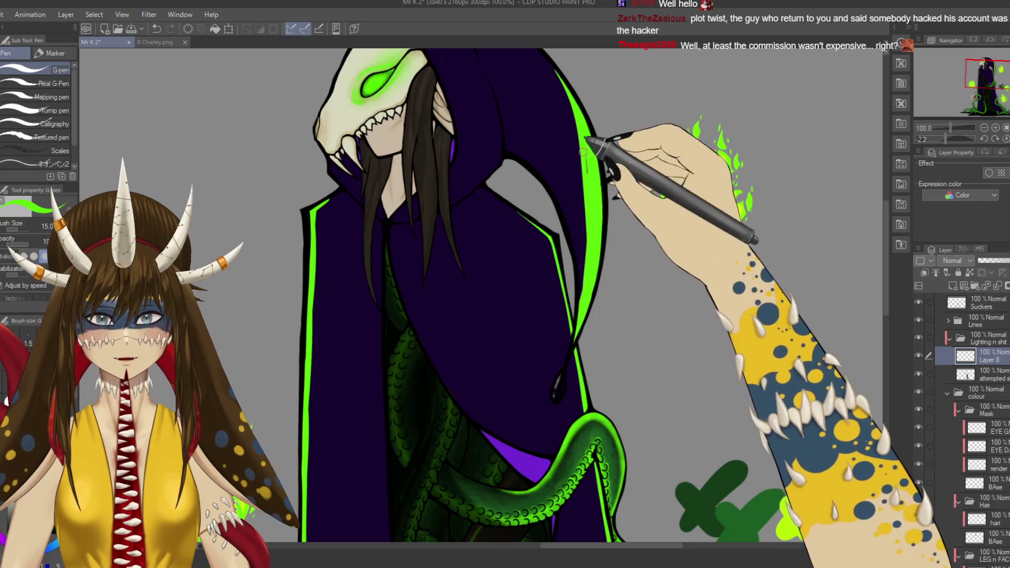
{"action": "scroll", "coordinate": [584, 279], "scroll_direction": "up", "scroll_amount": 5}
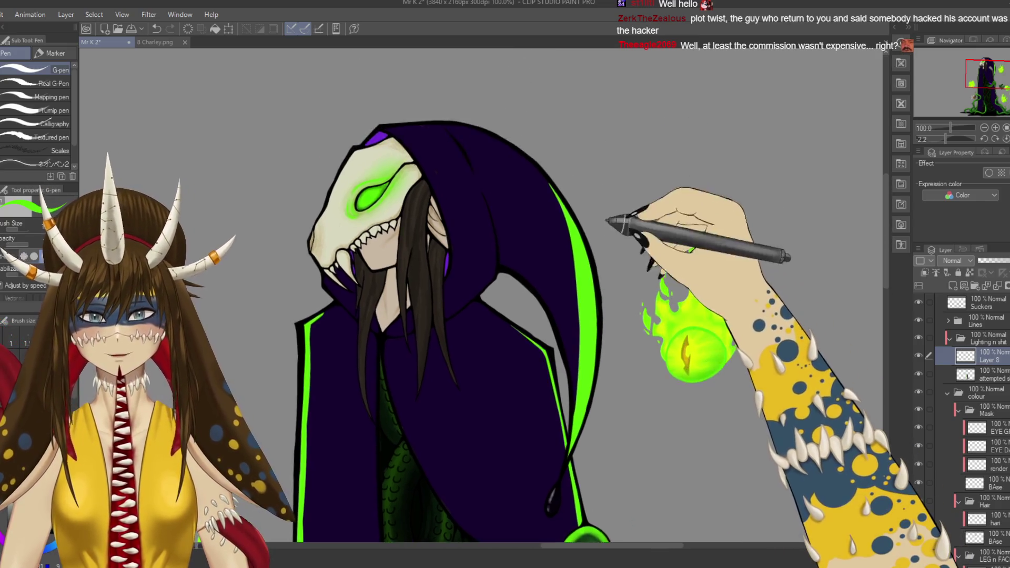
Step: Thicken the green rim band along the hood's right outline and save the drawing
{"action": "scroll", "coordinate": [584, 236], "scroll_direction": "down", "scroll_amount": 3}
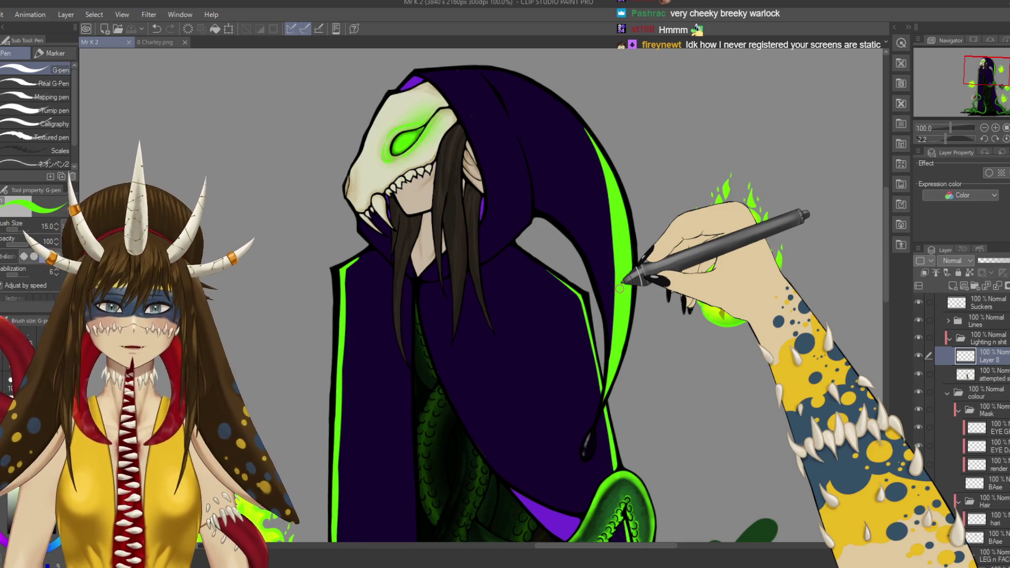
{"action": "left_click_drag", "start_coordinate": [619, 288], "coordinate": [576, 115]}
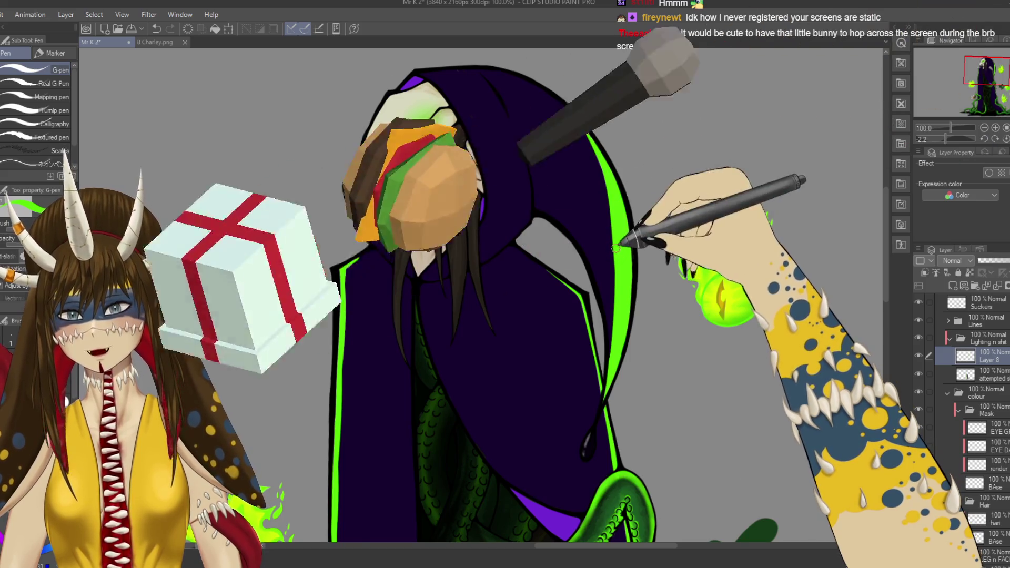
{"action": "key", "text": "ctrl+s"}
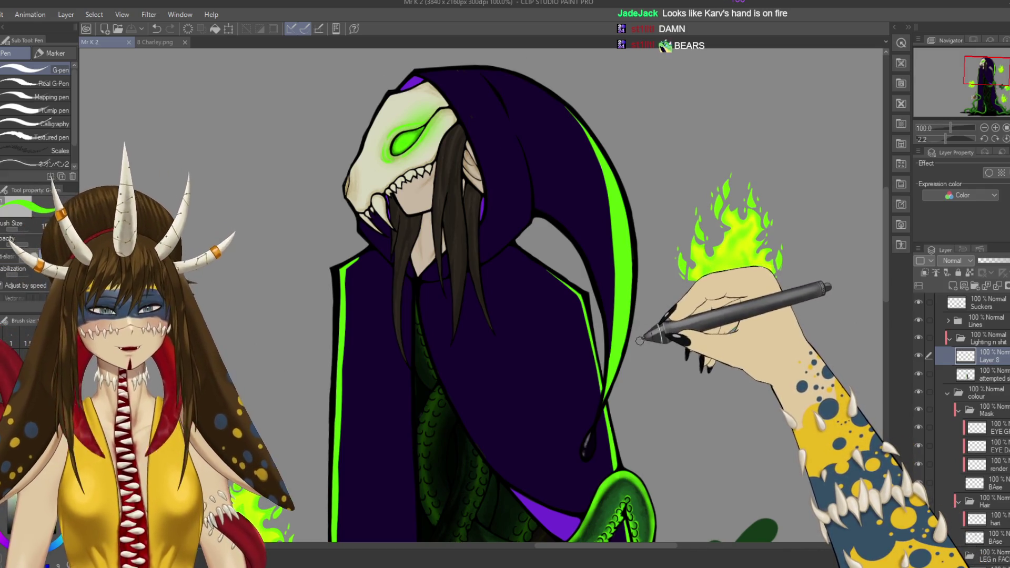
{"action": "mouse_move", "coordinate": [639, 349]}
{"action": "left_mouse_down"}
{"action": "mouse_move", "coordinate": [638, 316]}
{"action": "mouse_move", "coordinate": [650, 309]}
{"action": "left_mouse_up"}
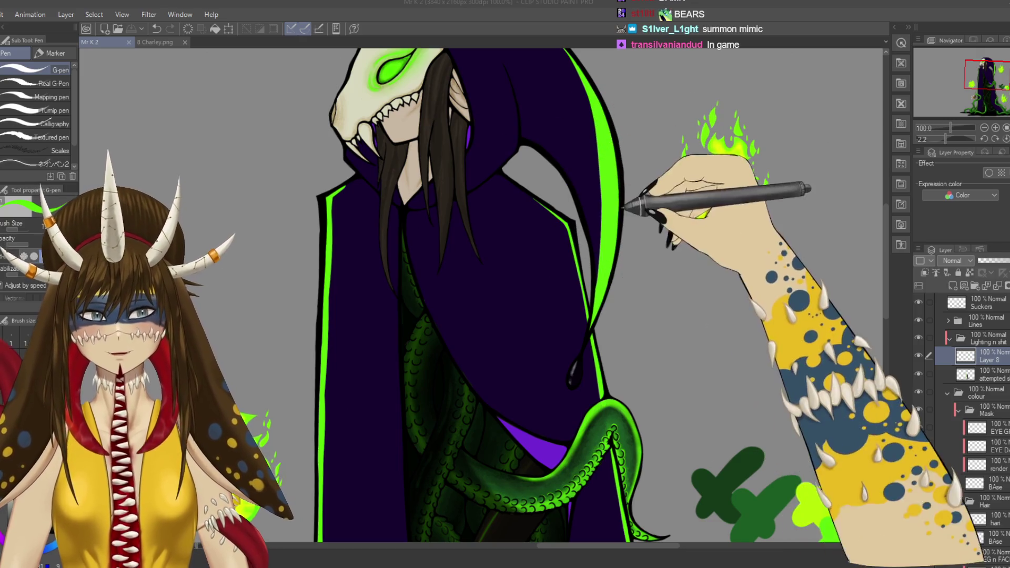
Step: Lengthen the bright green rim strokes down along the hood's edge
{"action": "mouse_move", "coordinate": [626, 266]}
{"action": "left_mouse_down"}
{"action": "mouse_move", "coordinate": [609, 361]}
{"action": "mouse_move", "coordinate": [643, 350]}
{"action": "mouse_move", "coordinate": [661, 289]}
{"action": "mouse_move", "coordinate": [543, 121]}
{"action": "mouse_move", "coordinate": [553, 159]}
{"action": "left_mouse_up"}
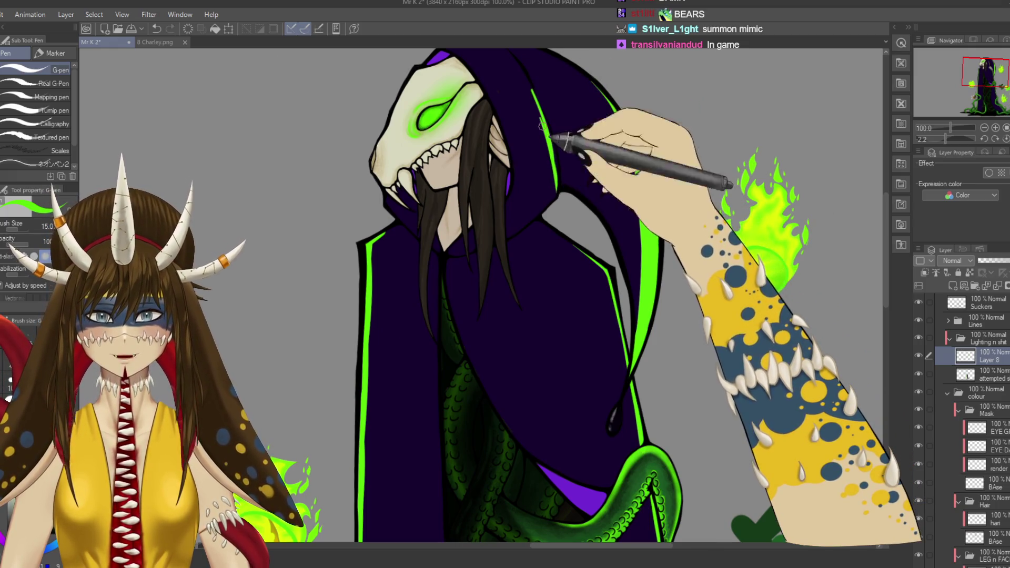
{"action": "left_click_drag", "start_coordinate": [532, 88], "coordinate": [555, 179]}
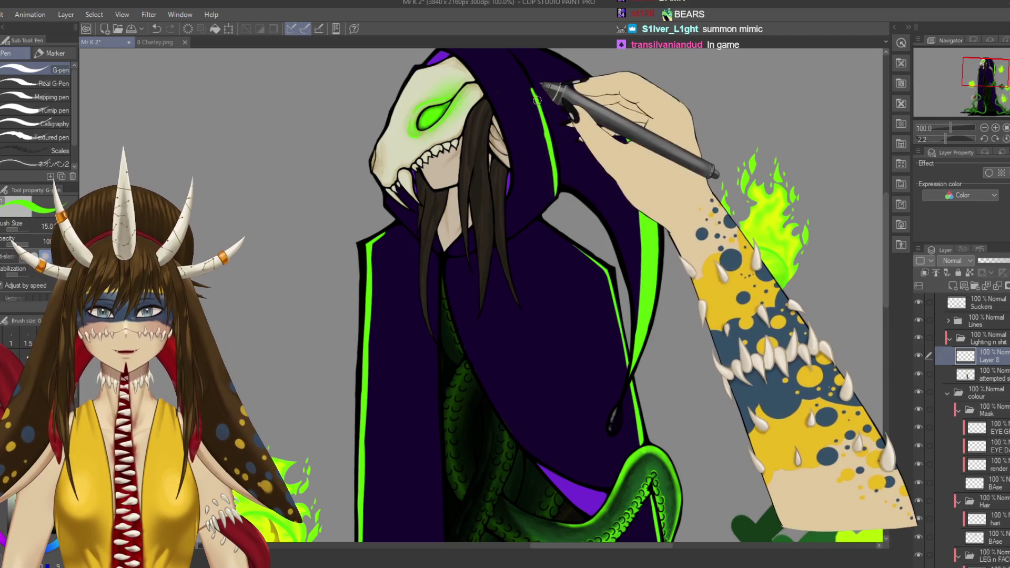
{"action": "left_click_drag", "start_coordinate": [532, 88], "coordinate": [555, 200]}
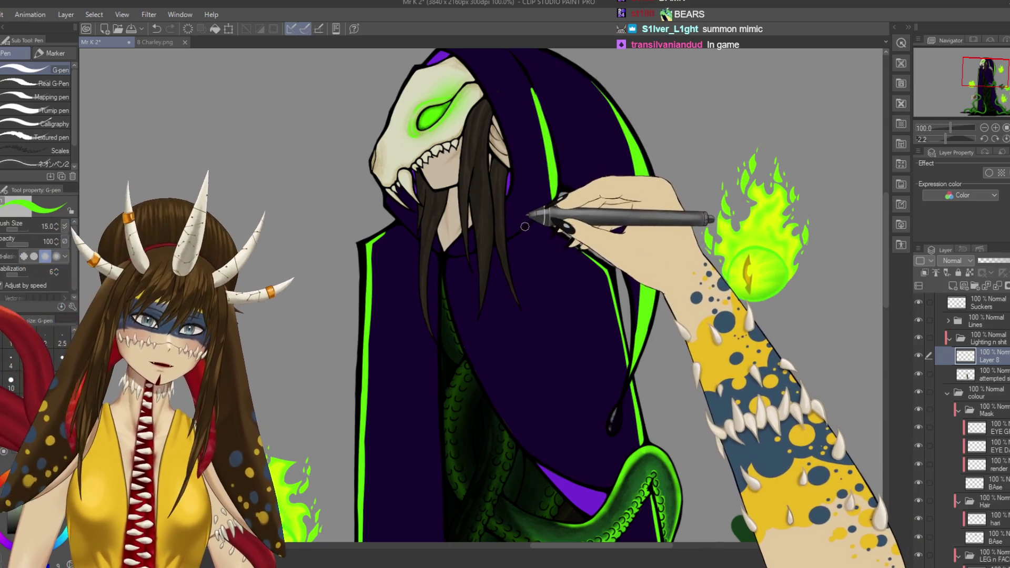
{"action": "left_click_drag", "start_coordinate": [522, 230], "coordinate": [518, 233]}
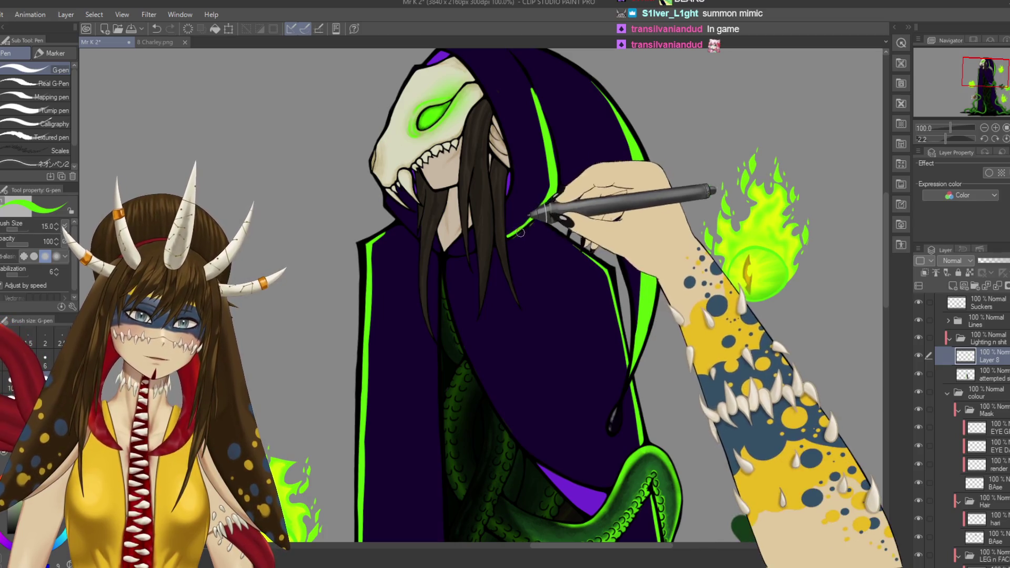
Step: Extend the hood's green rim line up toward the top of the hood
{"action": "key", "text": "e"}
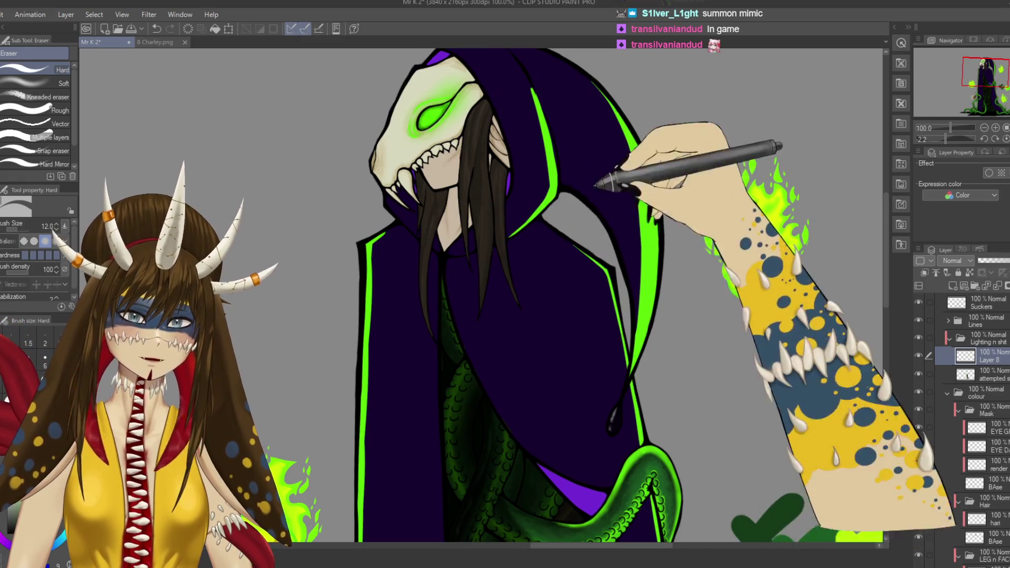
{"action": "scroll", "coordinate": [522, 210], "scroll_direction": "up", "scroll_amount": 3}
{"action": "key", "text": "p"}
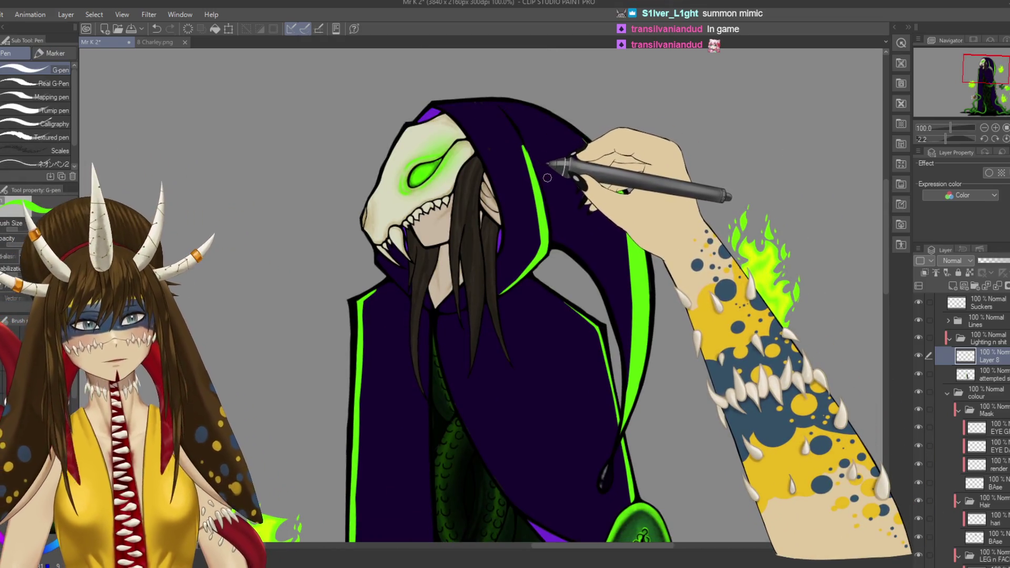
{"action": "left_click_drag", "start_coordinate": [547, 171], "coordinate": [566, 176]}
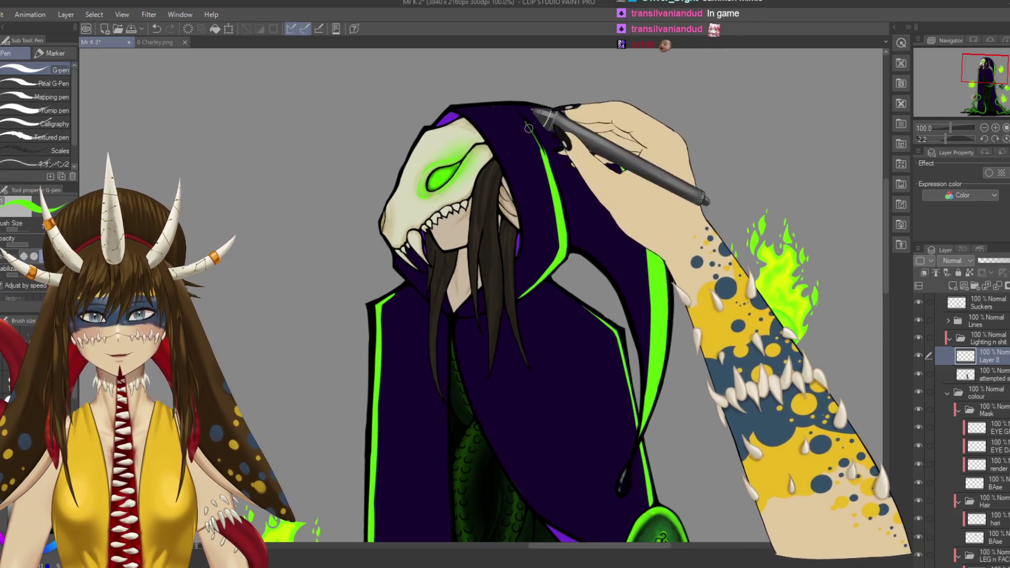
{"action": "left_click_drag", "start_coordinate": [526, 120], "coordinate": [542, 150]}
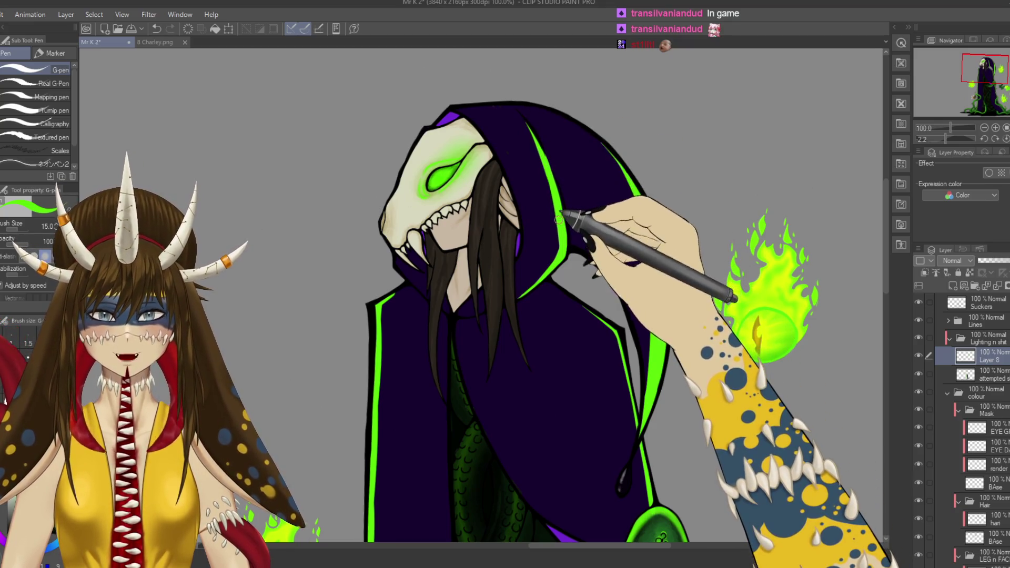
Step: Save the drawing with Ctrl+S
{"action": "key", "text": "ctrl+s"}
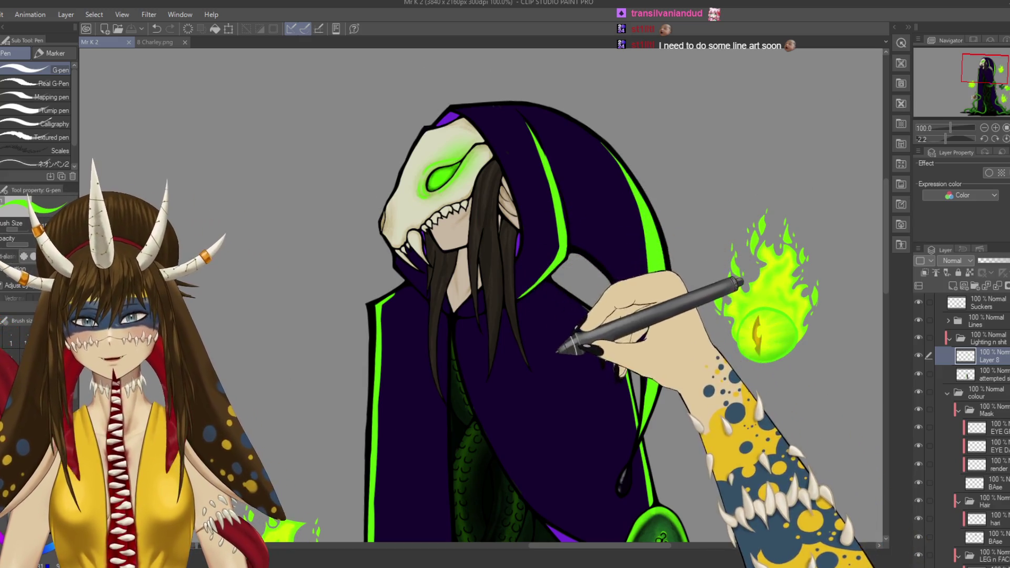
{"action": "scroll", "coordinate": [611, 237], "scroll_direction": "down", "scroll_amount": 5}
{"action": "scroll", "coordinate": [610, 236], "scroll_direction": "up", "scroll_amount": 5}
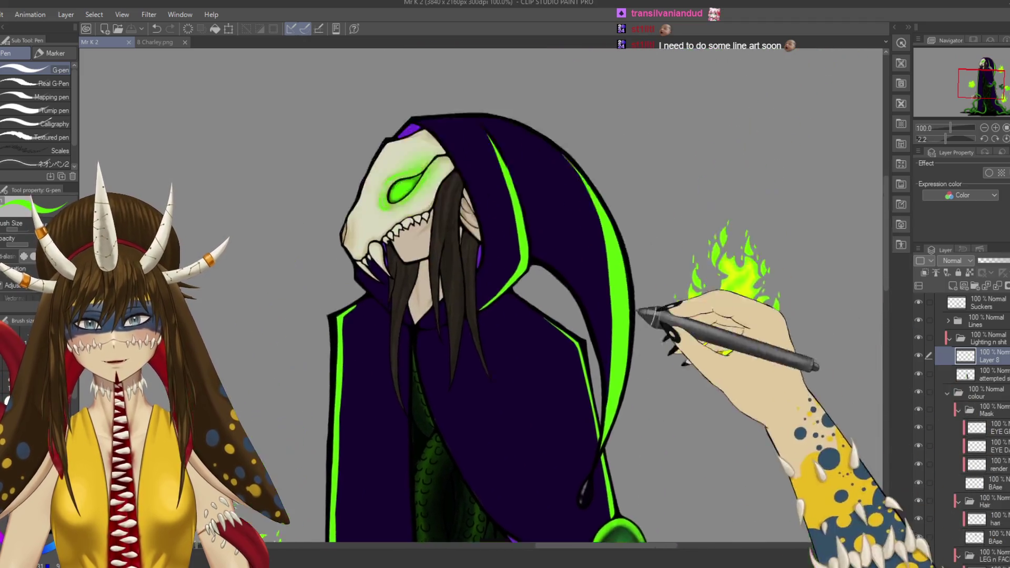
{"action": "key", "text": "ctrl+minus"}
{"action": "key", "text": "ctrl+minus"}
{"action": "key", "text": "ctrl+minus"}
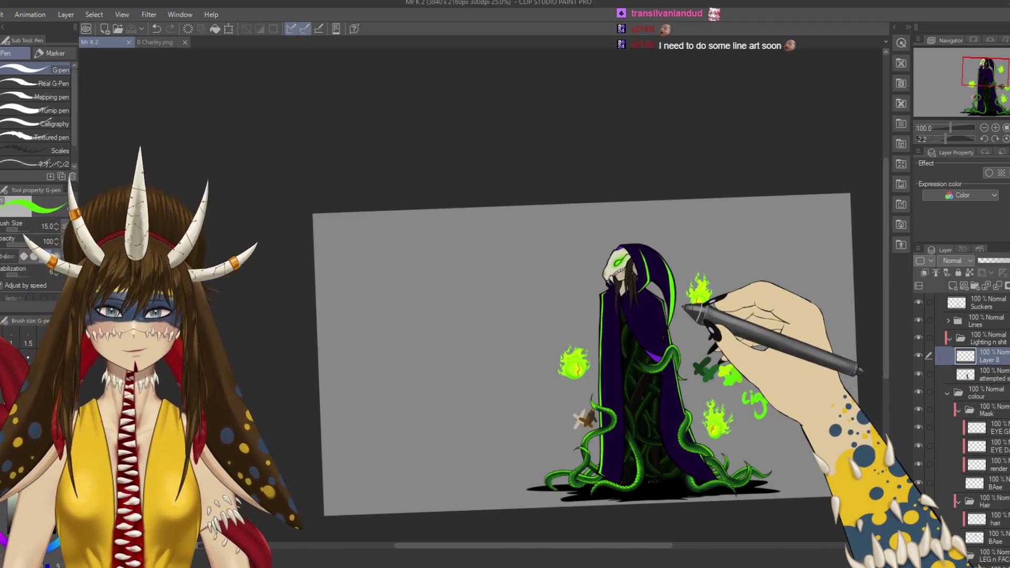
{"action": "left_click_drag", "start_coordinate": [703, 316], "coordinate": [687, 272]}
{"action": "left_click_drag", "start_coordinate": [763, 373], "coordinate": [690, 295]}
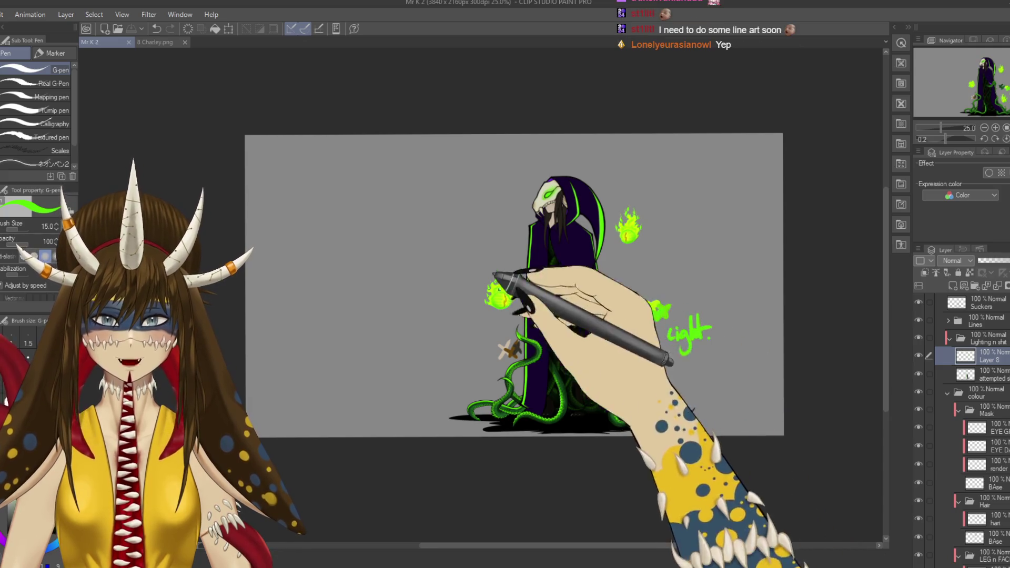
{"action": "scroll", "coordinate": [595, 267], "scroll_direction": "up", "scroll_amount": 3}
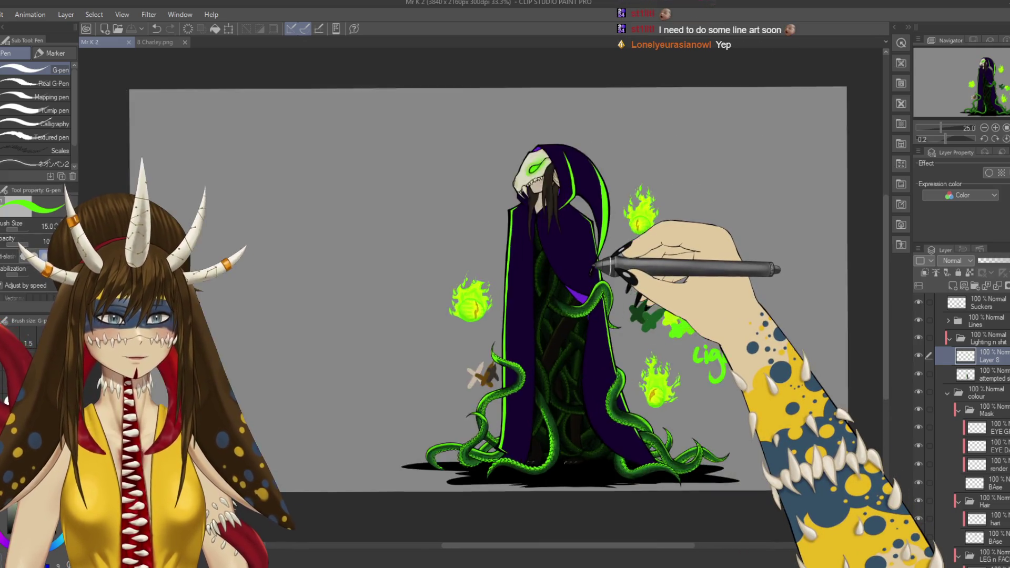
{"action": "scroll", "coordinate": [605, 295], "scroll_direction": "up", "scroll_amount": 2}
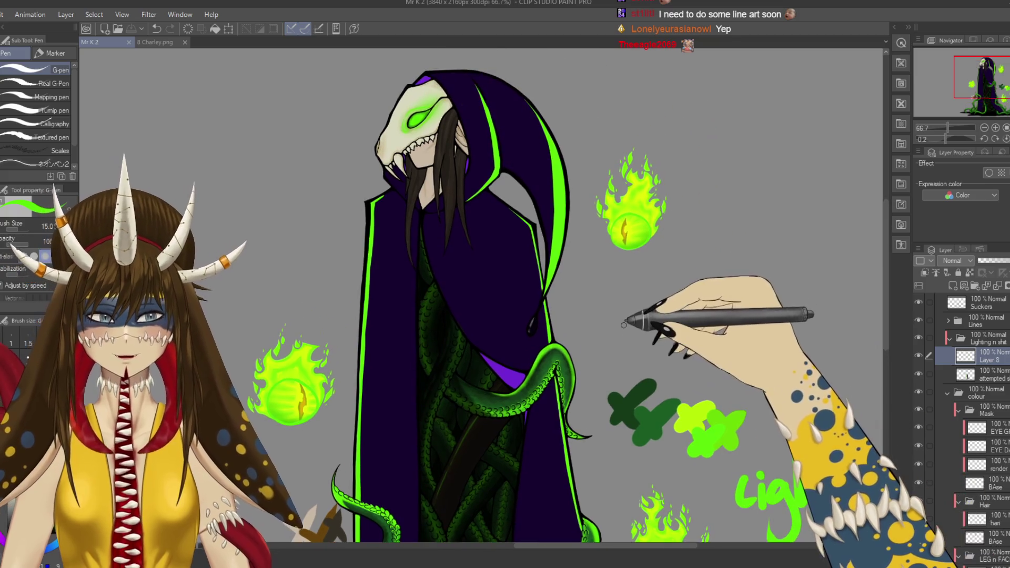
{"action": "left_click_drag", "start_coordinate": [465, 208], "coordinate": [523, 270]}
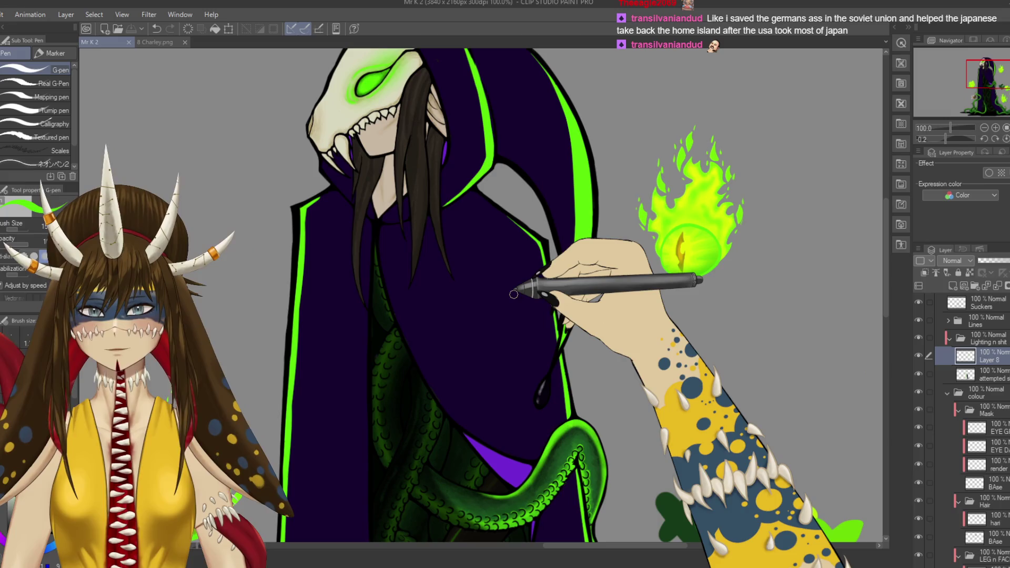
{"action": "mouse_move", "coordinate": [537, 128]}
{"action": "left_mouse_down"}
{"action": "mouse_move", "coordinate": [605, 284]}
{"action": "mouse_move", "coordinate": [452, 170]}
{"action": "left_mouse_up"}
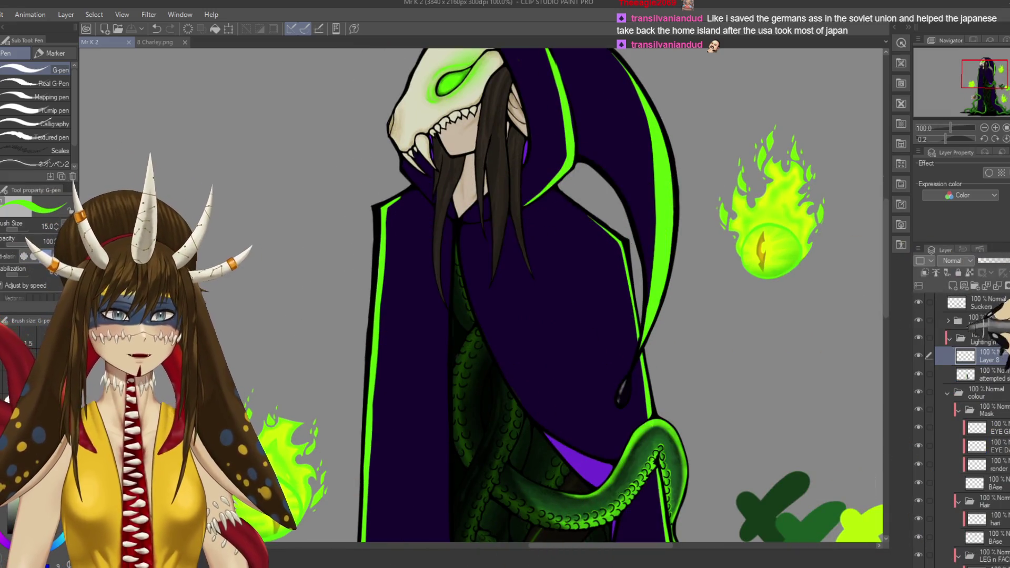
Step: Briefly show the lighting guide layer for reference, then hide it again
{"action": "scroll", "coordinate": [963, 368], "scroll_direction": "up", "scroll_amount": 4}
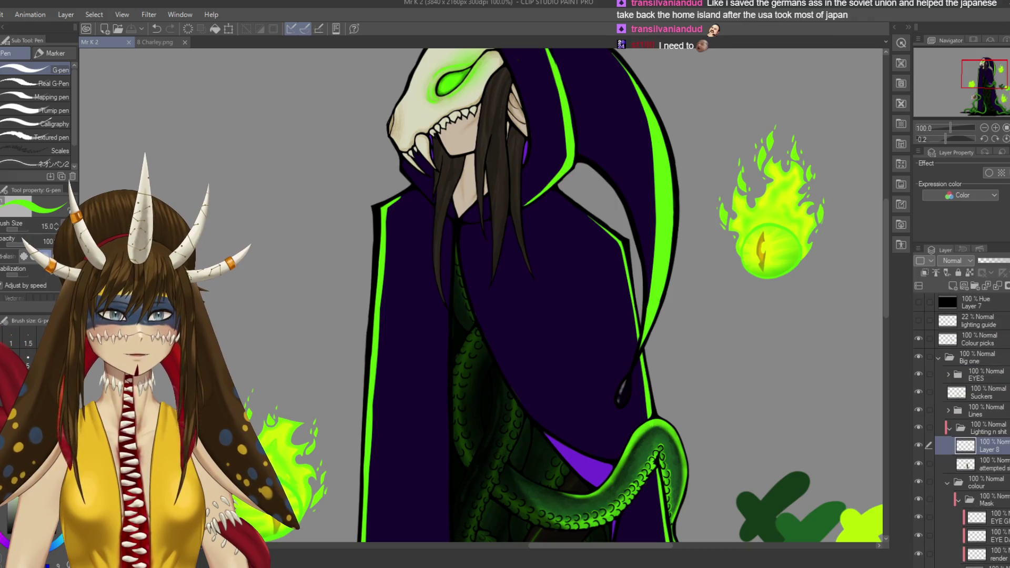
{"action": "left_click", "coordinate": [918, 320]}
{"action": "left_click", "coordinate": [918, 320]}
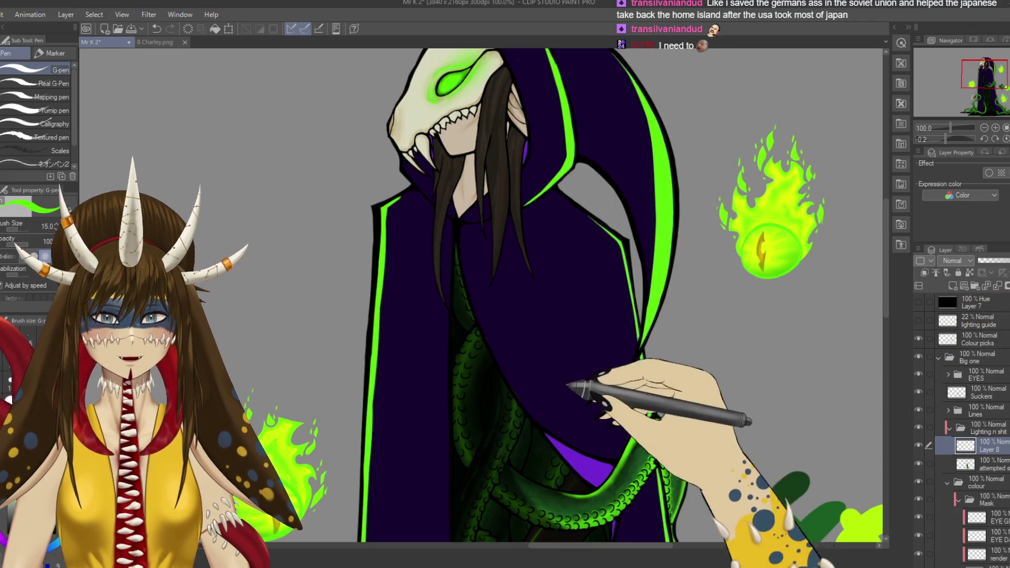
Step: Draw a thin green rim line along the inner cloak edge to the tentacle, undo a stray mark, and save
{"action": "left_click_drag", "start_coordinate": [575, 388], "coordinate": [549, 282]}
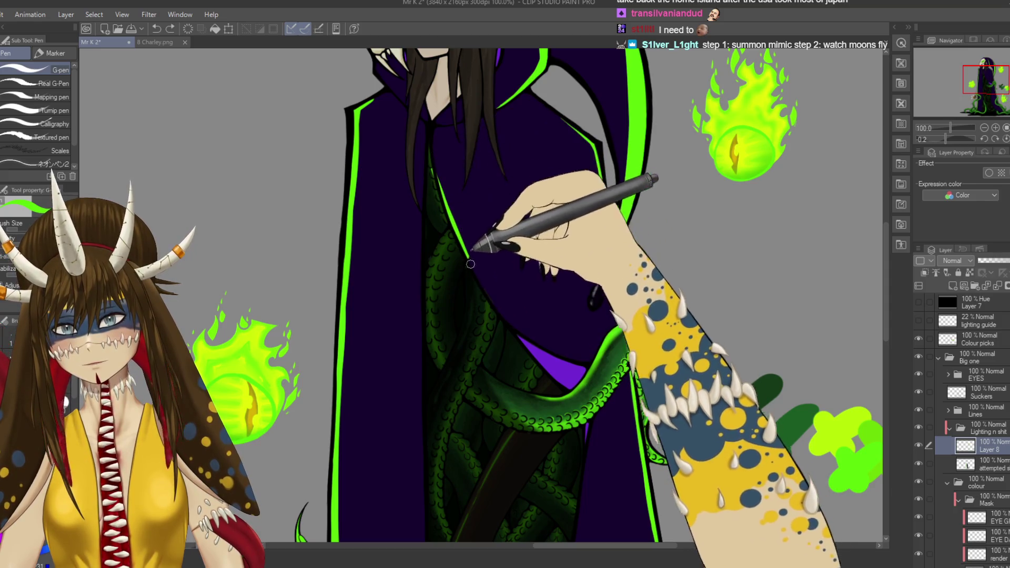
{"action": "left_click_drag", "start_coordinate": [437, 177], "coordinate": [528, 334]}
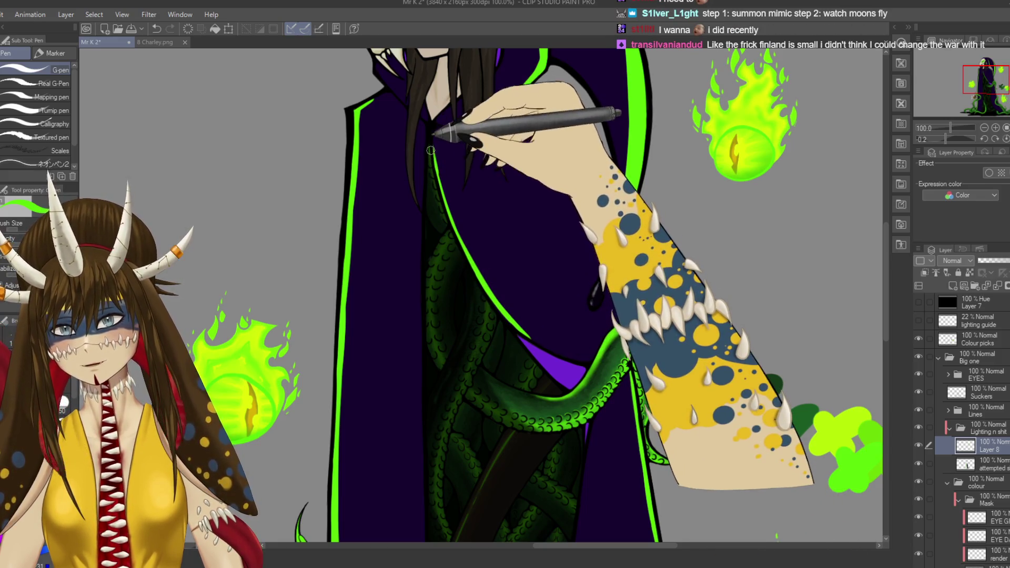
{"action": "key", "text": "e"}
{"action": "key", "text": "p"}
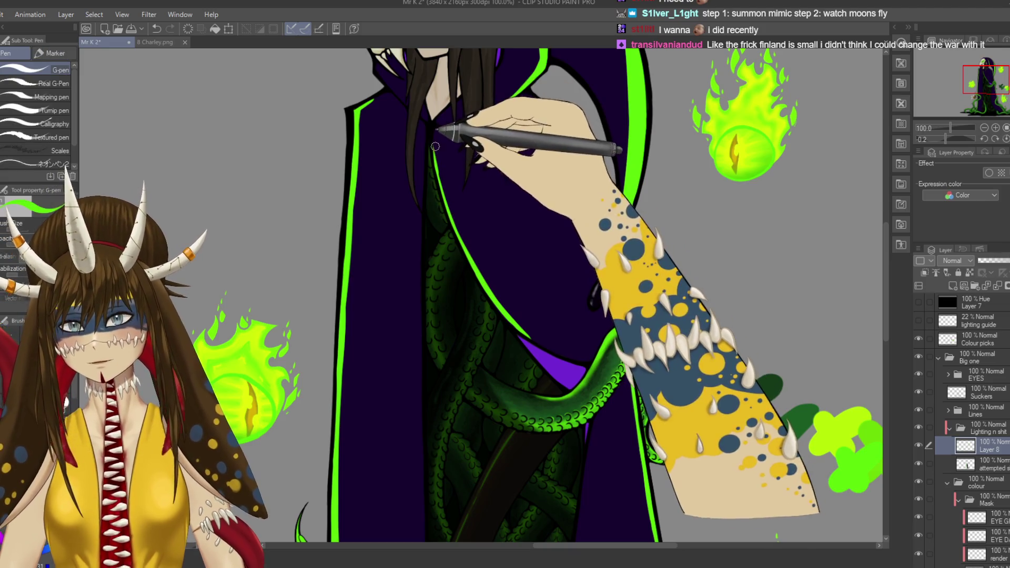
{"action": "key", "text": "ctrl+z"}
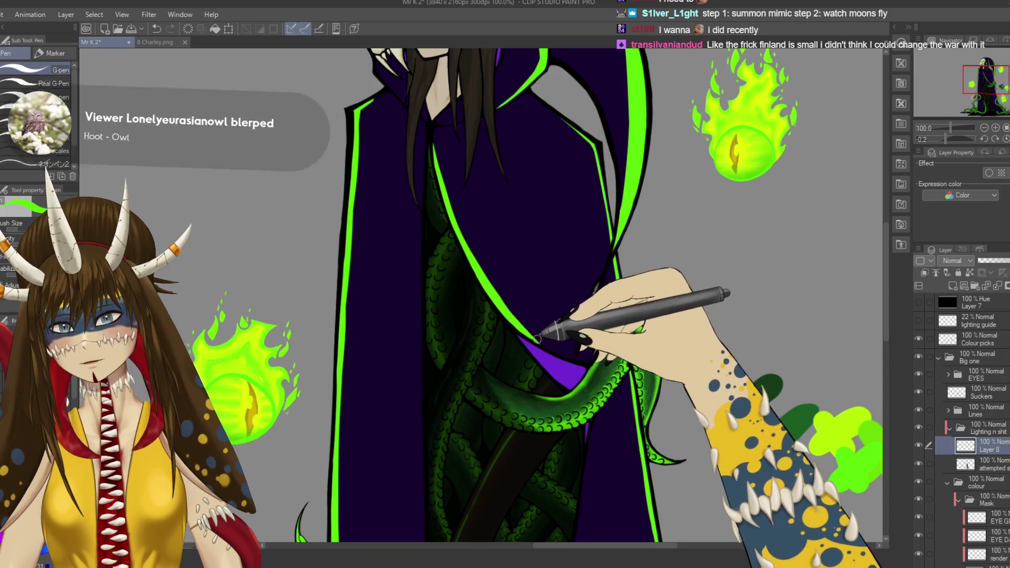
{"action": "key", "text": "ctrl+s"}
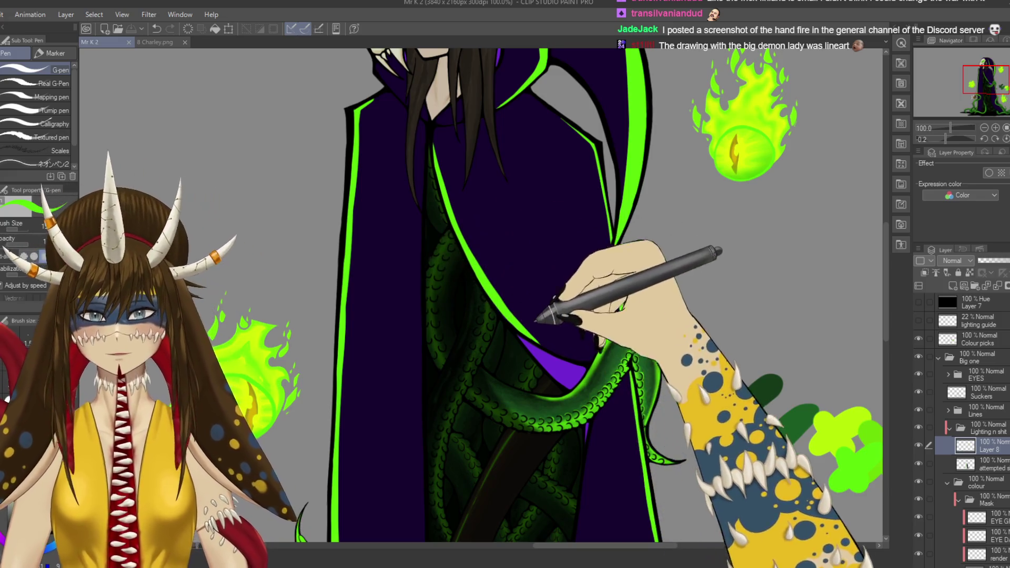
{"action": "left_click_drag", "start_coordinate": [524, 302], "coordinate": [500, 270]}
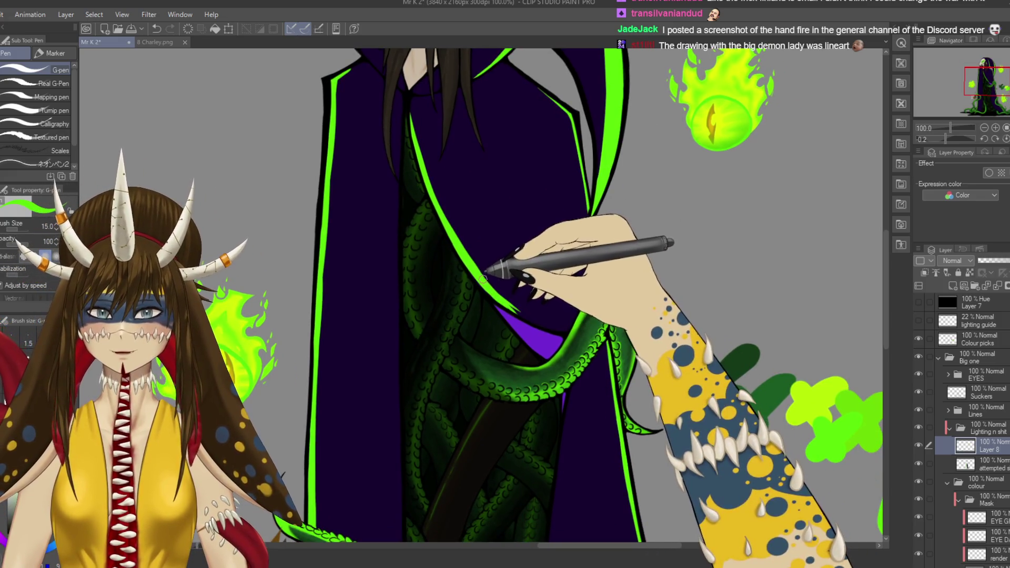
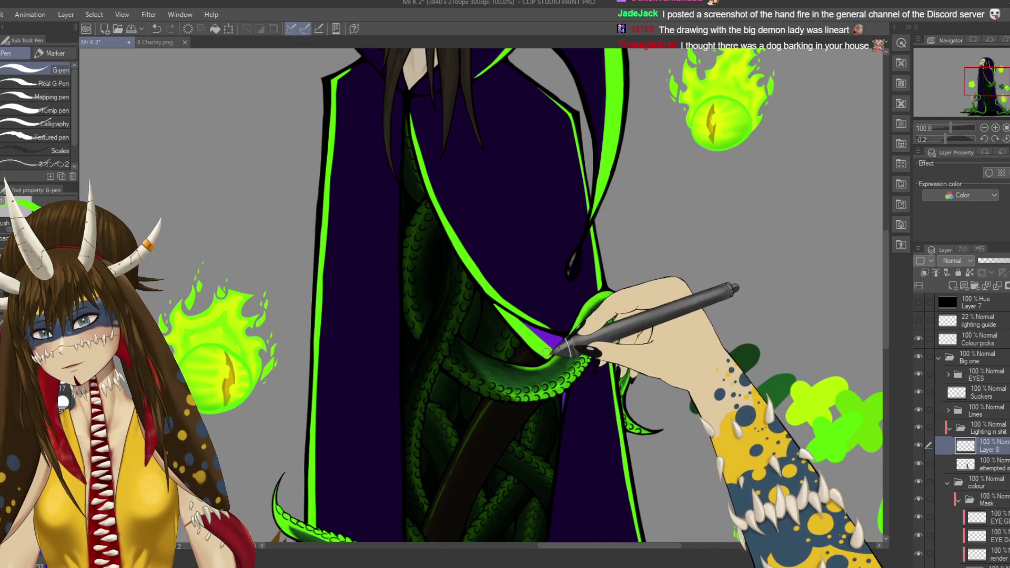
Step: Clean up the green tentacle over the robe with the Hard eraser and G-pen, and save
{"action": "scroll", "coordinate": [589, 377], "scroll_direction": "down", "scroll_amount": 3}
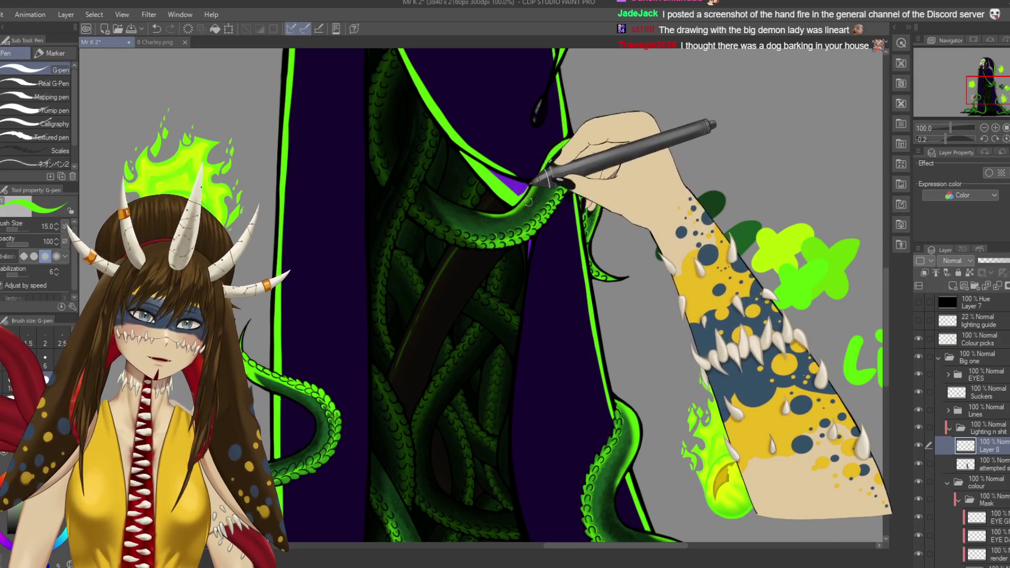
{"action": "key", "text": "e"}
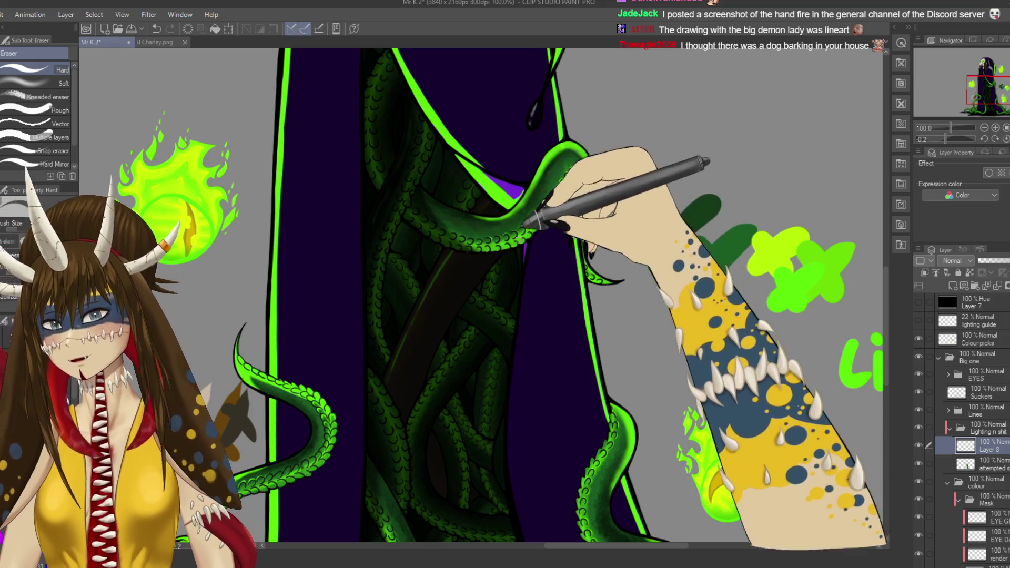
{"action": "key", "text": "p"}
{"action": "key", "text": "ctrl+s"}
{"action": "mouse_move", "coordinate": [528, 252]}
{"action": "left_mouse_down"}
{"action": "mouse_move", "coordinate": [552, 337]}
{"action": "mouse_move", "coordinate": [562, 331]}
{"action": "left_mouse_up"}
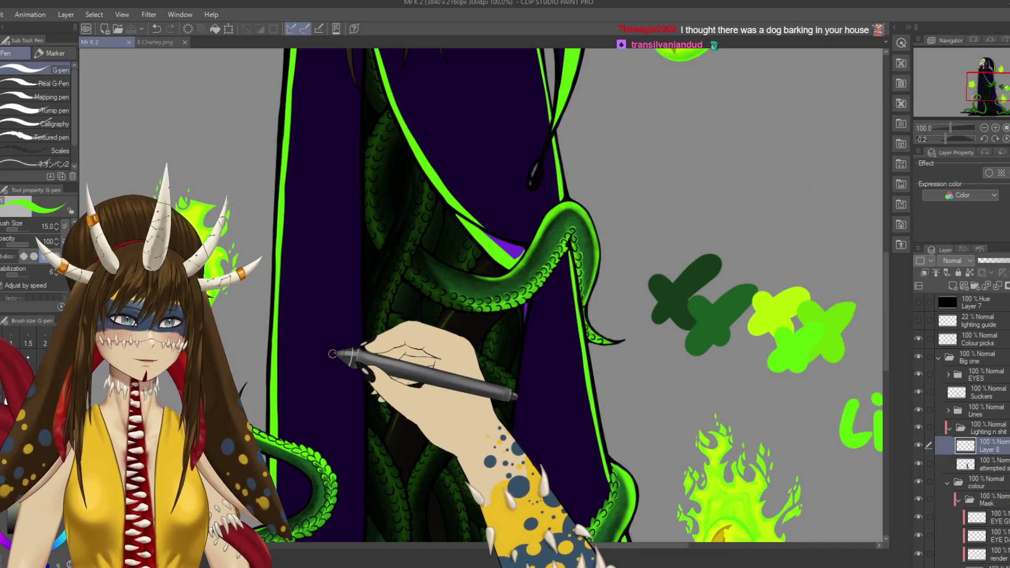
Step: Erase stray marks on the lower cloak tentacles, save, and zoom out to 25%
{"action": "key", "text": "e"}
{"action": "left_click_drag", "start_coordinate": [355, 407], "coordinate": [421, 286]}
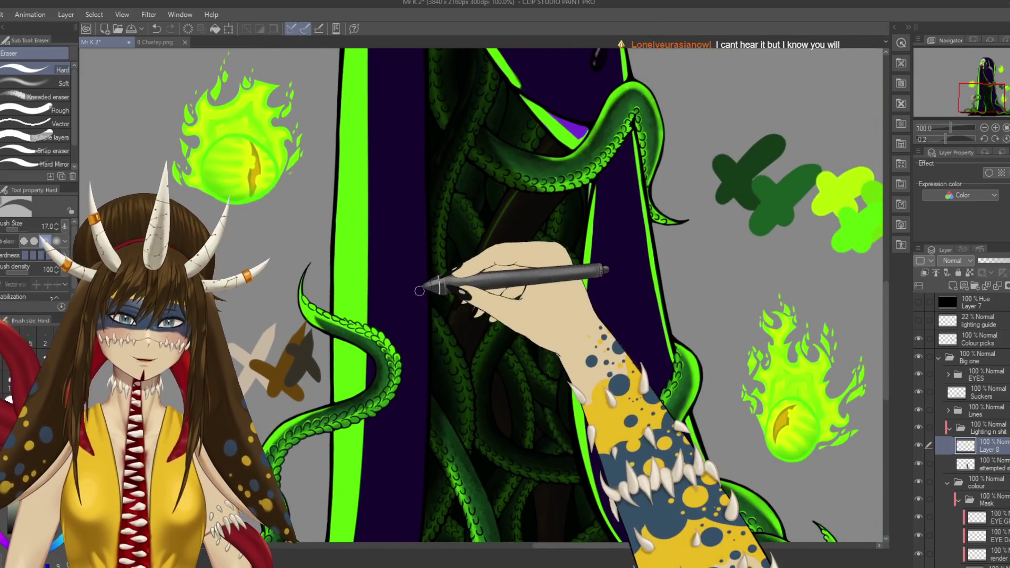
{"action": "scroll", "coordinate": [421, 286], "scroll_direction": "down", "scroll_amount": 5}
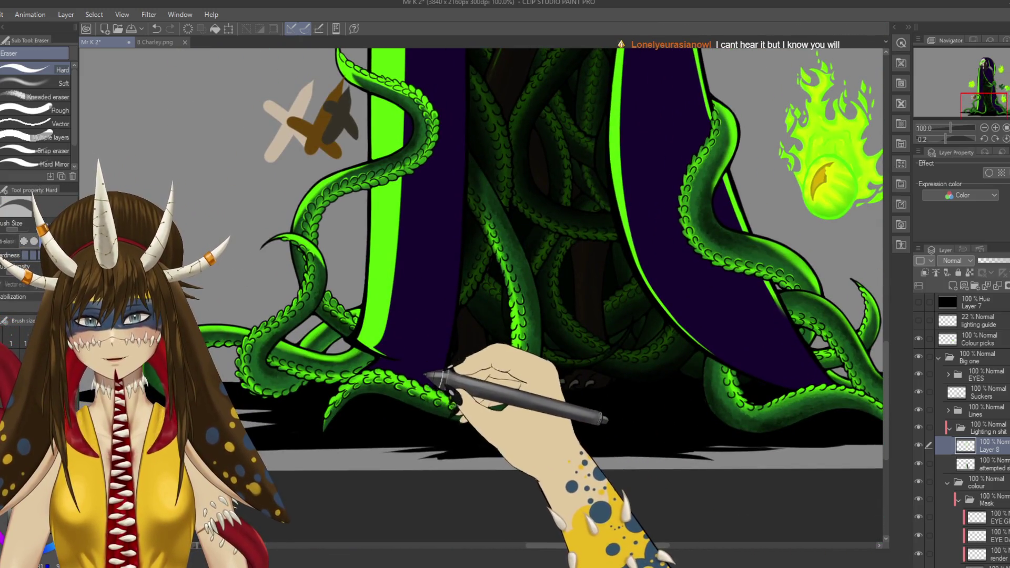
{"action": "scroll", "coordinate": [481, 294], "scroll_direction": "up", "scroll_amount": 8}
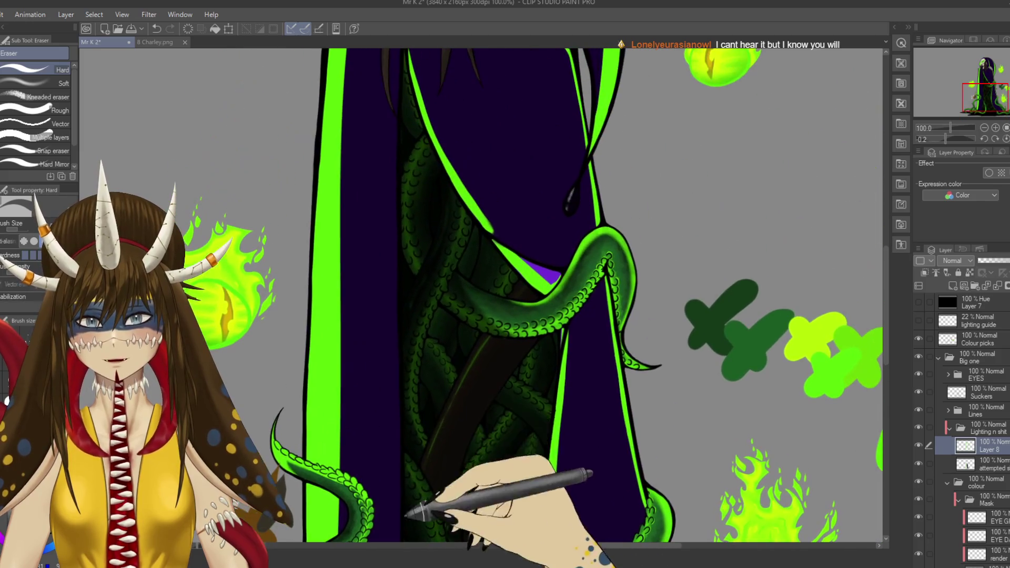
{"action": "key", "text": "ctrl+s"}
{"action": "key", "text": "ctrl+minus"}
{"action": "key", "text": "ctrl+minus"}
{"action": "key", "text": "ctrl+minus"}
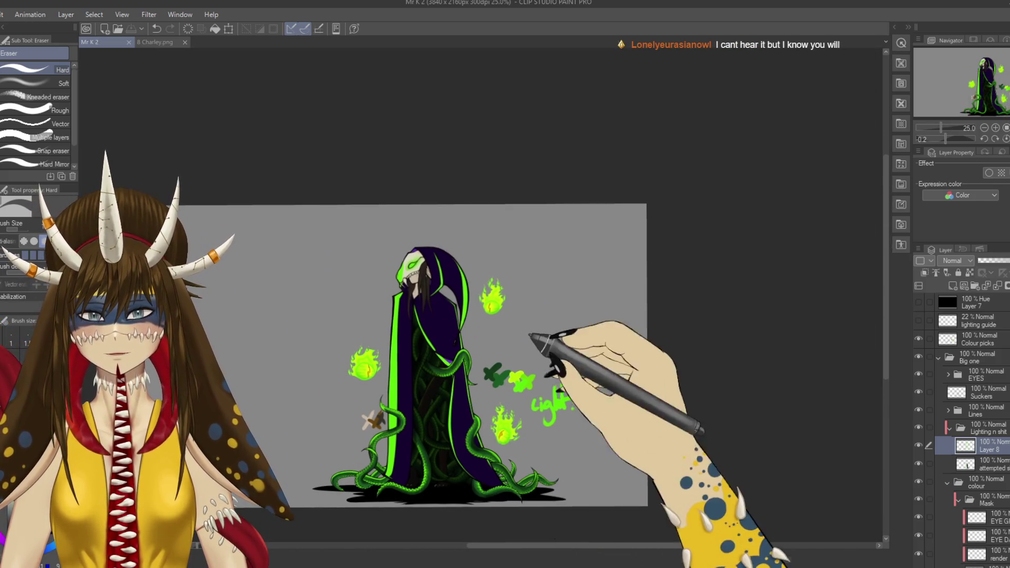
Step: Erase stray marks around the skull's jaw with the size-70 Hard eraser, save, then ink with the G-pen at 150%
{"action": "key", "text": "ctrl+plus"}
{"action": "key", "text": "ctrl+plus"}
{"action": "key", "text": "ctrl+plus"}
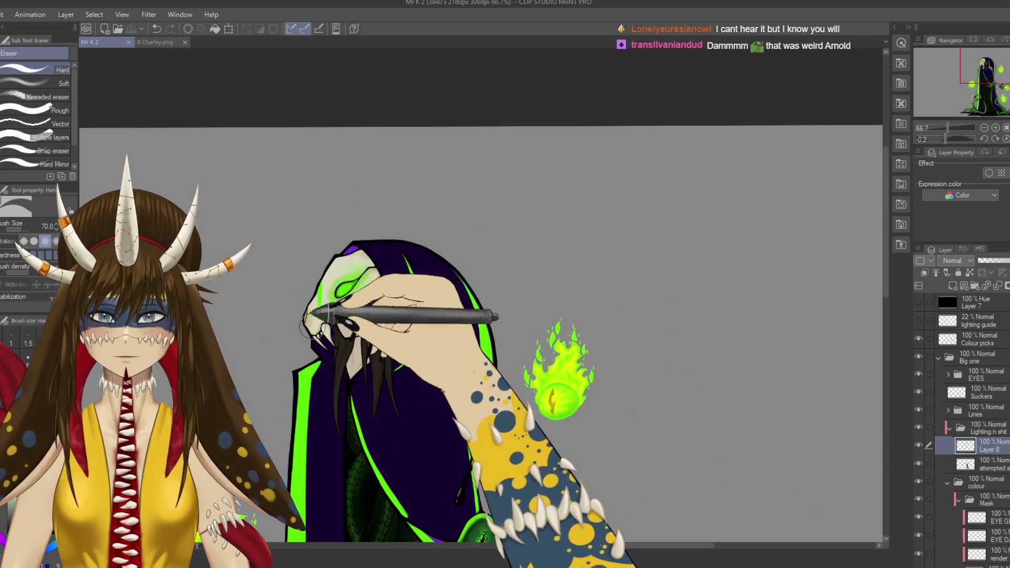
{"action": "left_click_drag", "start_coordinate": [337, 363], "coordinate": [342, 386]}
{"action": "key", "text": "ctrl+s"}
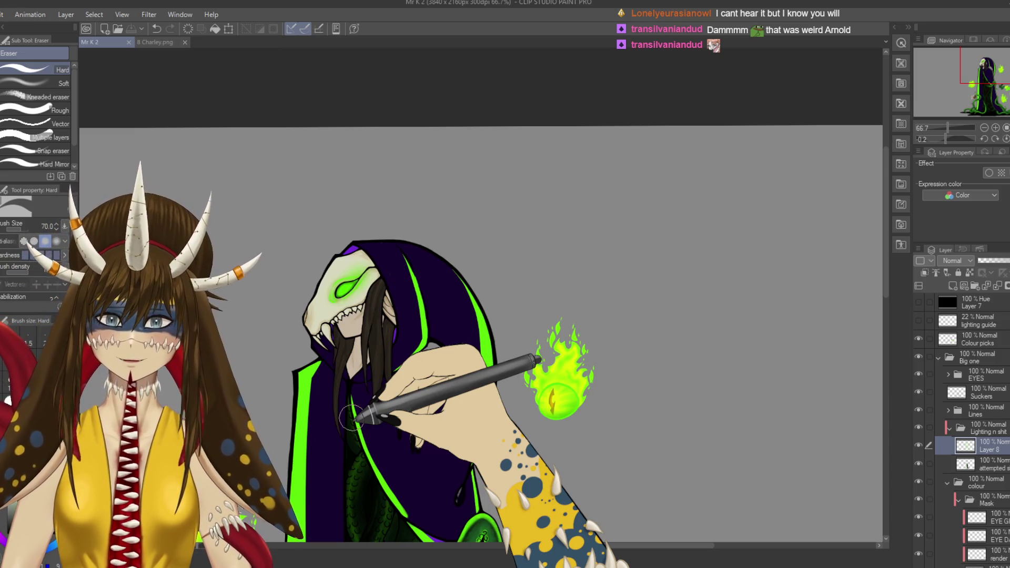
{"action": "key", "text": "p"}
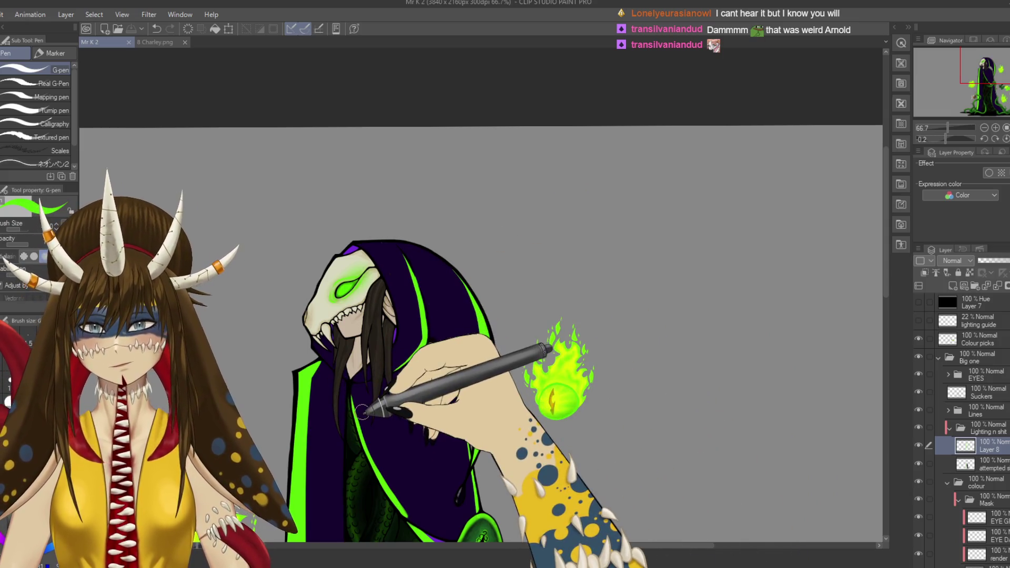
{"action": "scroll", "coordinate": [360, 401], "scroll_direction": "up", "scroll_amount": 3}
{"action": "scroll", "coordinate": [368, 413], "scroll_direction": "up", "scroll_amount": 3}
{"action": "scroll", "coordinate": [451, 334], "scroll_direction": "down", "scroll_amount": 3}
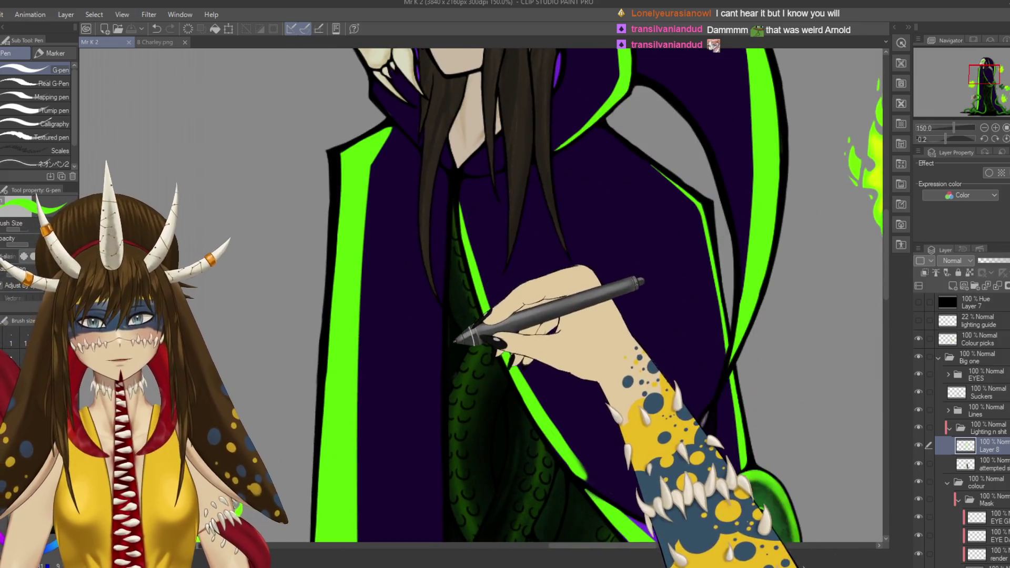
{"action": "scroll", "coordinate": [463, 334], "scroll_direction": "up", "scroll_amount": 2}
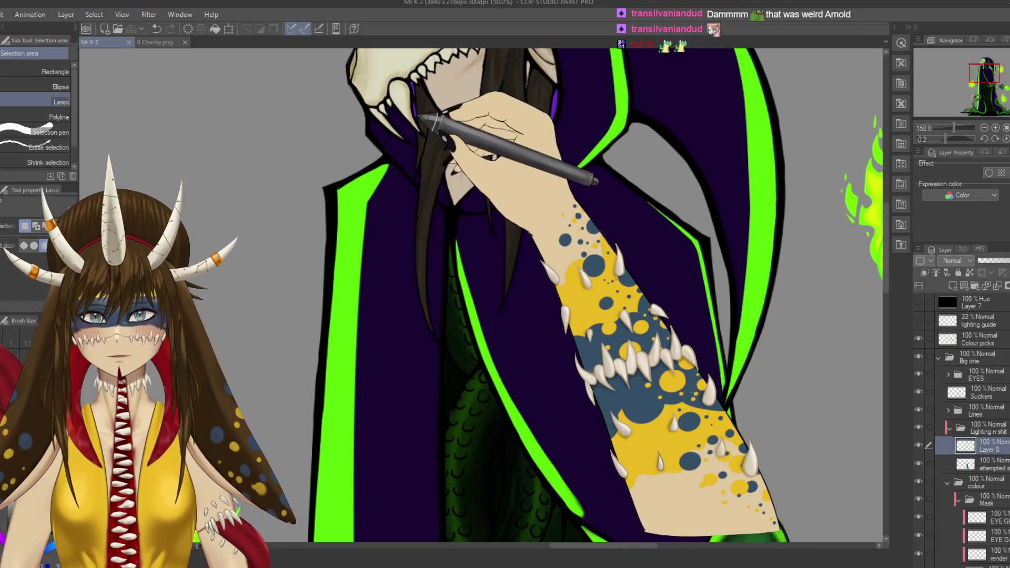
Step: Lasso-select the hair strand hanging beside the skull's jaw
{"action": "key", "text": "m"}
{"action": "key", "text": "ctrl+z"}
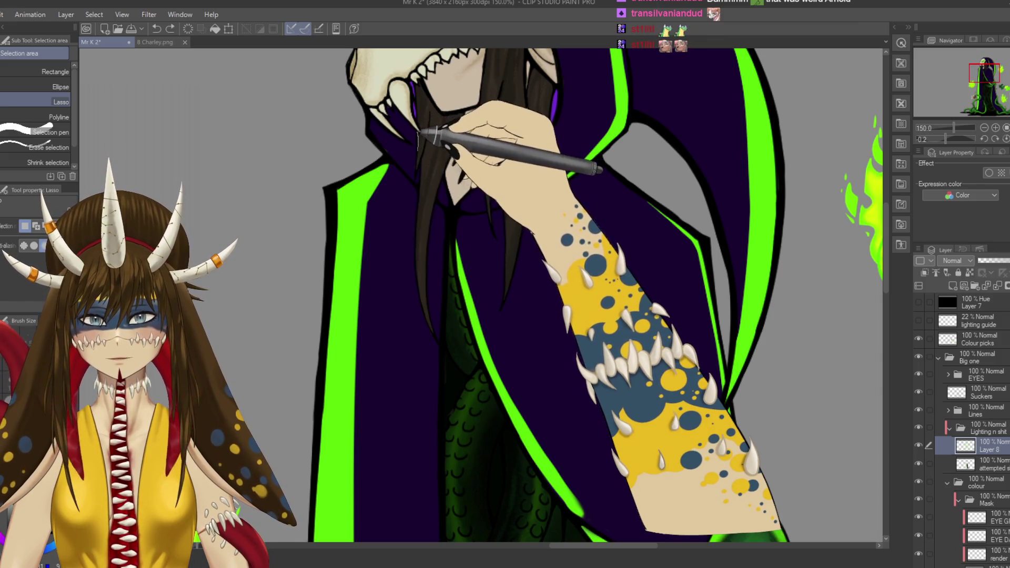
{"action": "mouse_move", "coordinate": [419, 203]}
{"action": "left_mouse_down"}
{"action": "mouse_move", "coordinate": [438, 340]}
{"action": "mouse_move", "coordinate": [427, 266]}
{"action": "left_mouse_up"}
{"action": "left_click_drag", "start_coordinate": [431, 224], "coordinate": [441, 183]}
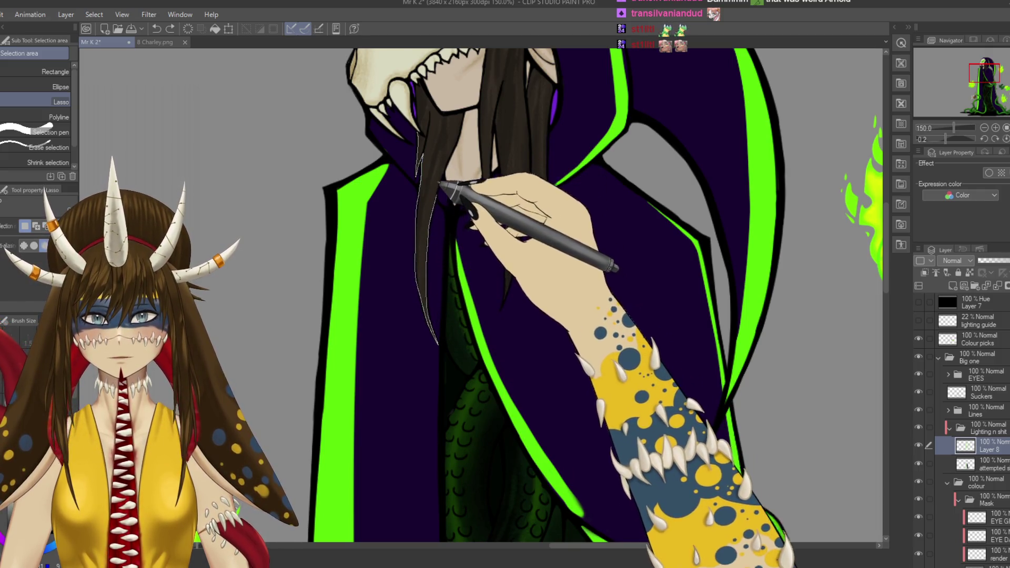
{"action": "mouse_move", "coordinate": [461, 129]}
{"action": "left_mouse_down"}
{"action": "mouse_move", "coordinate": [479, 104]}
{"action": "mouse_move", "coordinate": [447, 104]}
{"action": "mouse_move", "coordinate": [423, 57]}
{"action": "left_mouse_up"}
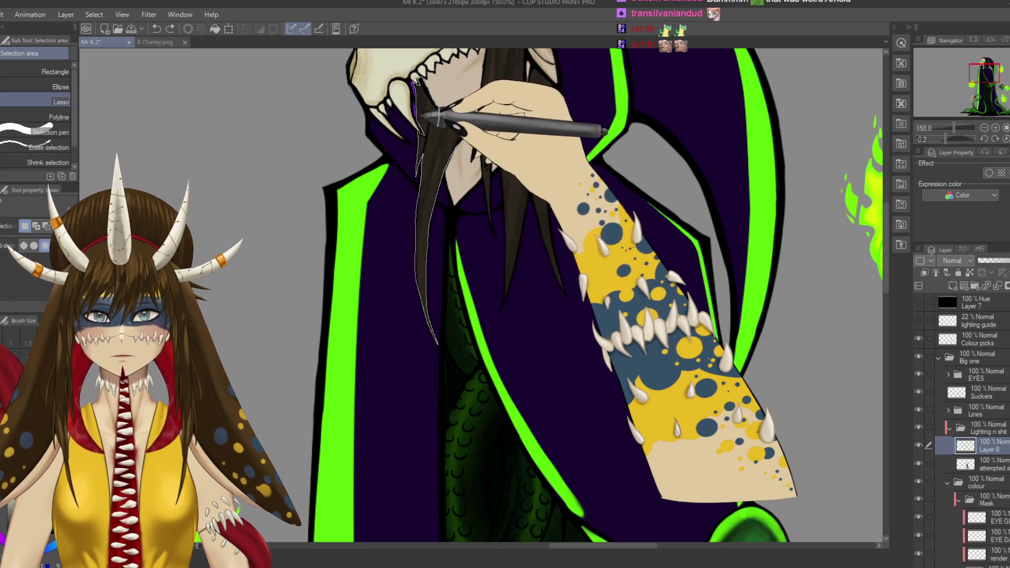
{"action": "left_click_drag", "start_coordinate": [421, 113], "coordinate": [418, 86]}
Step: Airbrush soft green glow along the selected strand, refine it with the eraser, and deselect
{"action": "key", "text": "b"}
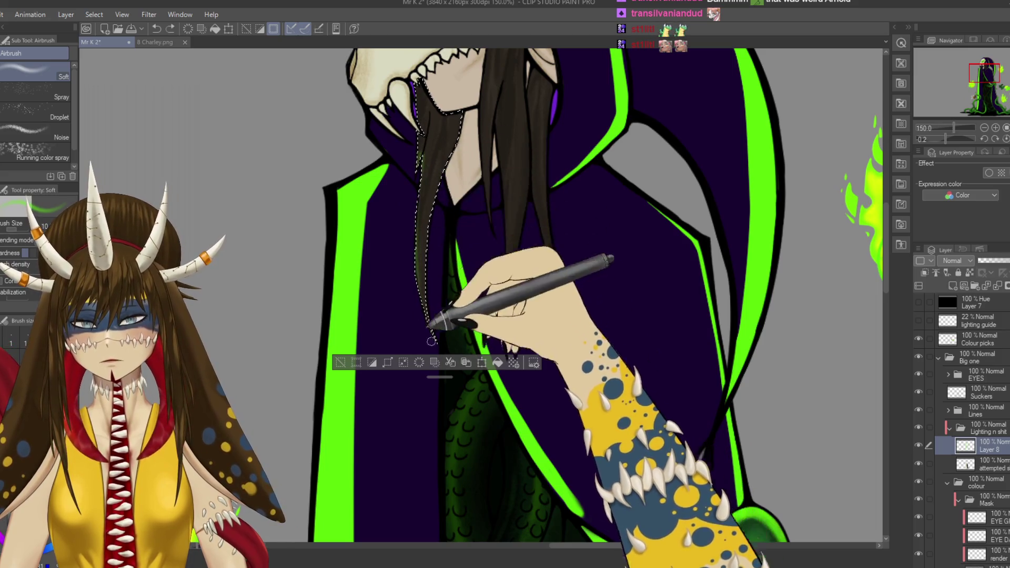
{"action": "mouse_move", "coordinate": [421, 163]}
{"action": "left_mouse_down"}
{"action": "mouse_move", "coordinate": [439, 336]}
{"action": "mouse_move", "coordinate": [427, 111]}
{"action": "mouse_move", "coordinate": [431, 153]}
{"action": "mouse_move", "coordinate": [429, 113]}
{"action": "mouse_move", "coordinate": [414, 209]}
{"action": "left_mouse_up"}
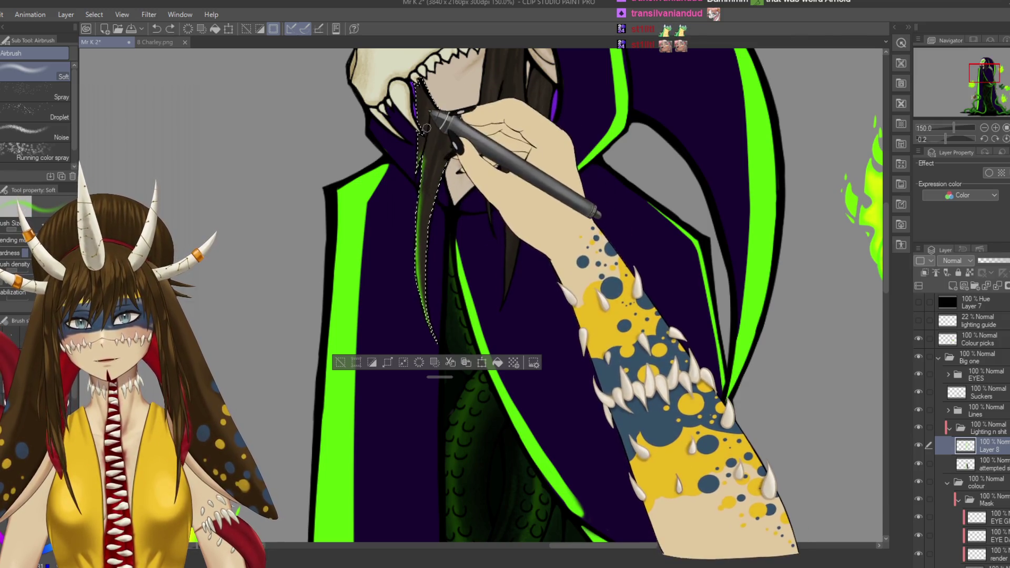
{"action": "left_click_drag", "start_coordinate": [421, 149], "coordinate": [430, 120]}
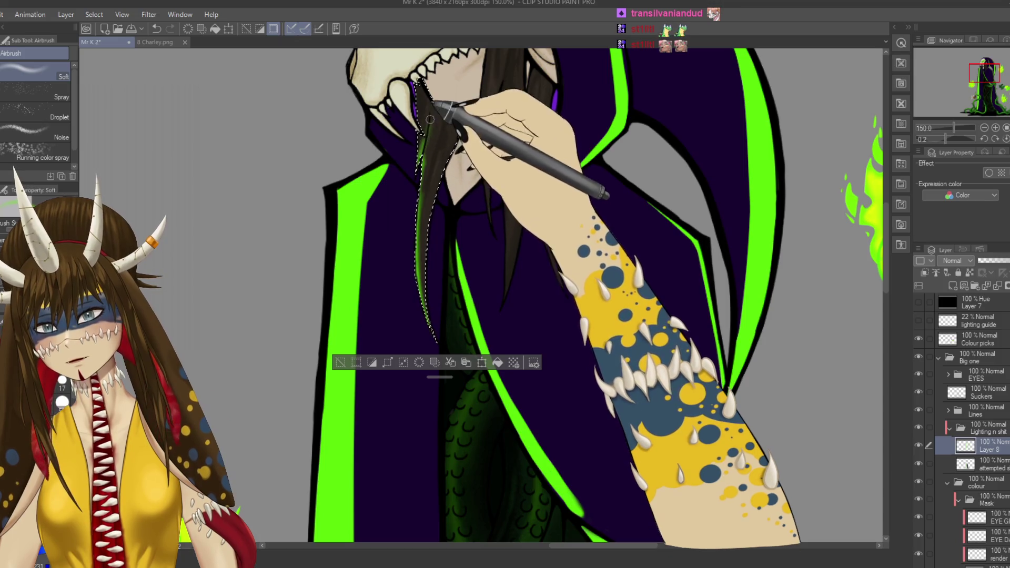
{"action": "key", "text": "e"}
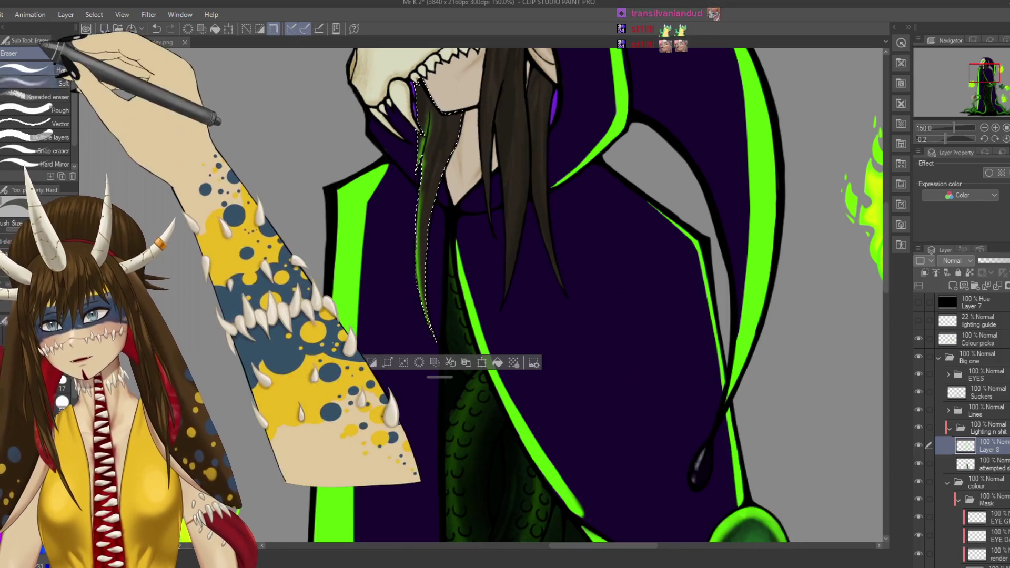
{"action": "key", "text": "p"}
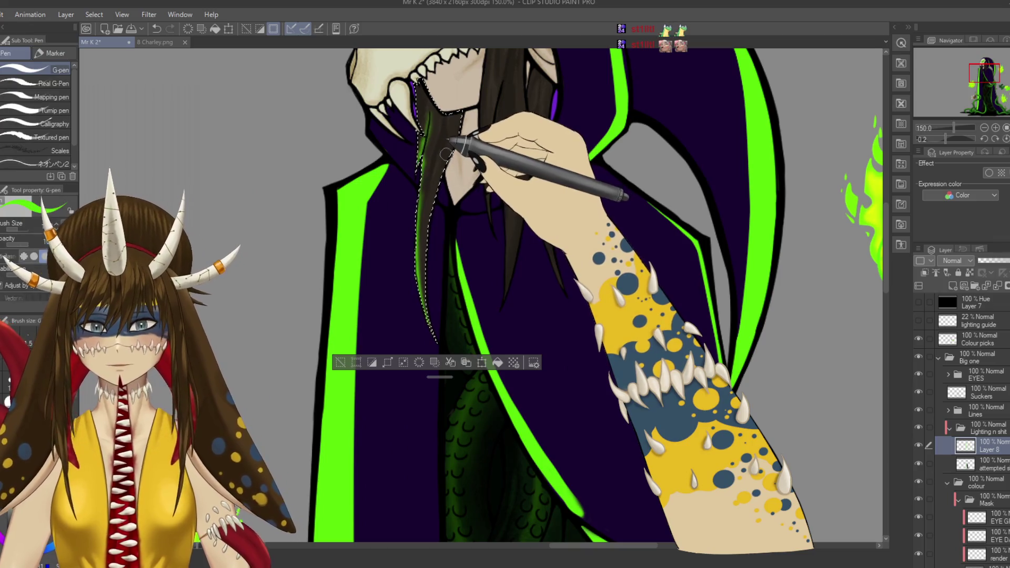
{"action": "key", "text": "e"}
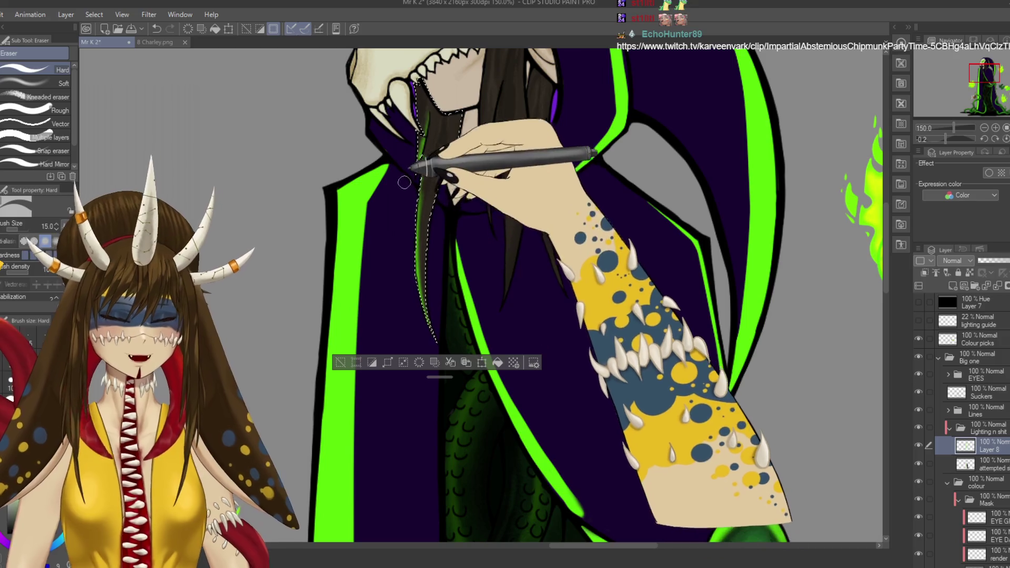
{"action": "key", "text": "b"}
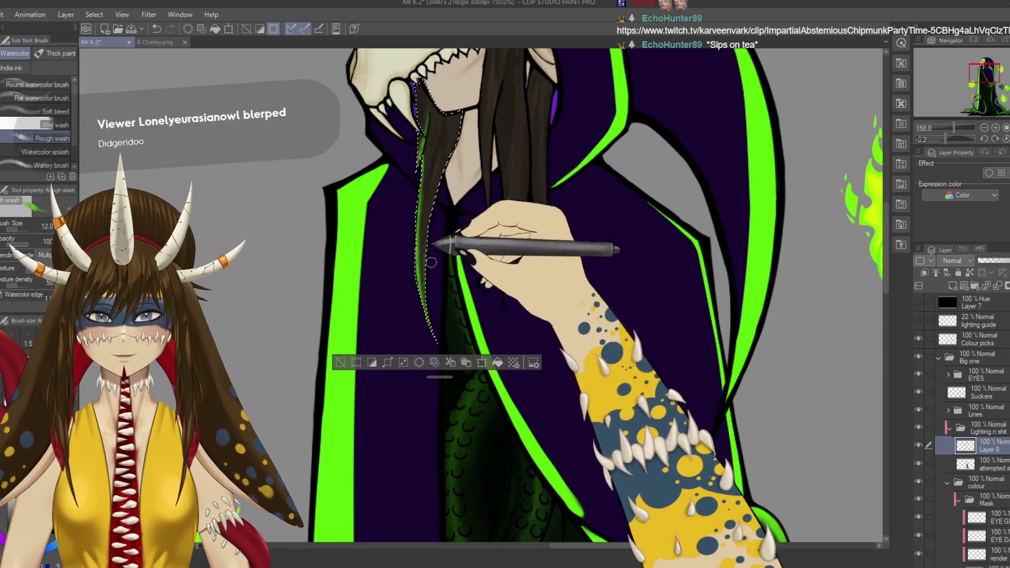
{"action": "key", "text": "b"}
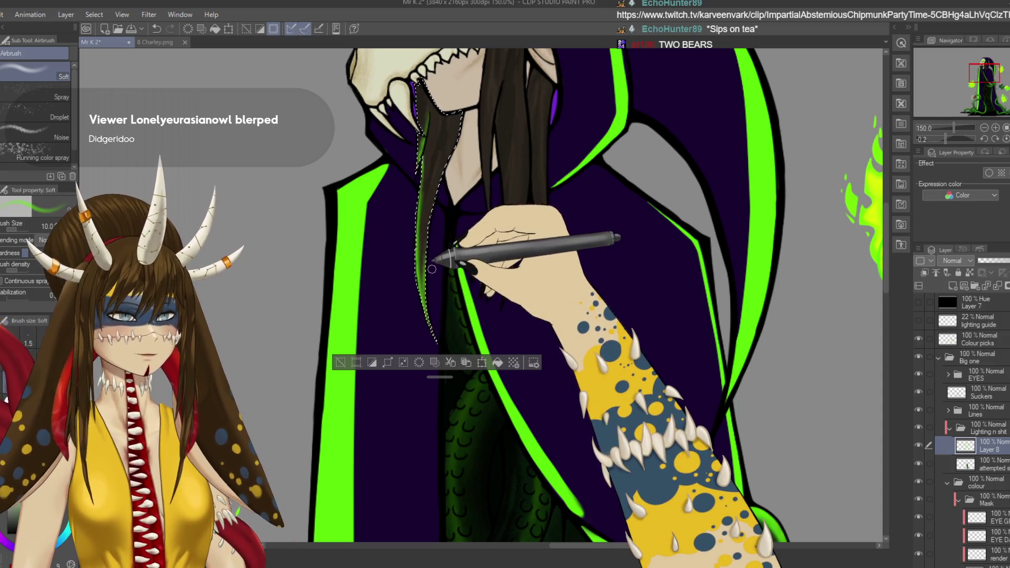
{"action": "scroll", "coordinate": [431, 270], "scroll_direction": "up", "scroll_amount": 2}
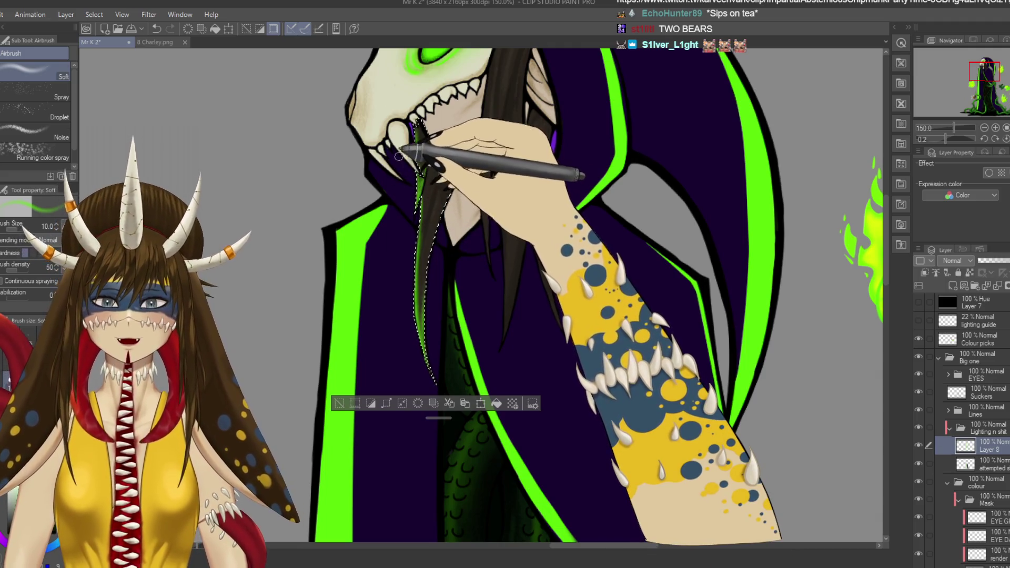
{"action": "key", "text": "e"}
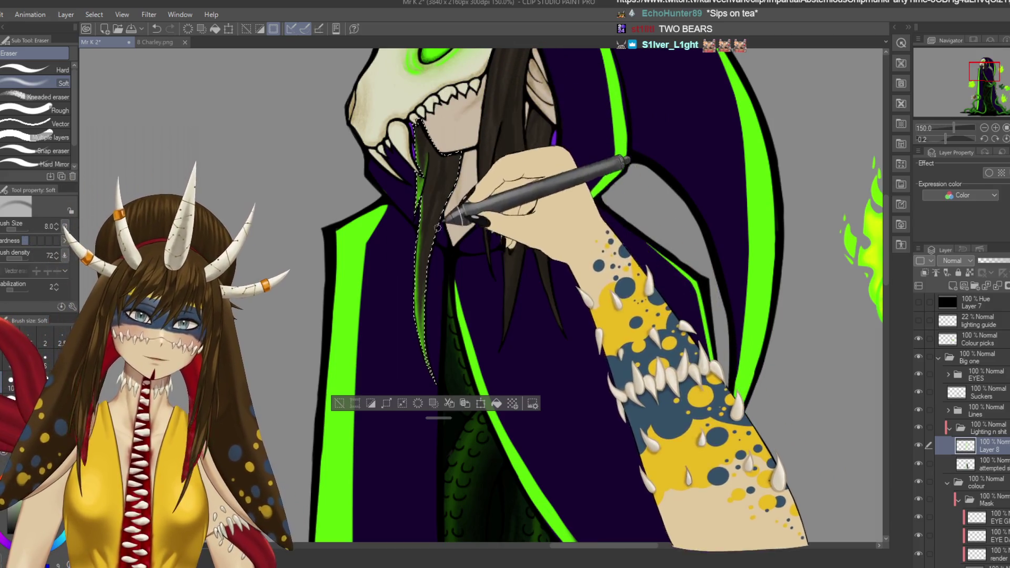
{"action": "scroll", "coordinate": [485, 361], "scroll_direction": "up", "scroll_amount": 2}
{"action": "key", "text": "ctrl+d"}
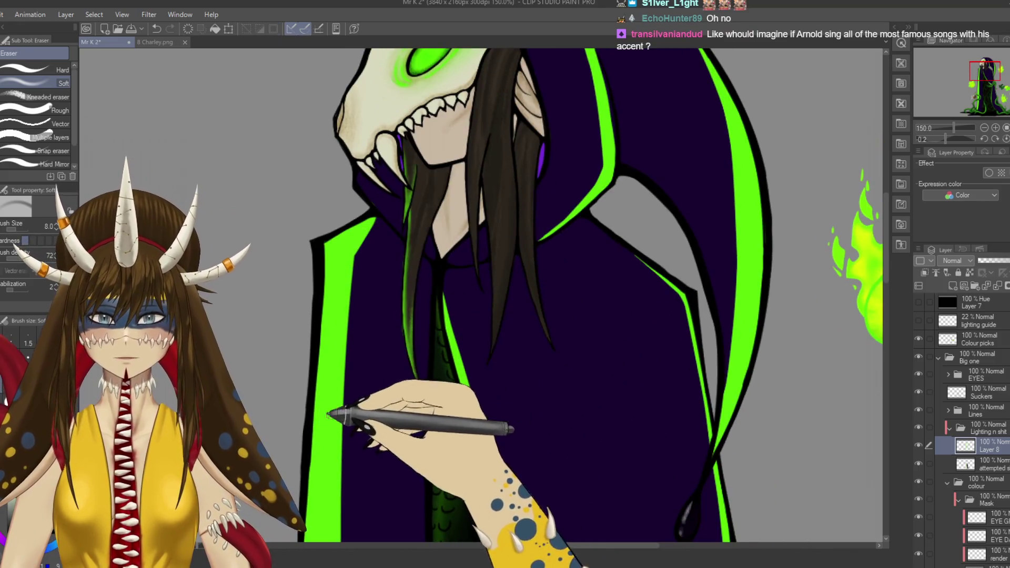
Step: Touch up with the hard-edged eraser and save the drawing
{"action": "scroll", "coordinate": [421, 368], "scroll_direction": "up", "scroll_amount": 2}
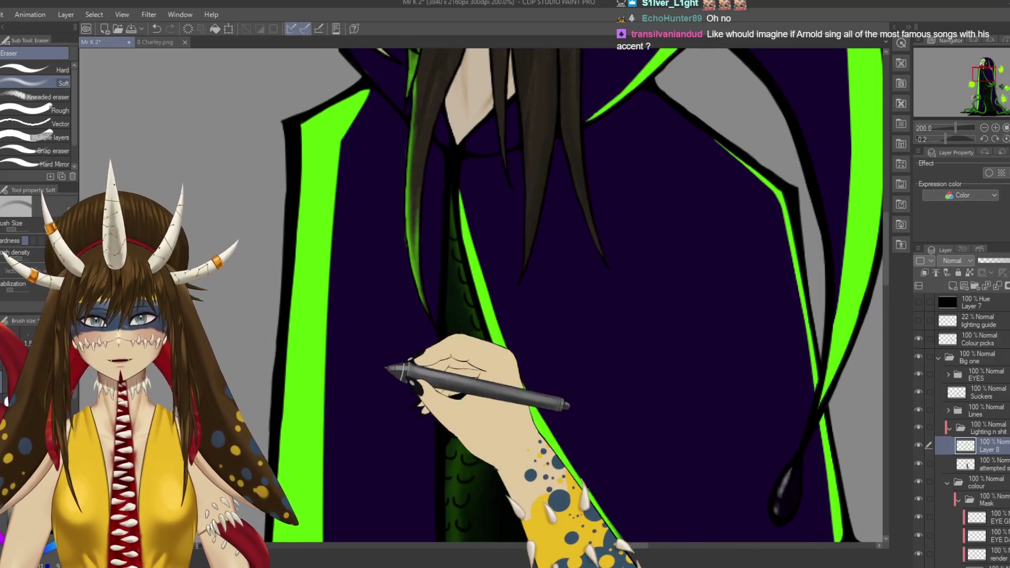
{"action": "left_click", "coordinate": [63, 70]}
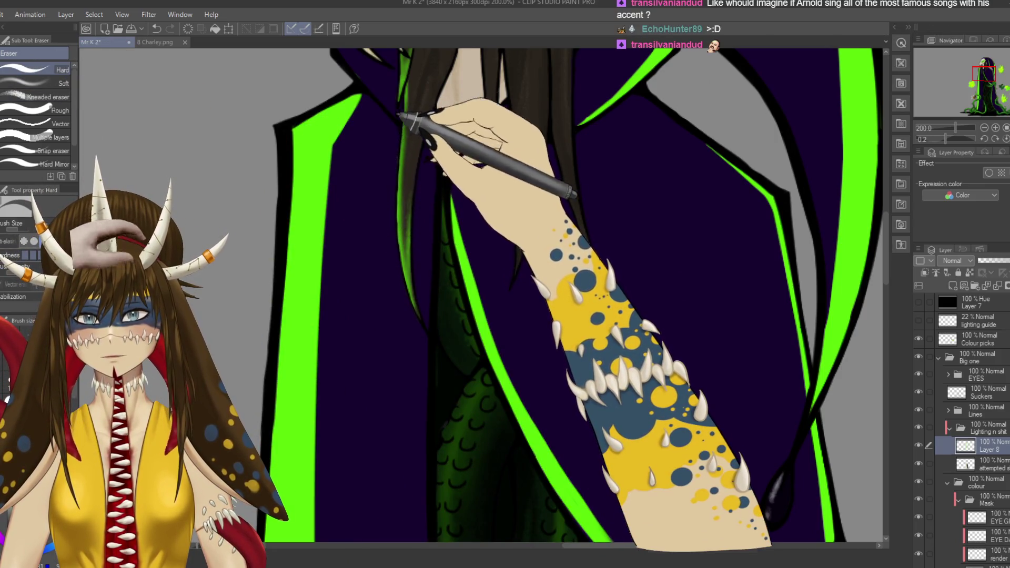
{"action": "scroll", "coordinate": [577, 305], "scroll_direction": "up", "scroll_amount": 1}
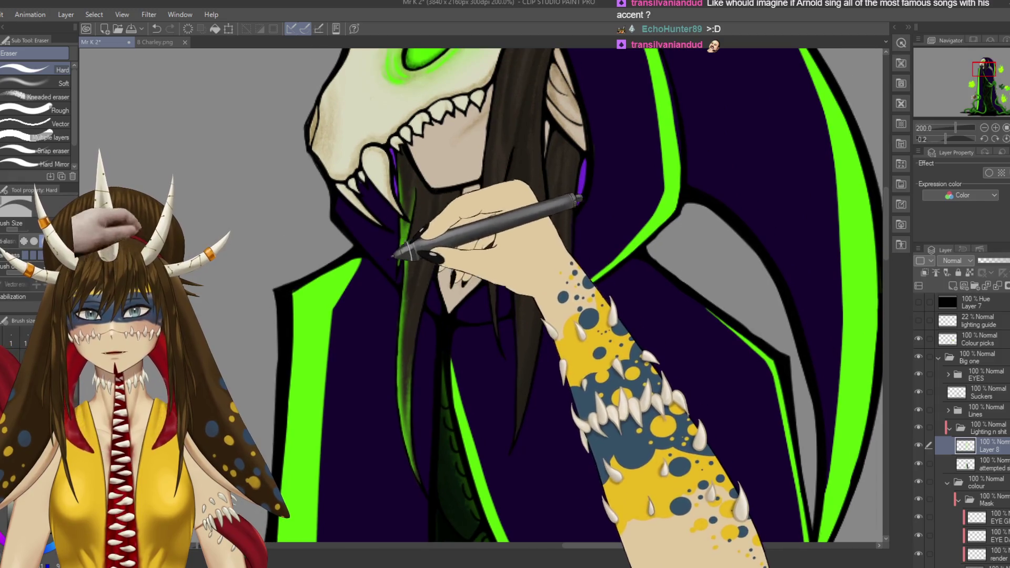
{"action": "key", "text": "ctrl+s"}
{"action": "scroll", "coordinate": [484, 295], "scroll_direction": "down", "scroll_amount": 4}
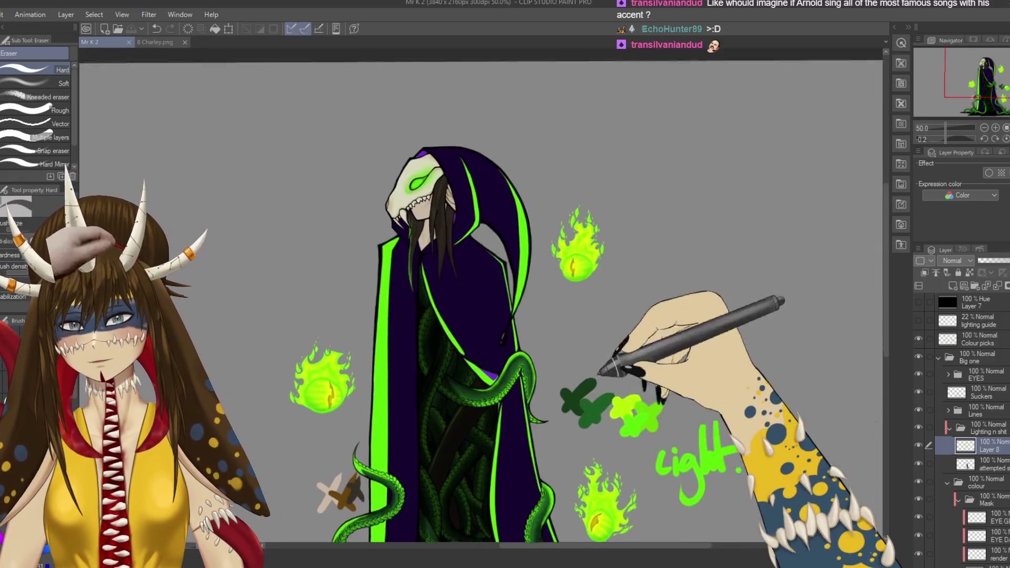
{"action": "scroll", "coordinate": [466, 216], "scroll_direction": "up", "scroll_amount": 5}
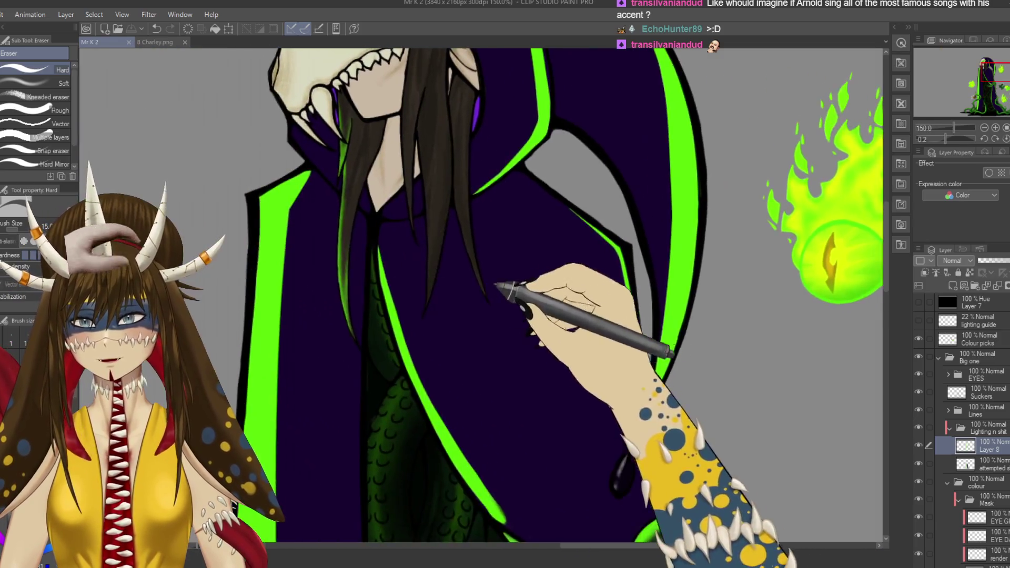
{"action": "left_click_drag", "start_coordinate": [497, 285], "coordinate": [553, 341]}
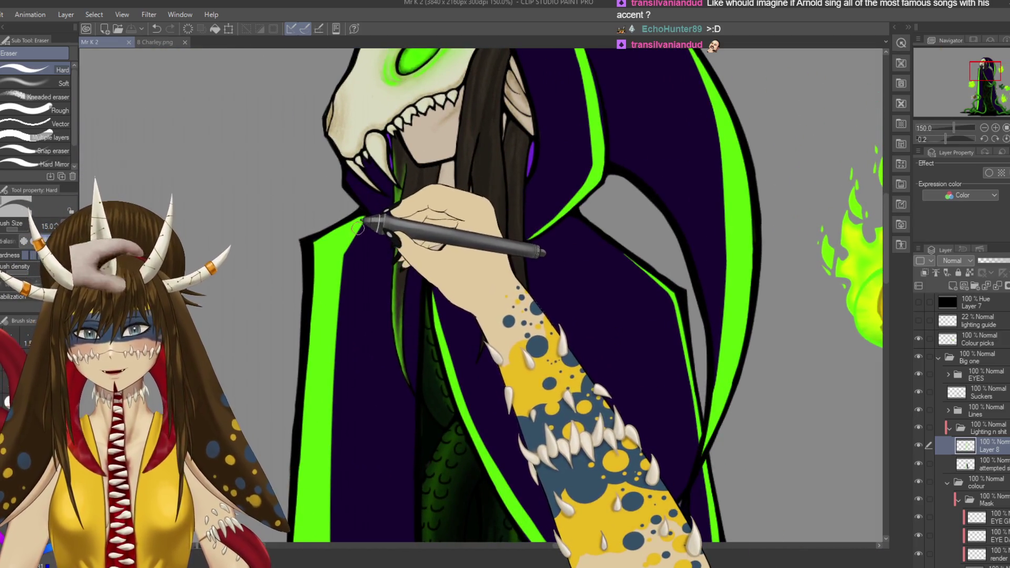
Step: Lasso the hood collar under the jaw, paint a green rim light with the G-pen, deselect, and save
{"action": "key", "text": "m"}
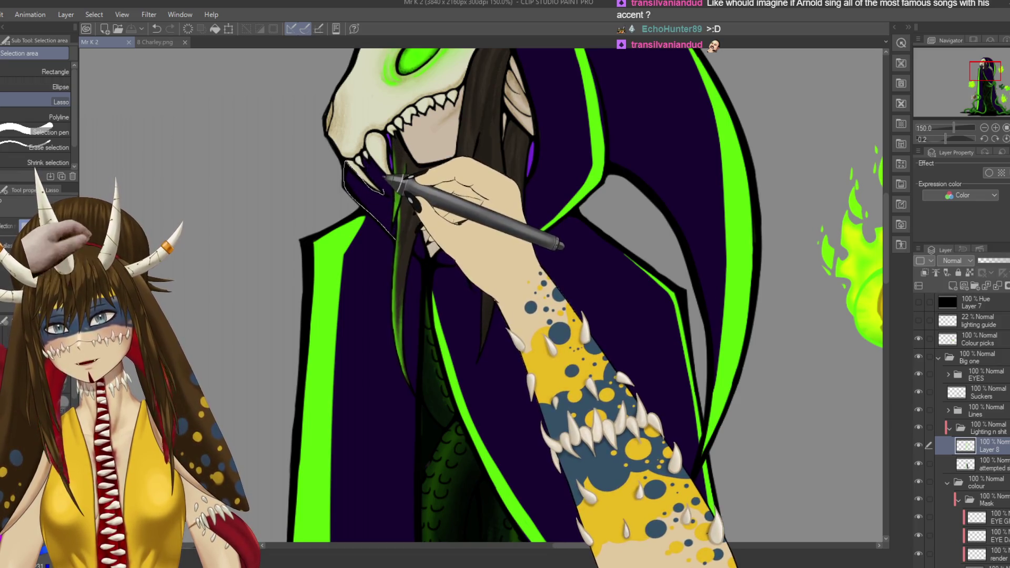
{"action": "left_click_drag", "start_coordinate": [397, 202], "coordinate": [395, 237]}
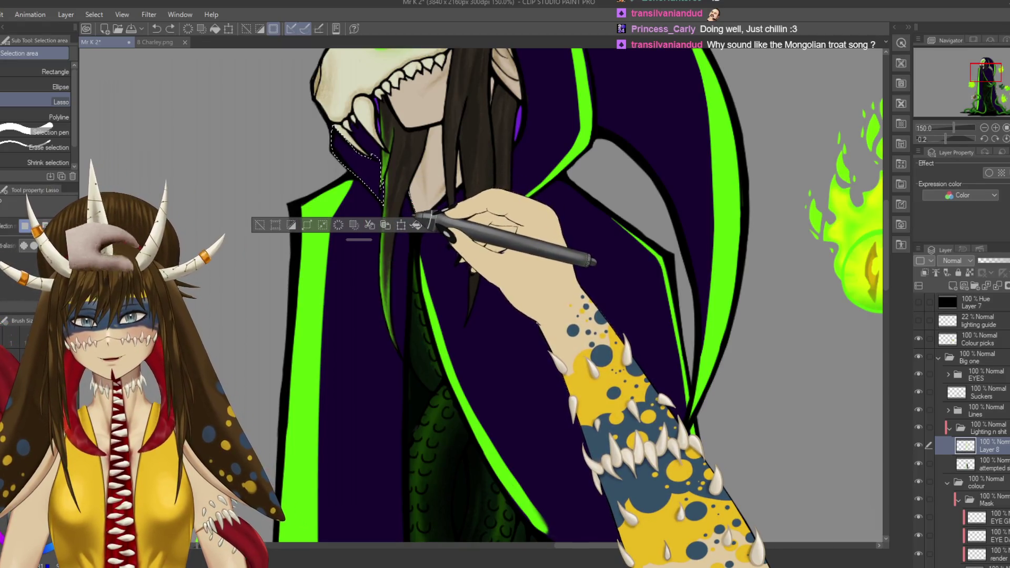
{"action": "left_click_drag", "start_coordinate": [409, 193], "coordinate": [421, 227]}
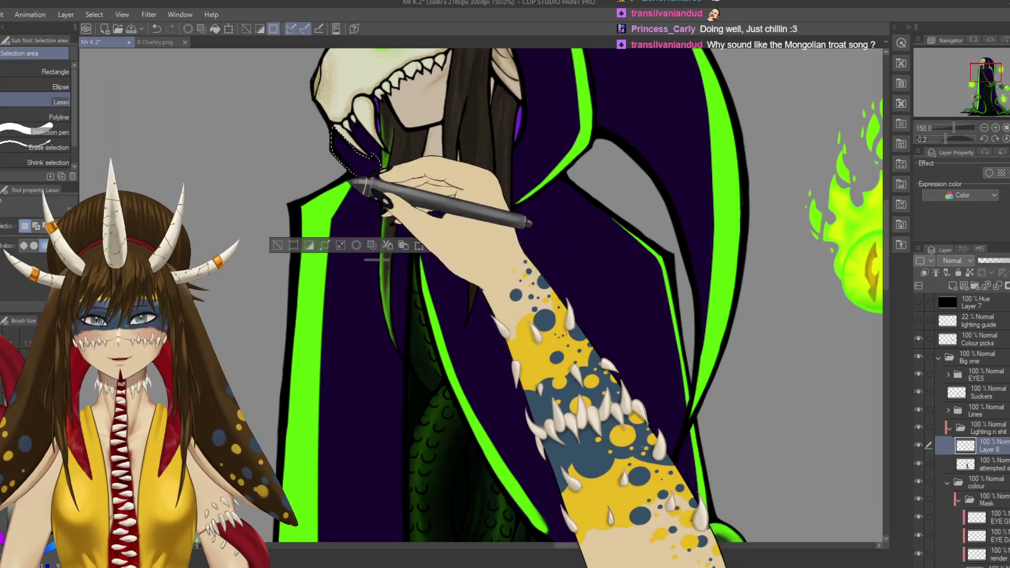
{"action": "key", "text": "p"}
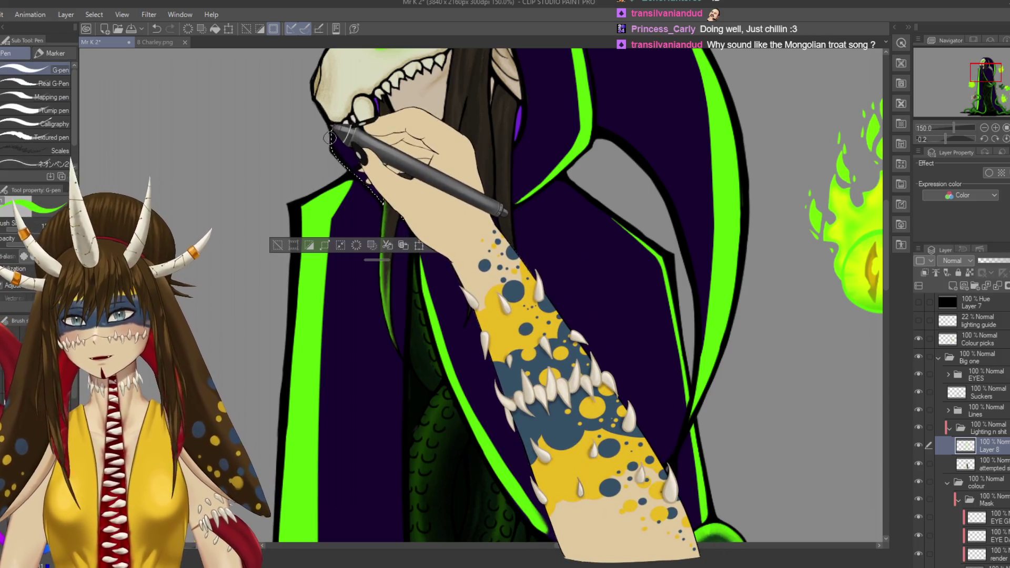
{"action": "mouse_move", "coordinate": [332, 137]}
{"action": "left_mouse_down"}
{"action": "mouse_move", "coordinate": [408, 195]}
{"action": "mouse_move", "coordinate": [424, 226]}
{"action": "mouse_move", "coordinate": [397, 208]}
{"action": "left_mouse_up"}
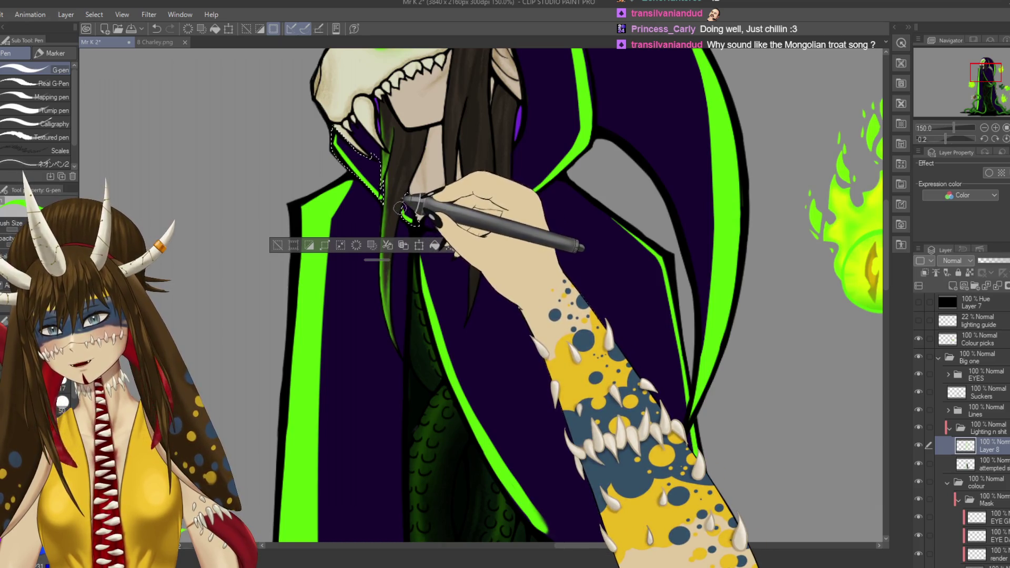
{"action": "scroll", "coordinate": [402, 192], "scroll_direction": "up", "scroll_amount": 1}
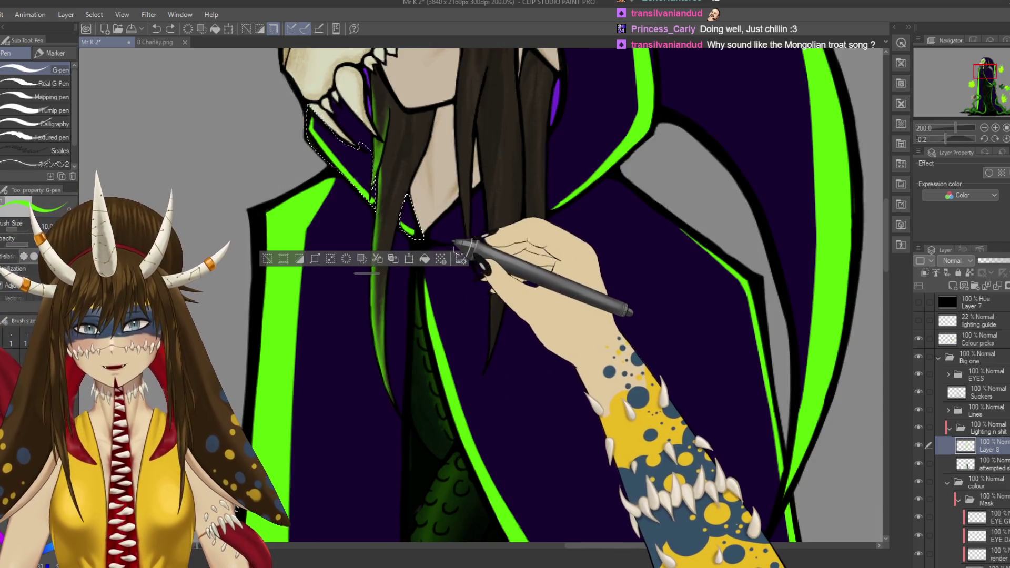
{"action": "left_click_drag", "start_coordinate": [406, 225], "coordinate": [371, 187]}
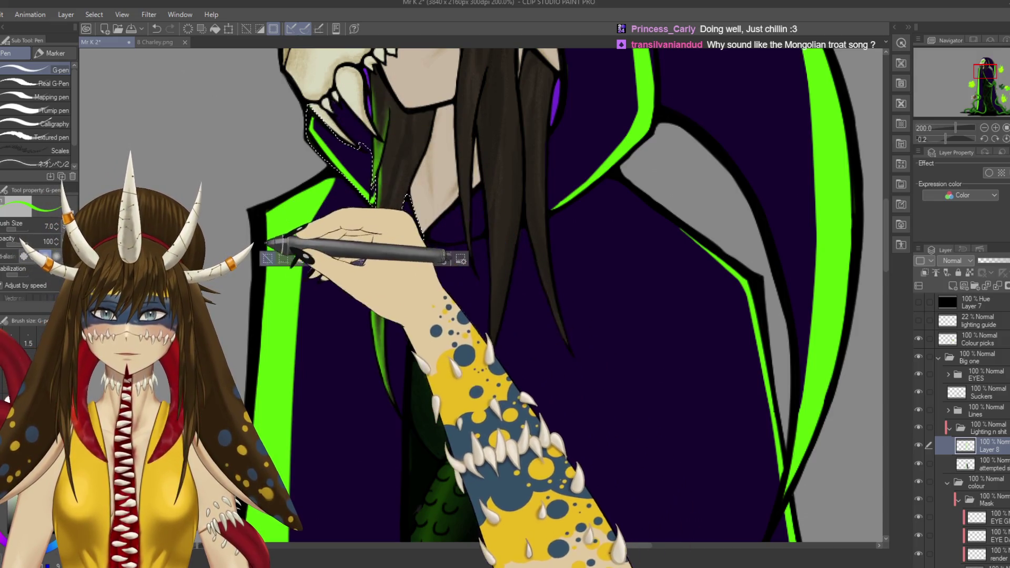
{"action": "left_click", "coordinate": [267, 258]}
{"action": "scroll", "coordinate": [379, 258], "scroll_direction": "up", "scroll_amount": 2}
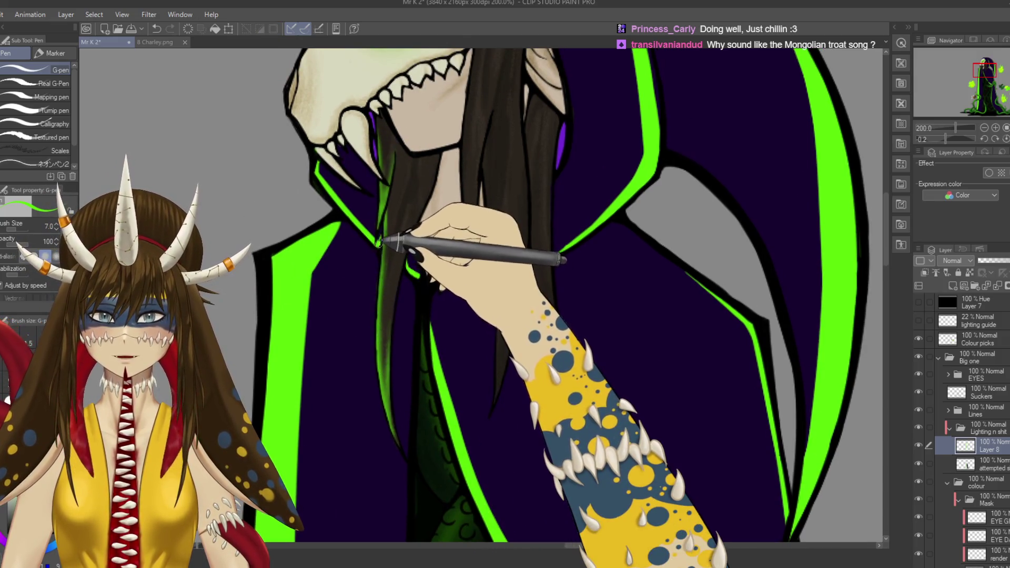
{"action": "key", "text": "ctrl+s"}
Step: Undo a stray stroke on the tentacles and save the drawing again
{"action": "scroll", "coordinate": [379, 243], "scroll_direction": "down", "scroll_amount": 4}
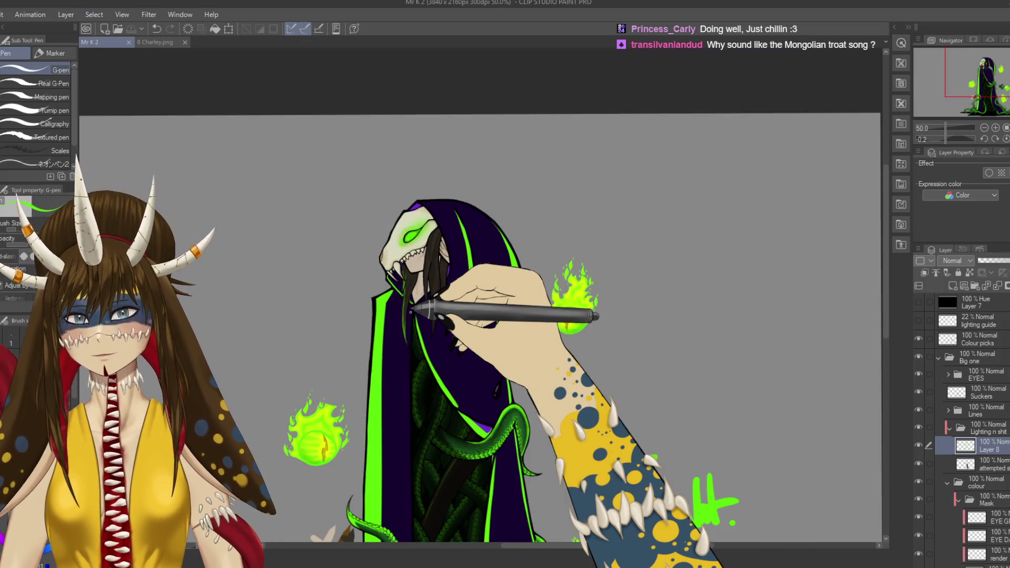
{"action": "scroll", "coordinate": [489, 315], "scroll_direction": "down", "scroll_amount": 4}
{"action": "mouse_move", "coordinate": [507, 344]}
{"action": "left_mouse_down"}
{"action": "mouse_move", "coordinate": [629, 202]}
{"action": "mouse_move", "coordinate": [535, 161]}
{"action": "mouse_move", "coordinate": [520, 226]}
{"action": "left_mouse_up"}
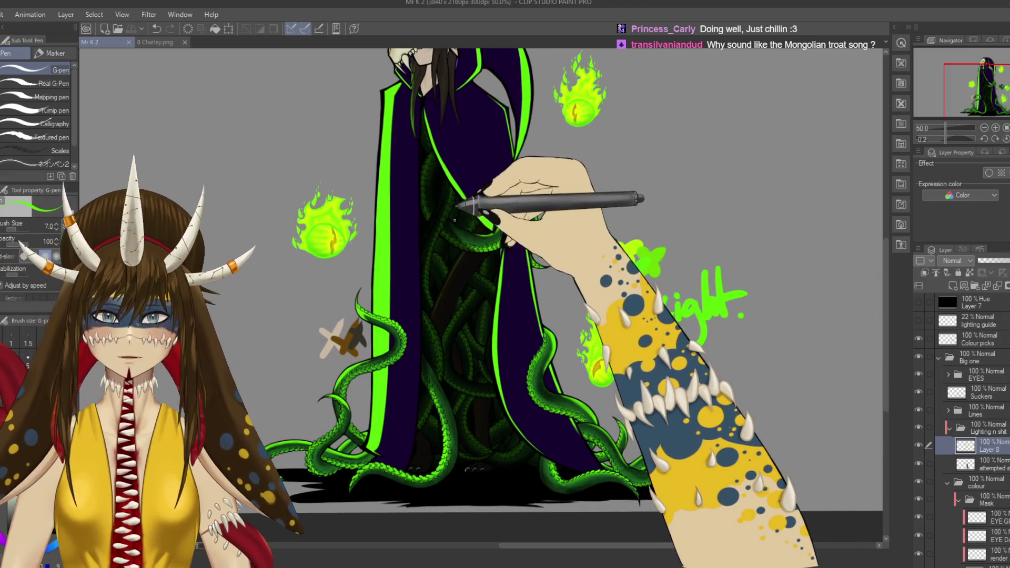
{"action": "left_click_drag", "start_coordinate": [474, 249], "coordinate": [448, 291]}
{"action": "key", "text": "ctrl+z"}
{"action": "mouse_move", "coordinate": [450, 336]}
{"action": "left_mouse_down"}
{"action": "mouse_move", "coordinate": [462, 489]}
{"action": "mouse_move", "coordinate": [439, 421]}
{"action": "left_mouse_up"}
{"action": "key", "text": "ctrl+s"}
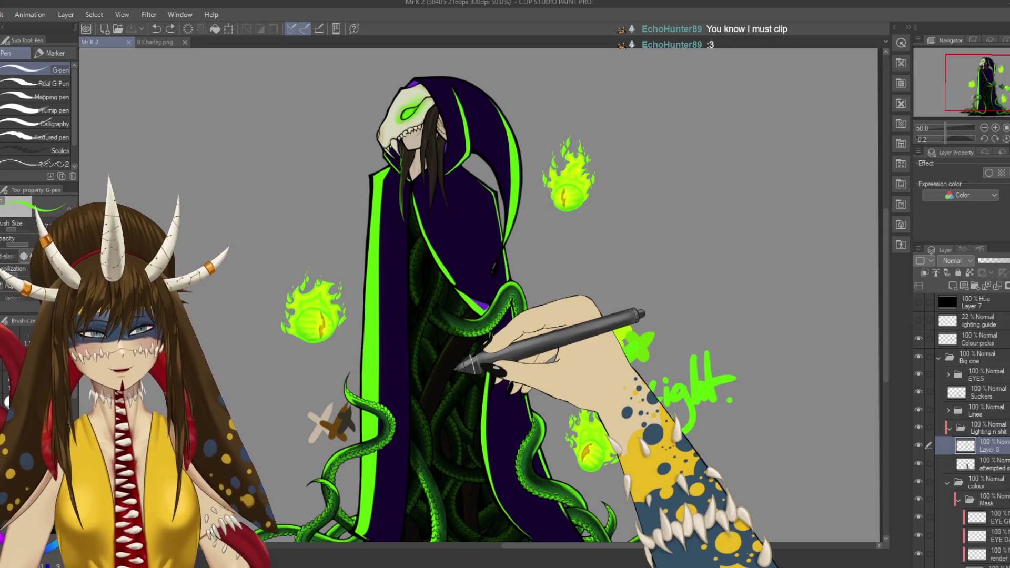
{"action": "scroll", "coordinate": [458, 366], "scroll_direction": "up", "scroll_amount": 2}
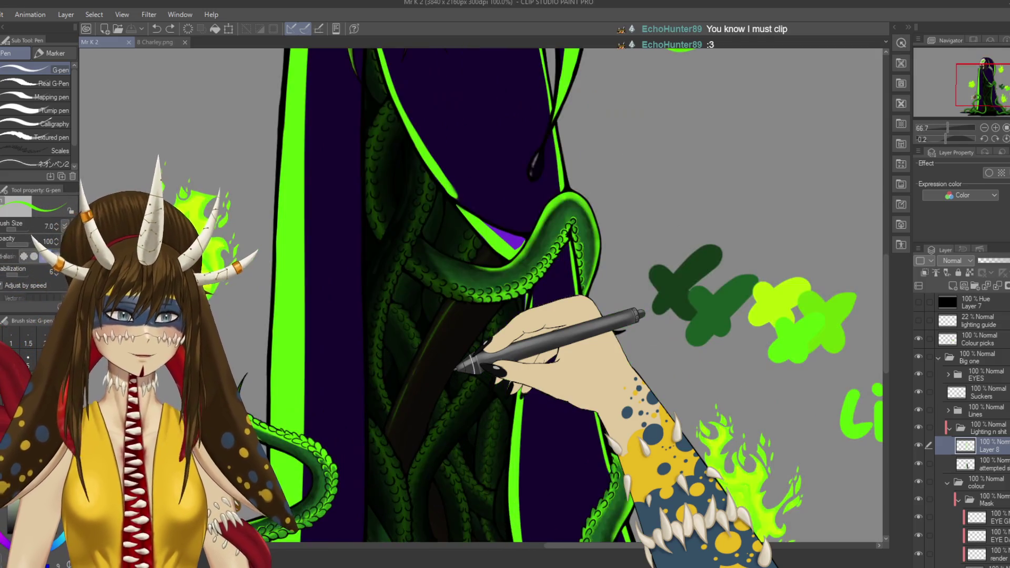
Step: Zoom to the skull, lasso-select the jaw, and clear the selection after switching to the Soft airbrush
{"action": "mouse_move", "coordinate": [456, 369]}
{"action": "left_mouse_down"}
{"action": "mouse_move", "coordinate": [451, 266]}
{"action": "mouse_move", "coordinate": [462, 334]}
{"action": "mouse_move", "coordinate": [425, 257]}
{"action": "left_mouse_up"}
{"action": "scroll", "coordinate": [442, 274], "scroll_direction": "up", "scroll_amount": 3}
{"action": "key", "text": "m"}
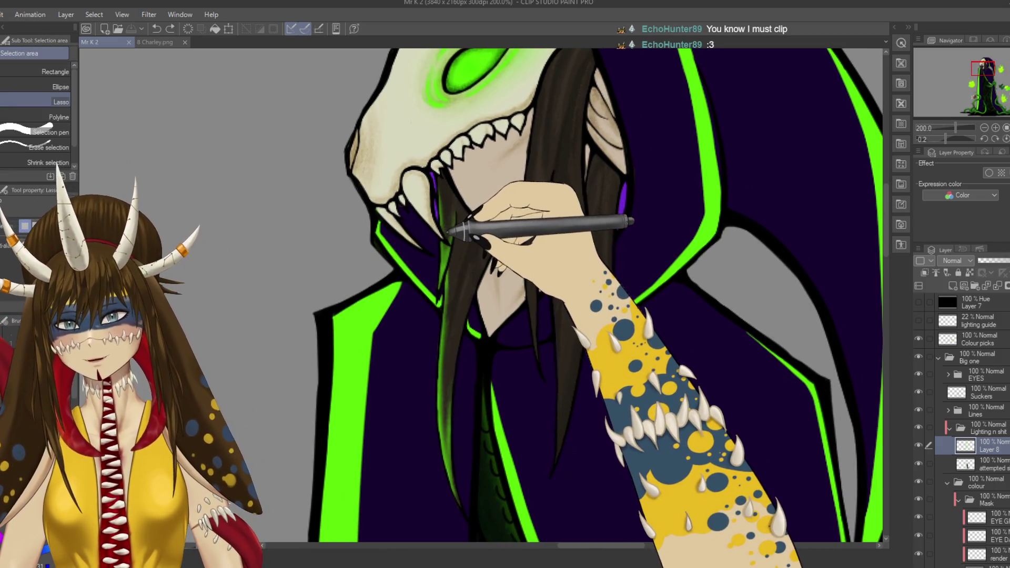
{"action": "left_click_drag", "start_coordinate": [432, 196], "coordinate": [451, 229]}
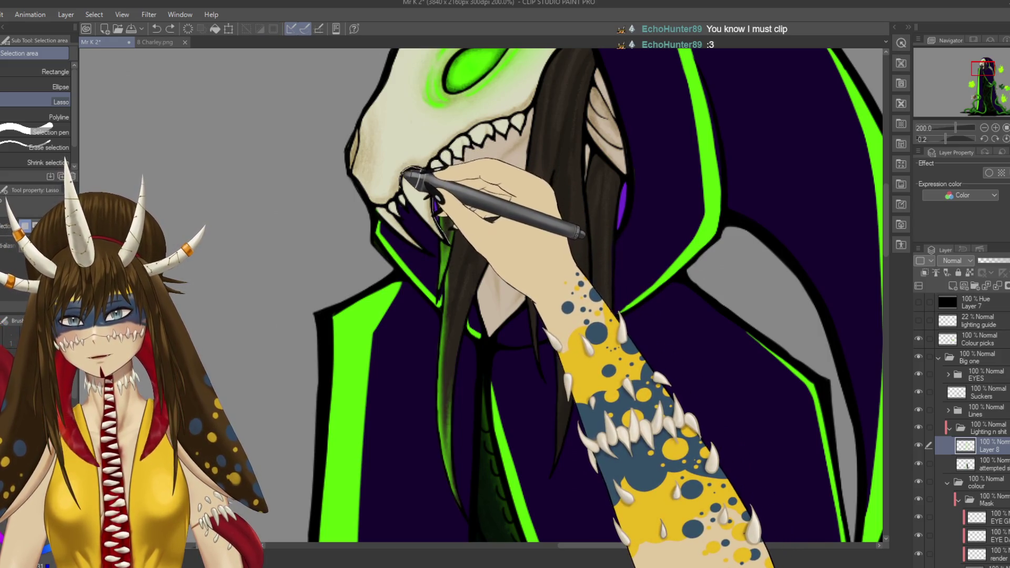
{"action": "left_click_drag", "start_coordinate": [451, 242], "coordinate": [405, 179]}
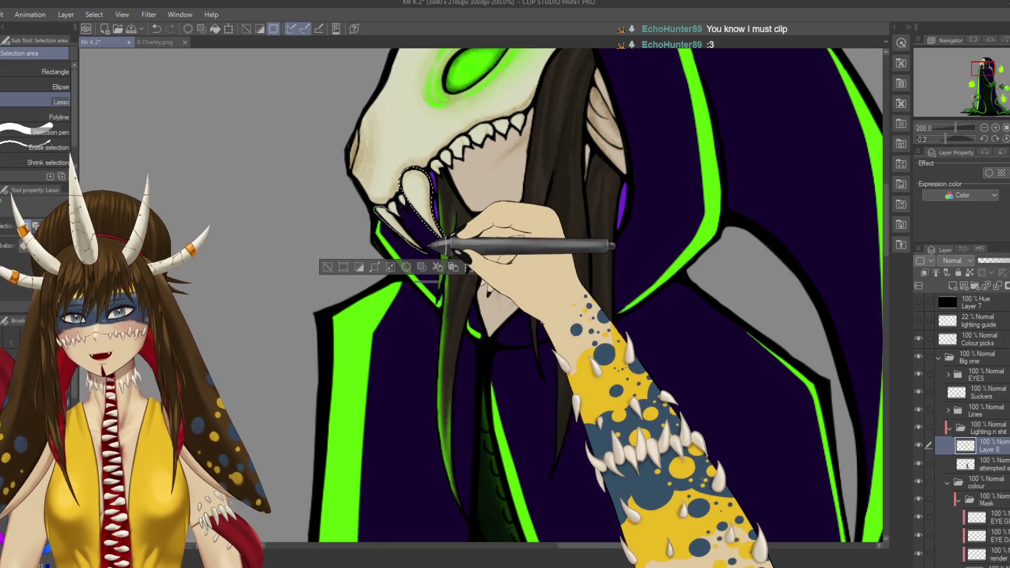
{"action": "key", "text": "b"}
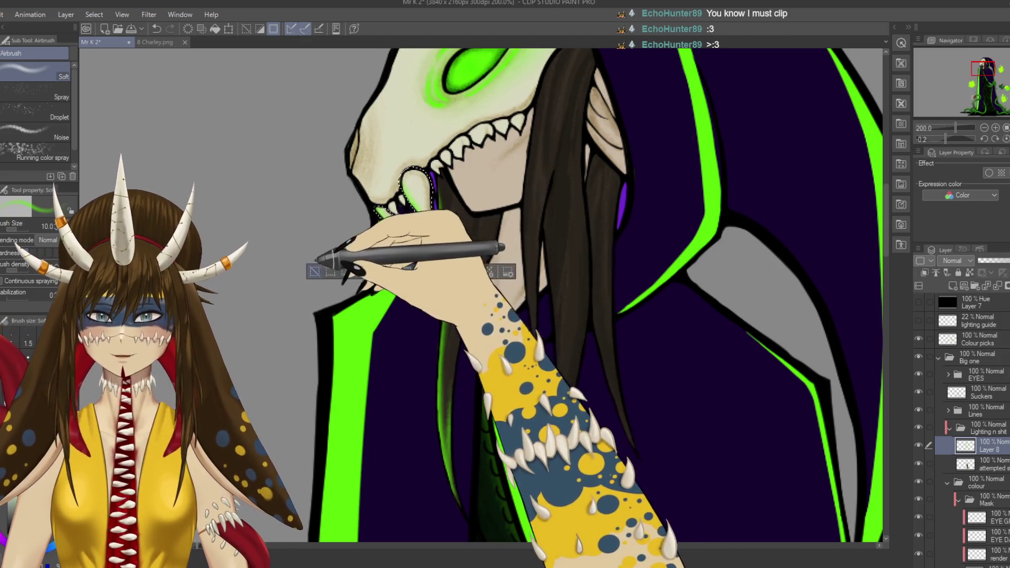
{"action": "key", "text": "ctrl+d"}
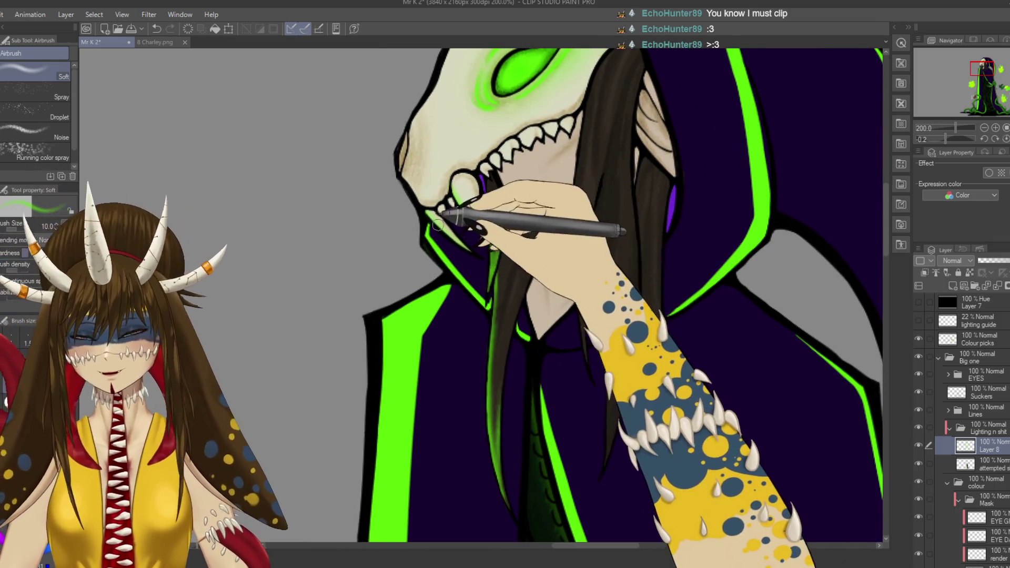
Step: Select the lower teeth, airbrush a soft green glow onto them, deselect, erase overspray, and save
{"action": "key", "text": "m"}
{"action": "mouse_move", "coordinate": [445, 199]}
{"action": "left_mouse_down"}
{"action": "mouse_move", "coordinate": [451, 216]}
{"action": "mouse_move", "coordinate": [449, 206]}
{"action": "left_mouse_up"}
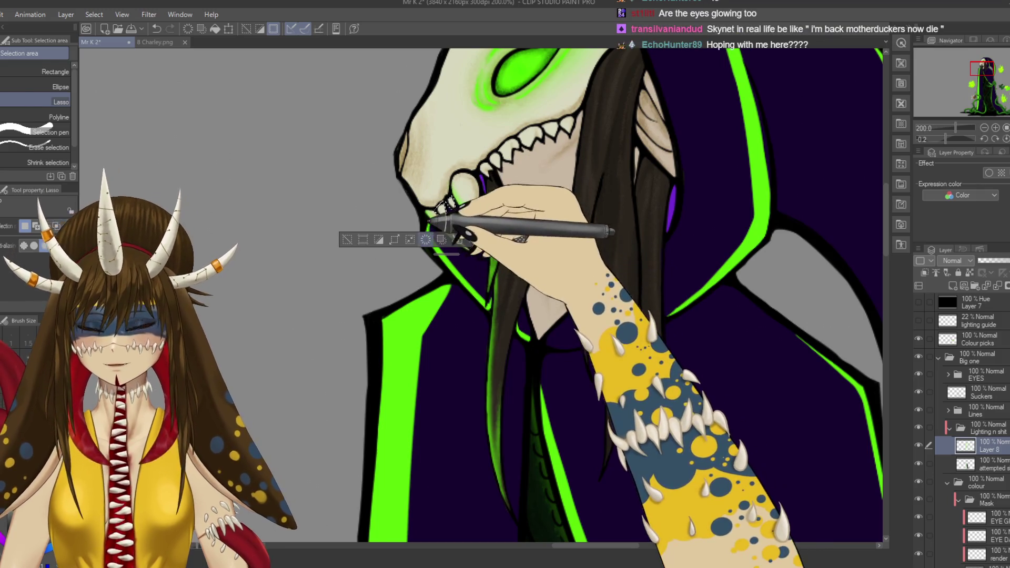
{"action": "key", "text": "b"}
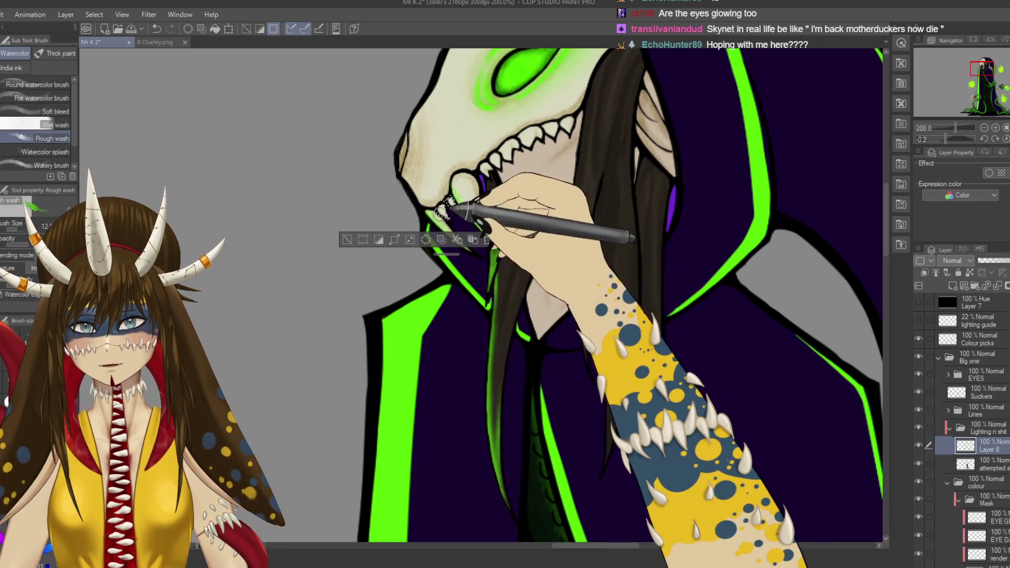
{"action": "key", "text": "b"}
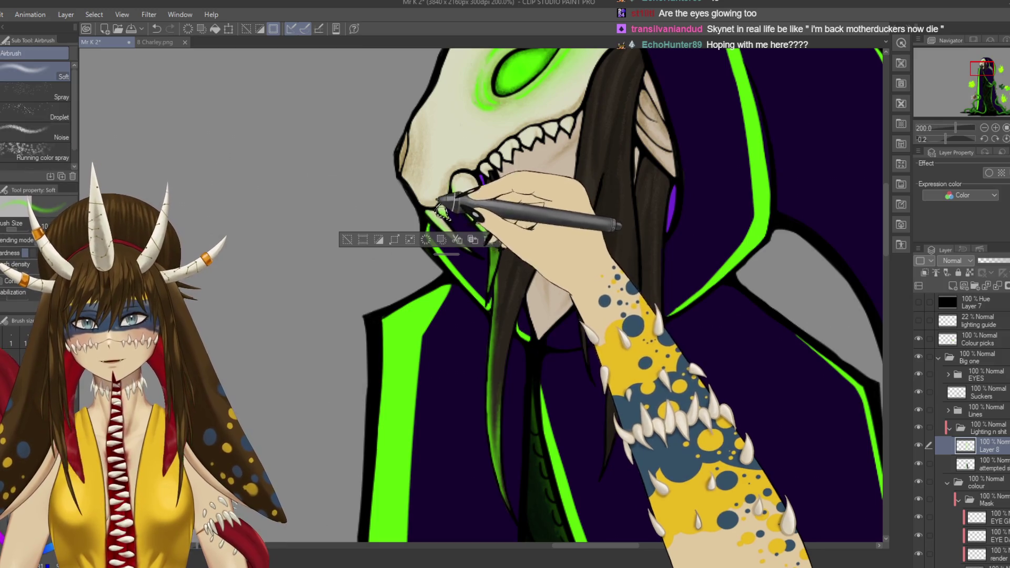
{"action": "left_click_drag", "start_coordinate": [445, 210], "coordinate": [451, 208]}
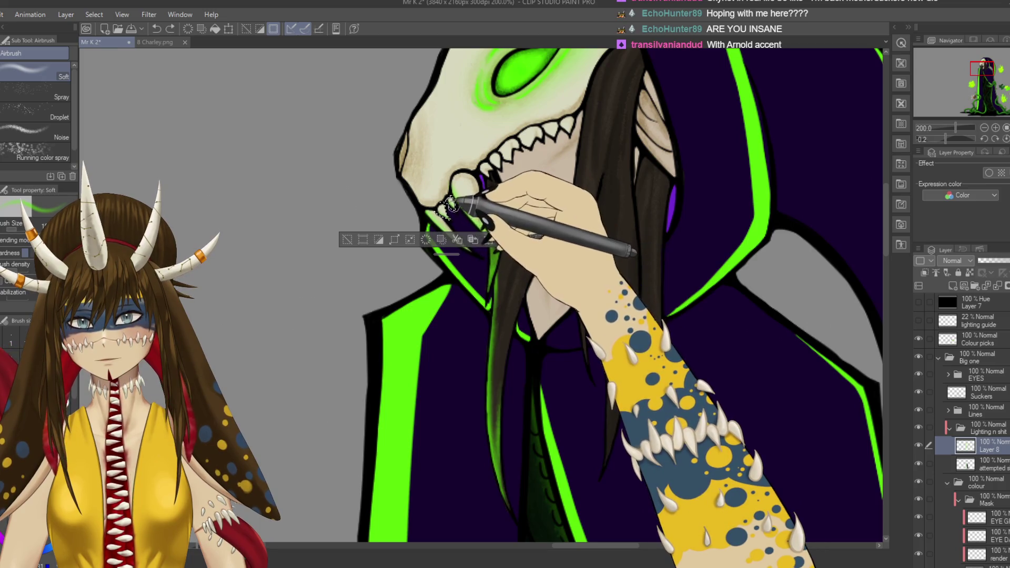
{"action": "key", "text": "ctrl+d"}
{"action": "left_click_drag", "start_coordinate": [463, 248], "coordinate": [486, 242]}
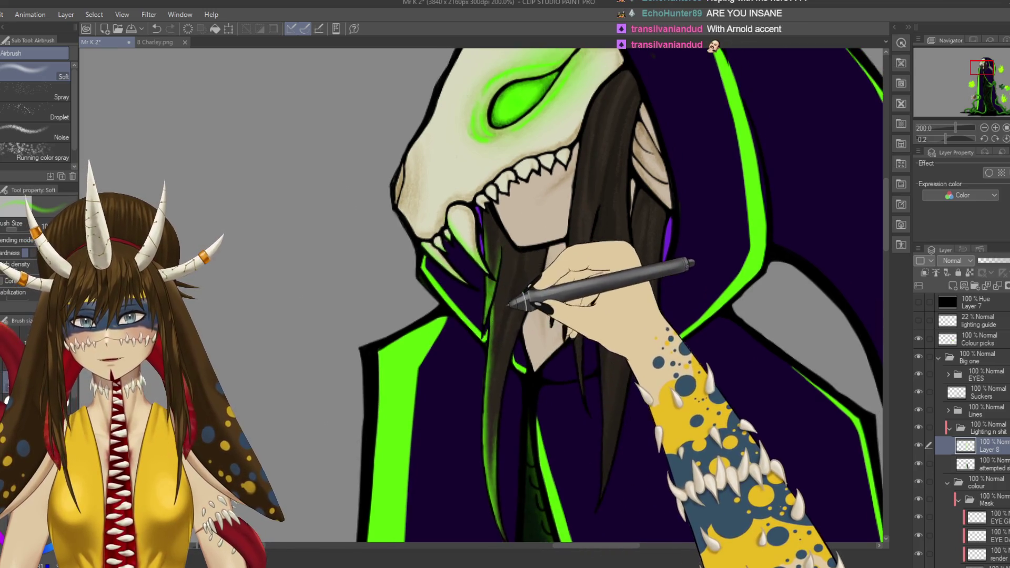
{"action": "key", "text": "e"}
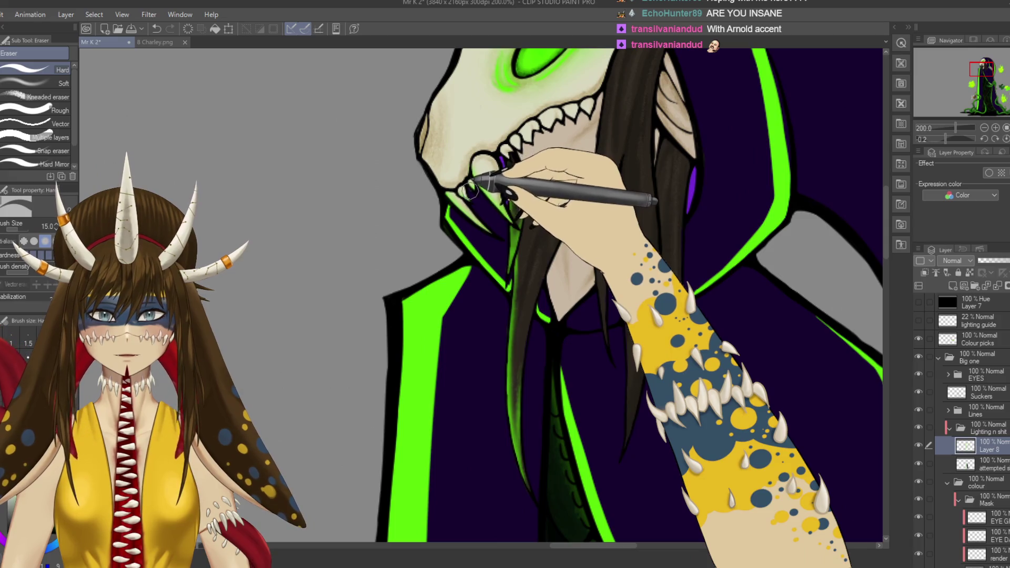
{"action": "key", "text": "ctrl+s"}
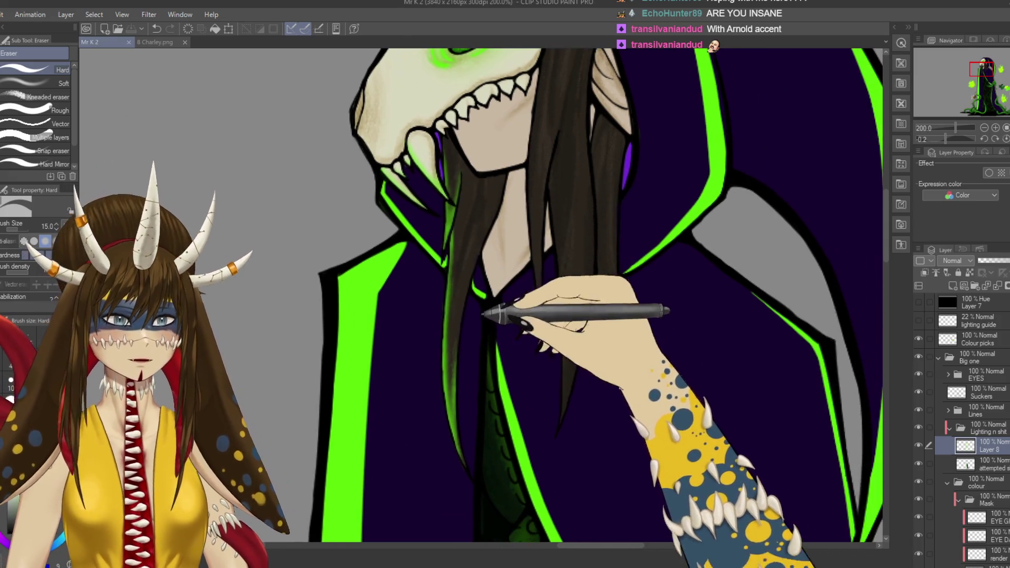
{"action": "left_click_drag", "start_coordinate": [557, 331], "coordinate": [483, 327]}
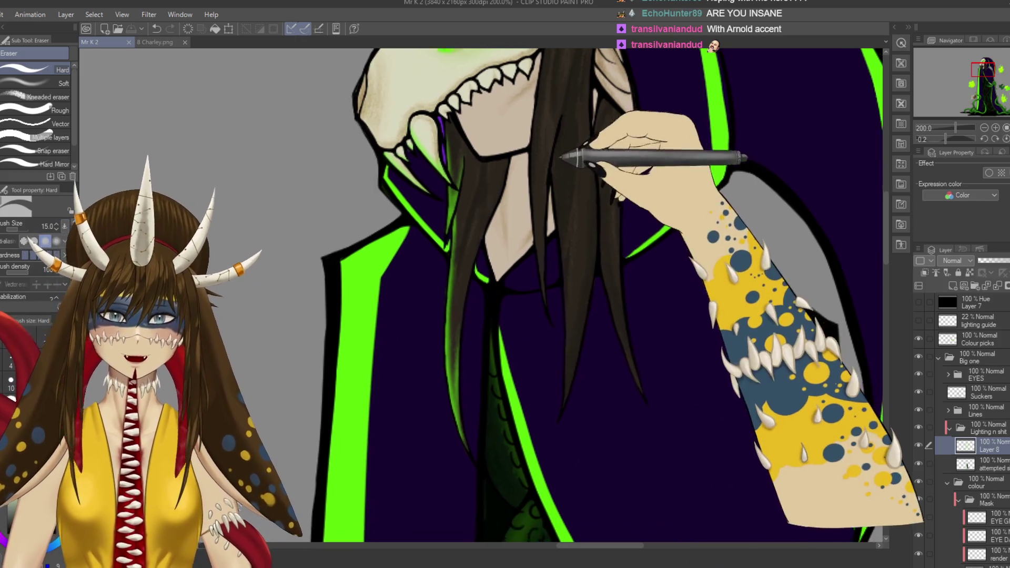
{"action": "mouse_move", "coordinate": [506, 369]}
{"action": "left_mouse_down"}
{"action": "mouse_move", "coordinate": [473, 521]}
{"action": "mouse_move", "coordinate": [474, 489]}
{"action": "mouse_move", "coordinate": [533, 505]}
{"action": "left_mouse_up"}
{"action": "scroll", "coordinate": [963, 421], "scroll_direction": "up", "scroll_amount": 5}
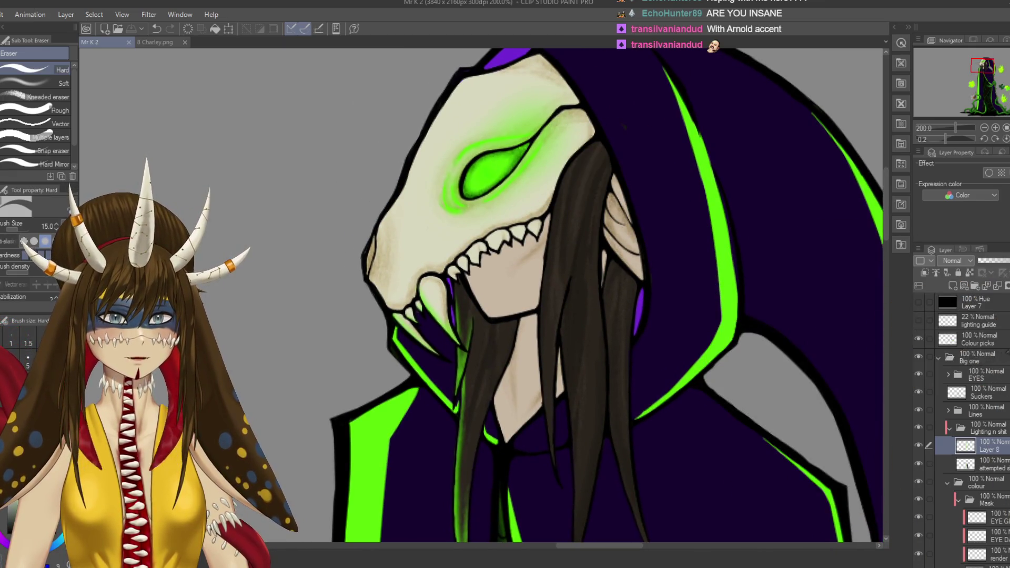
Step: Toggle the artwork layers and the EYE G glow layer to compare, then zoom out
{"action": "left_click", "coordinate": [918, 338]}
{"action": "left_click", "coordinate": [919, 356]}
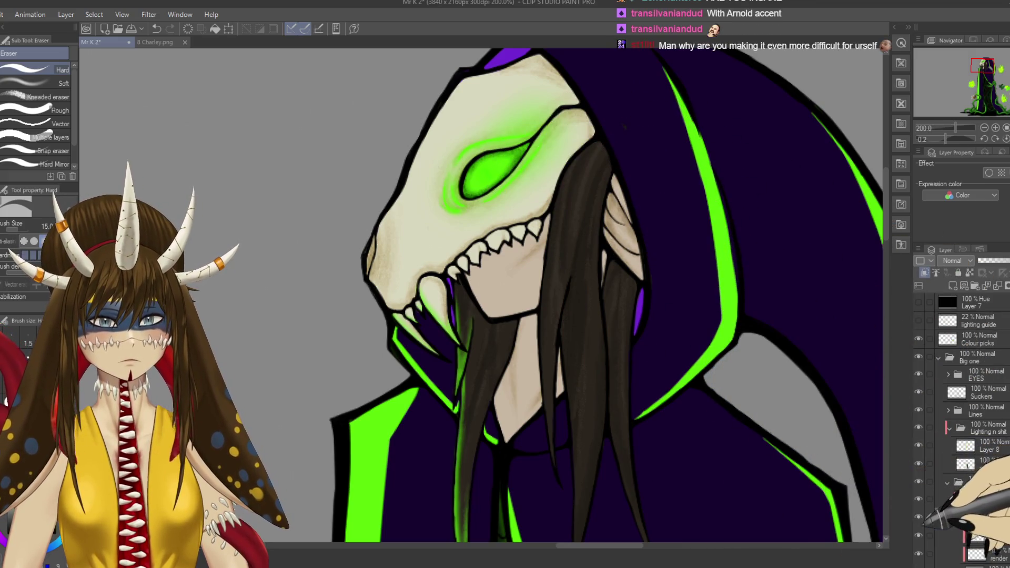
{"action": "left_click", "coordinate": [918, 517]}
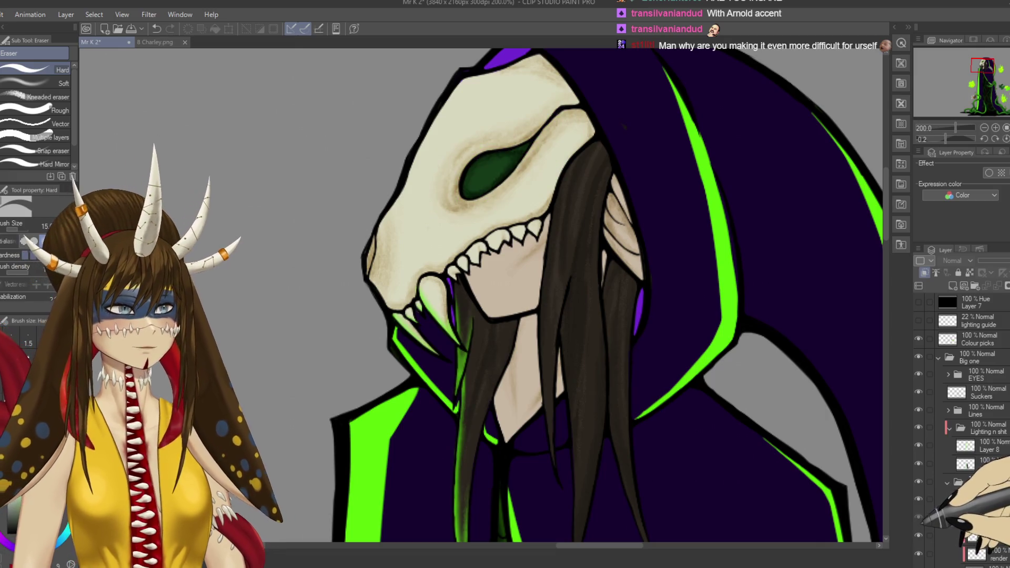
{"action": "left_click", "coordinate": [919, 517]}
{"action": "left_click", "coordinate": [919, 517]}
{"action": "left_click", "coordinate": [919, 516]}
{"action": "left_click", "coordinate": [918, 517]}
{"action": "left_click", "coordinate": [919, 516]}
{"action": "left_click", "coordinate": [918, 516]}
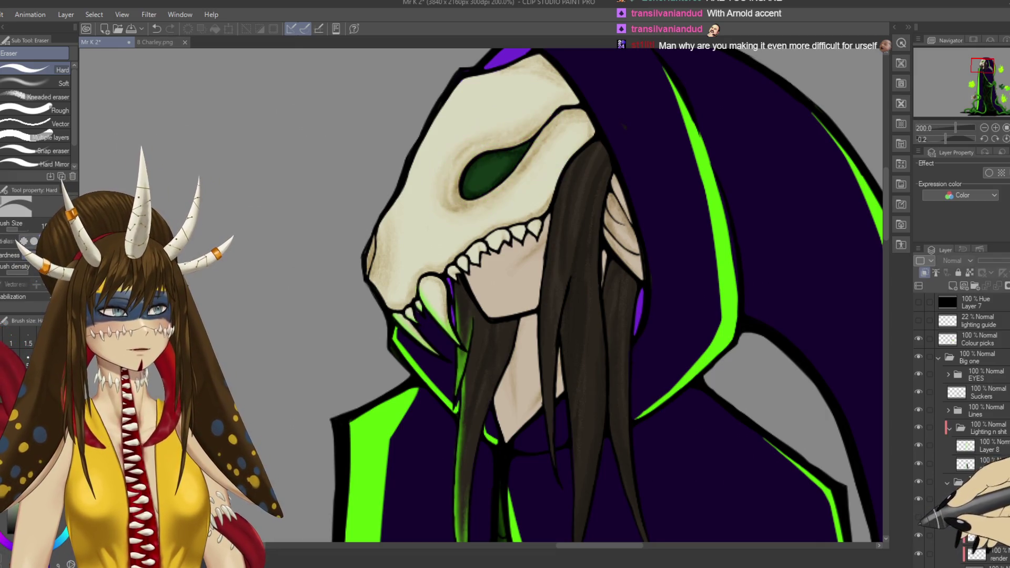
{"action": "key", "text": "ctrl+minus"}
{"action": "key", "text": "ctrl+minus"}
{"action": "key", "text": "ctrl+minus"}
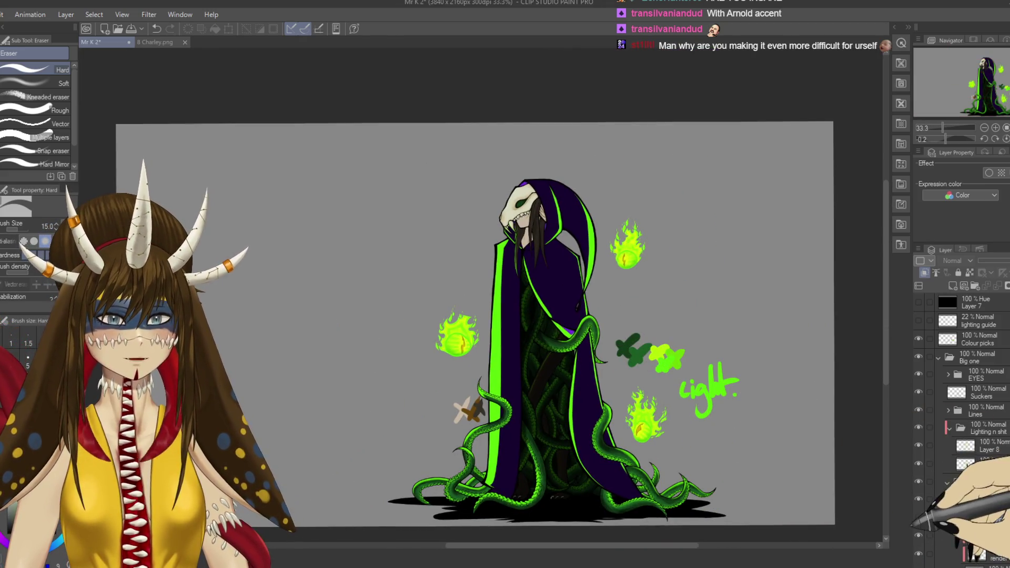
Step: Toggle the skull's green eye glow in the eye folder repeatedly, leave it shown, and select another layer
{"action": "left_click", "coordinate": [989, 557]}
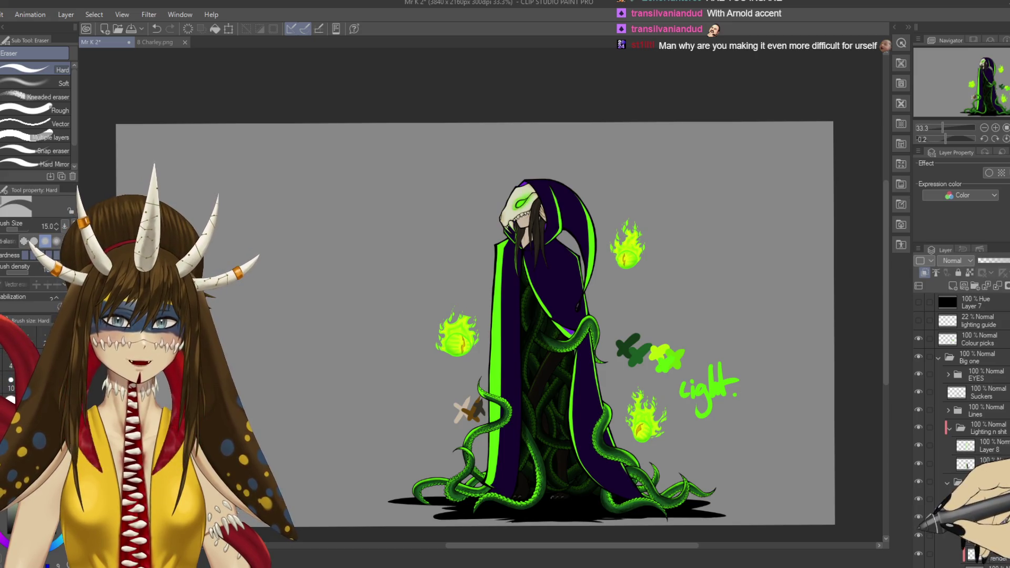
{"action": "left_click", "coordinate": [978, 552]}
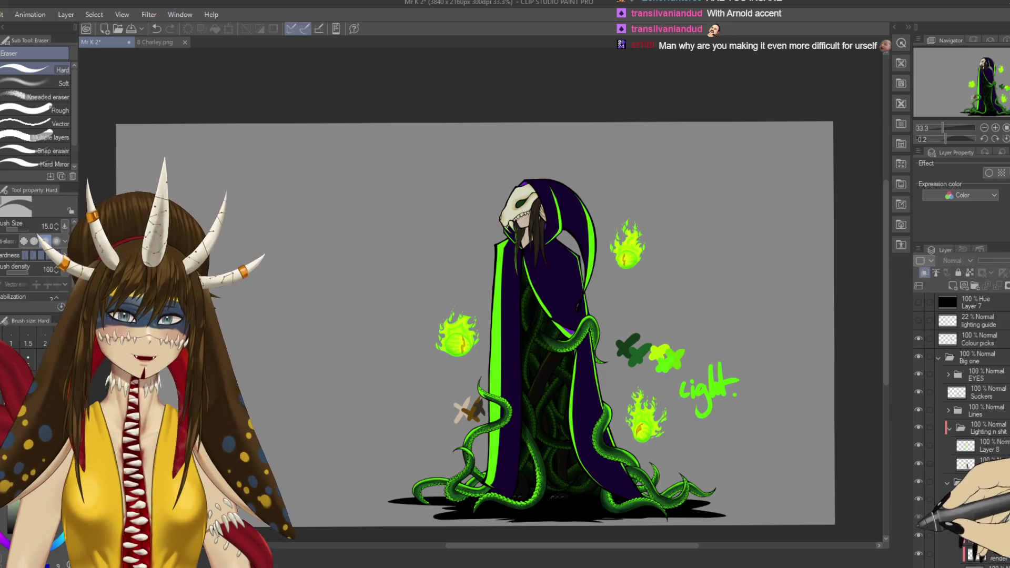
{"action": "left_click", "coordinate": [979, 555]}
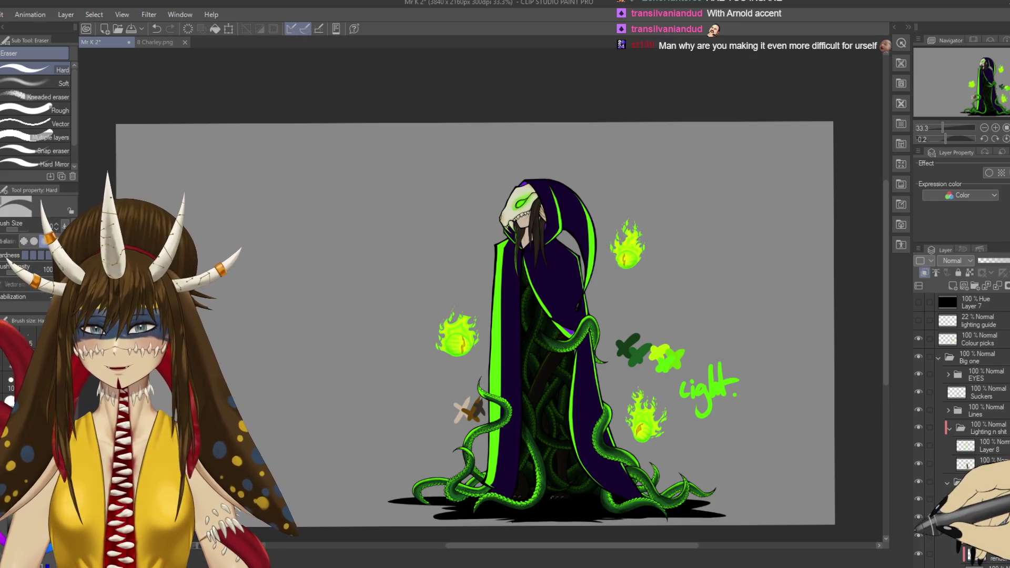
{"action": "left_click", "coordinate": [979, 553]}
{"action": "left_click", "coordinate": [978, 555]}
{"action": "left_click", "coordinate": [978, 552]}
{"action": "left_click", "coordinate": [979, 555]}
{"action": "left_click", "coordinate": [979, 552]}
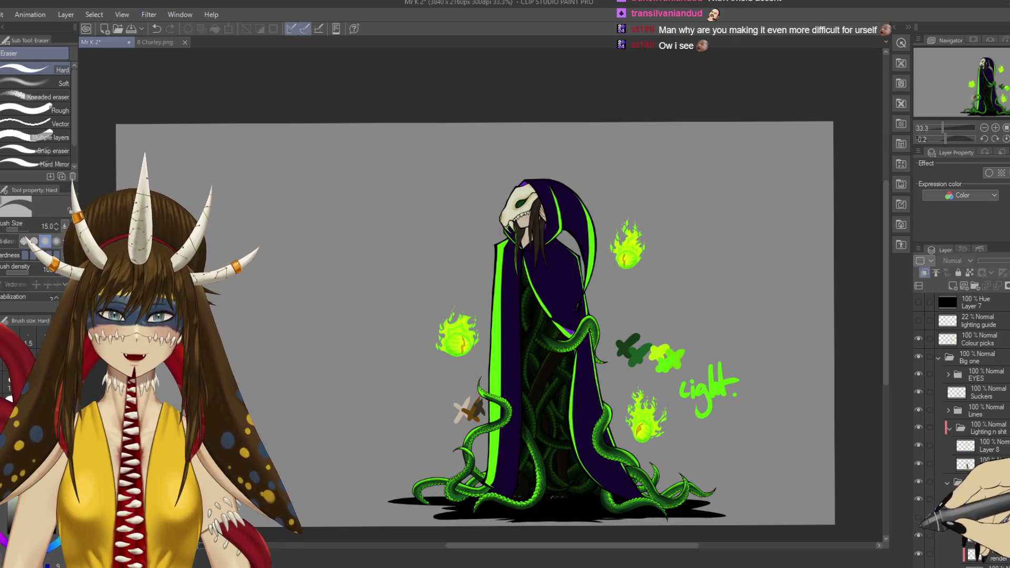
{"action": "left_click", "coordinate": [978, 556]}
{"action": "left_click", "coordinate": [979, 552]}
{"action": "left_click", "coordinate": [979, 556]}
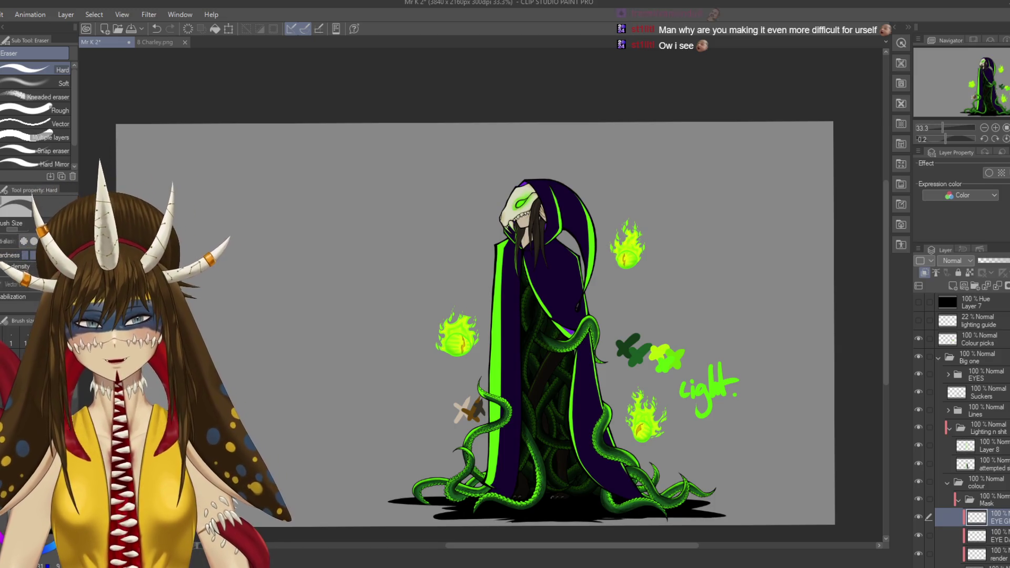
{"action": "left_click", "coordinate": [979, 320]}
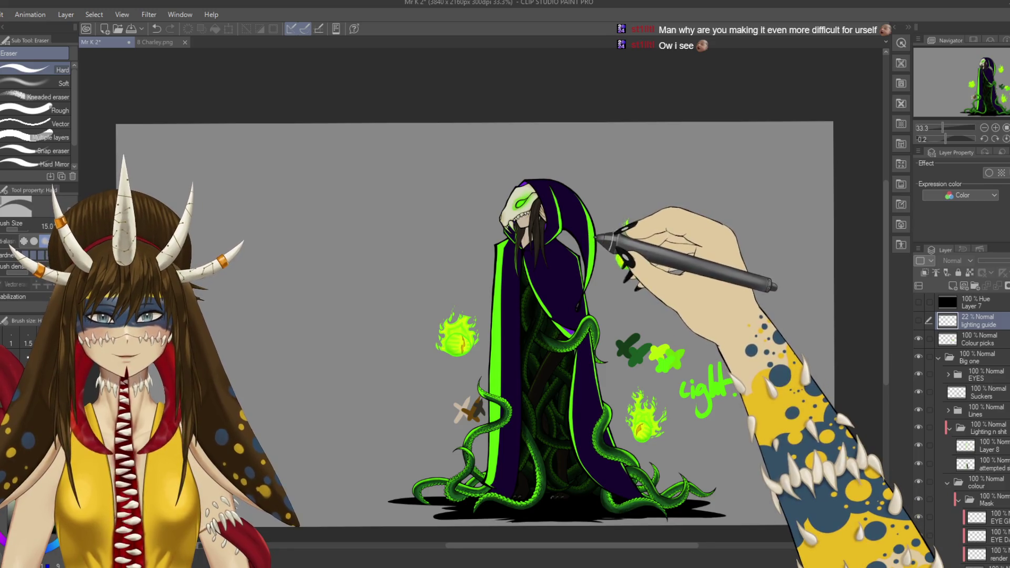
Step: On Layer 8, zoom to 200% and lasso the neck under the jaw, then undo and deselect
{"action": "left_click", "coordinate": [983, 445]}
{"action": "scroll", "coordinate": [599, 247], "scroll_direction": "up", "scroll_amount": 4}
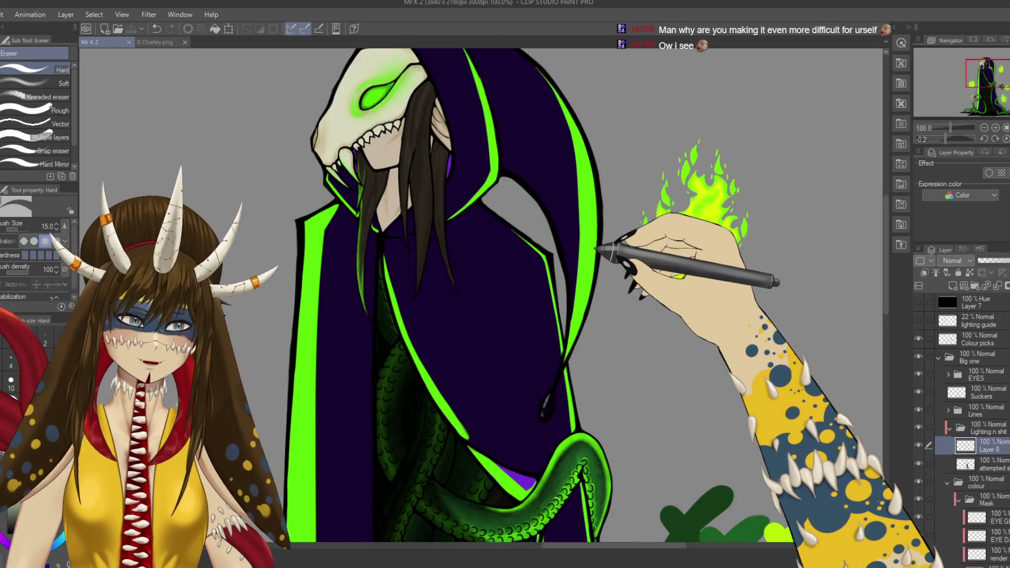
{"action": "scroll", "coordinate": [579, 308], "scroll_direction": "up", "scroll_amount": 2}
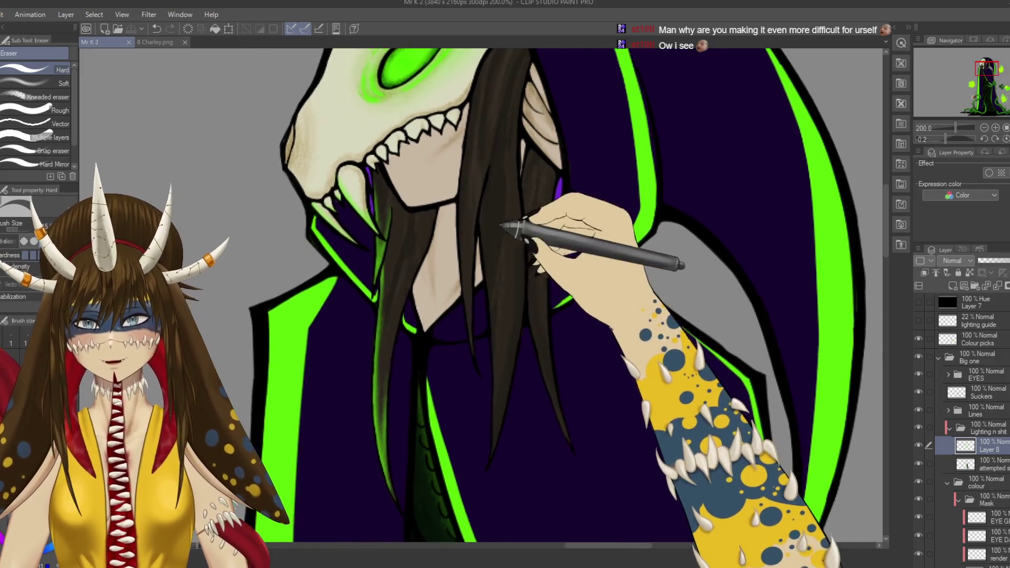
{"action": "key", "text": "m"}
{"action": "mouse_move", "coordinate": [398, 165]}
{"action": "left_mouse_down"}
{"action": "mouse_move", "coordinate": [427, 205]}
{"action": "mouse_move", "coordinate": [472, 197]}
{"action": "mouse_move", "coordinate": [483, 101]}
{"action": "left_mouse_up"}
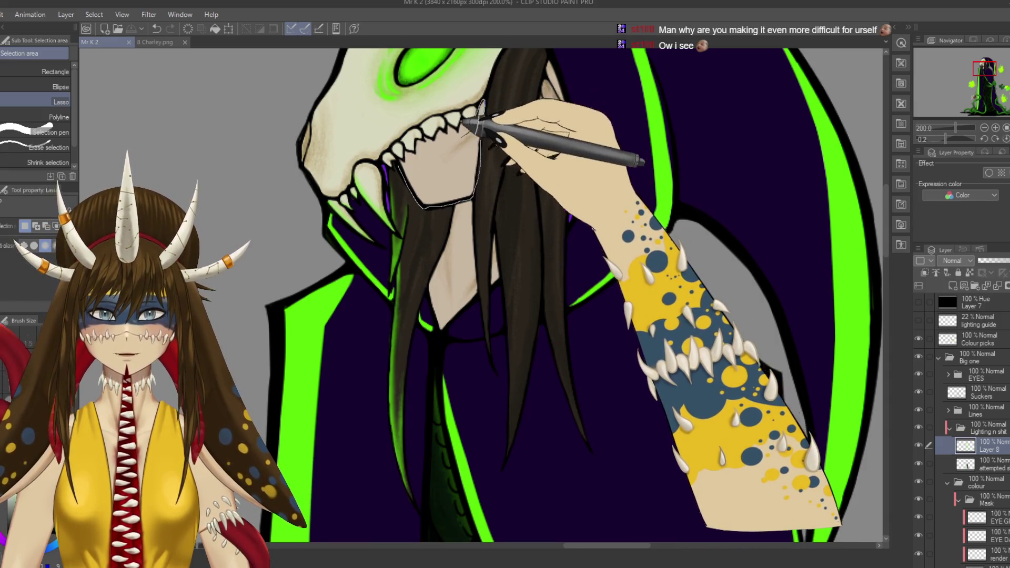
{"action": "key", "text": "b"}
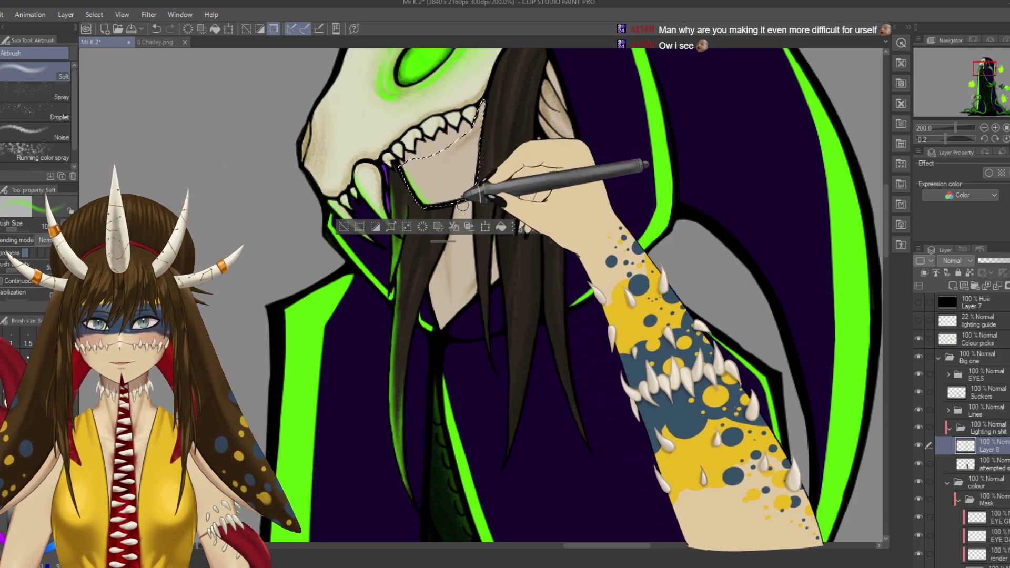
{"action": "key", "text": "ctrl+z"}
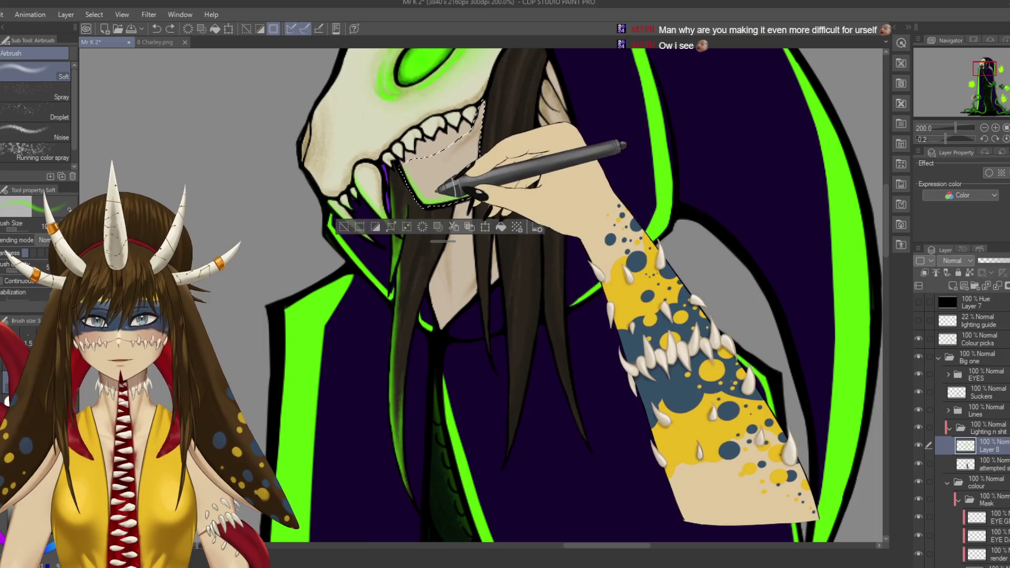
{"action": "key", "text": "ctrl+d"}
Step: Airbrush a faint green glow on the neck below the jaw and save
{"action": "mouse_move", "coordinate": [429, 361]}
{"action": "left_mouse_down"}
{"action": "mouse_move", "coordinate": [451, 417]}
{"action": "mouse_move", "coordinate": [444, 357]}
{"action": "left_mouse_up"}
{"action": "left_click_drag", "start_coordinate": [458, 271], "coordinate": [462, 322]}
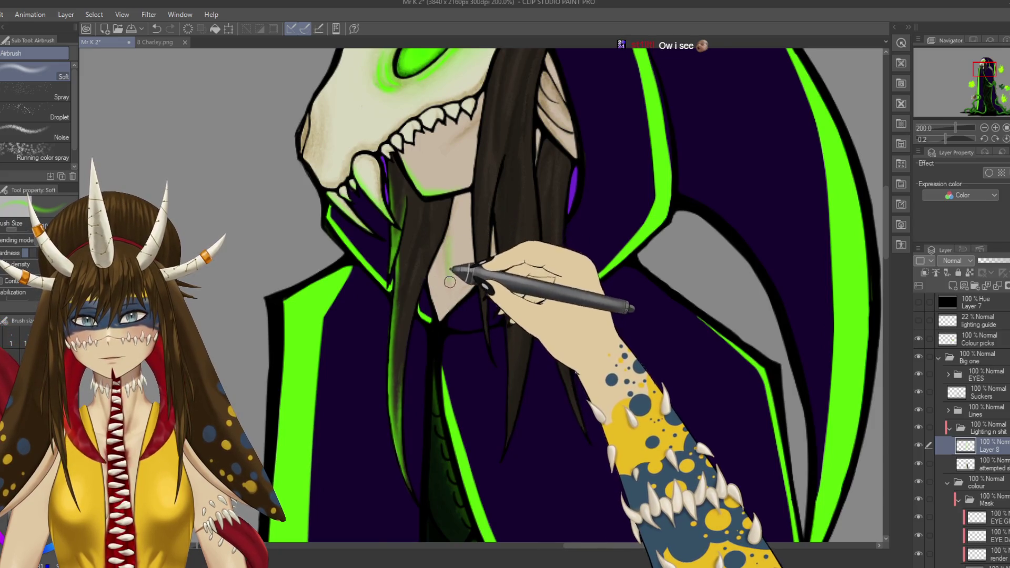
{"action": "mouse_move", "coordinate": [450, 238]}
{"action": "left_mouse_down"}
{"action": "mouse_move", "coordinate": [462, 260]}
{"action": "mouse_move", "coordinate": [462, 226]}
{"action": "mouse_move", "coordinate": [465, 281]}
{"action": "left_mouse_up"}
{"action": "left_click_drag", "start_coordinate": [514, 234], "coordinate": [502, 268]}
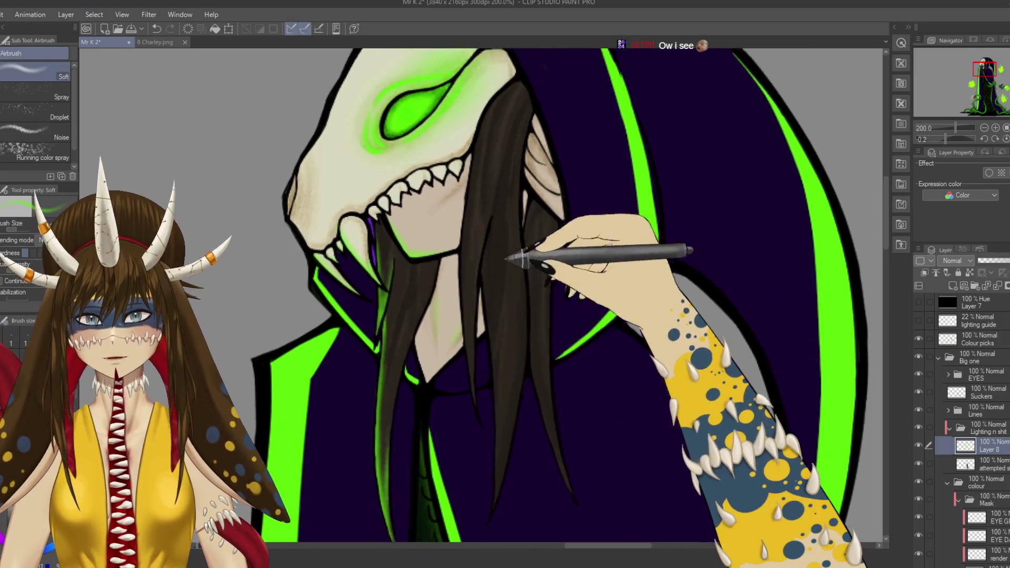
{"action": "key", "text": "ctrl+s"}
Step: Lasso-select the hanging hair strands, choose the soft airbrush, and save
{"action": "key", "text": "m"}
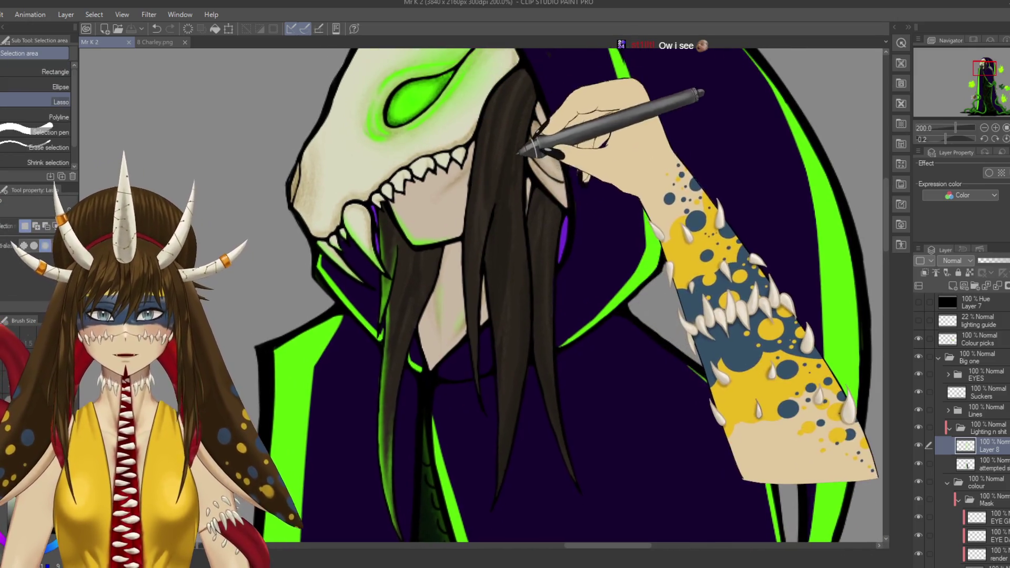
{"action": "mouse_move", "coordinate": [484, 103]}
{"action": "left_mouse_down"}
{"action": "mouse_move", "coordinate": [465, 273]}
{"action": "mouse_move", "coordinate": [482, 406]}
{"action": "mouse_move", "coordinate": [480, 369]}
{"action": "left_mouse_up"}
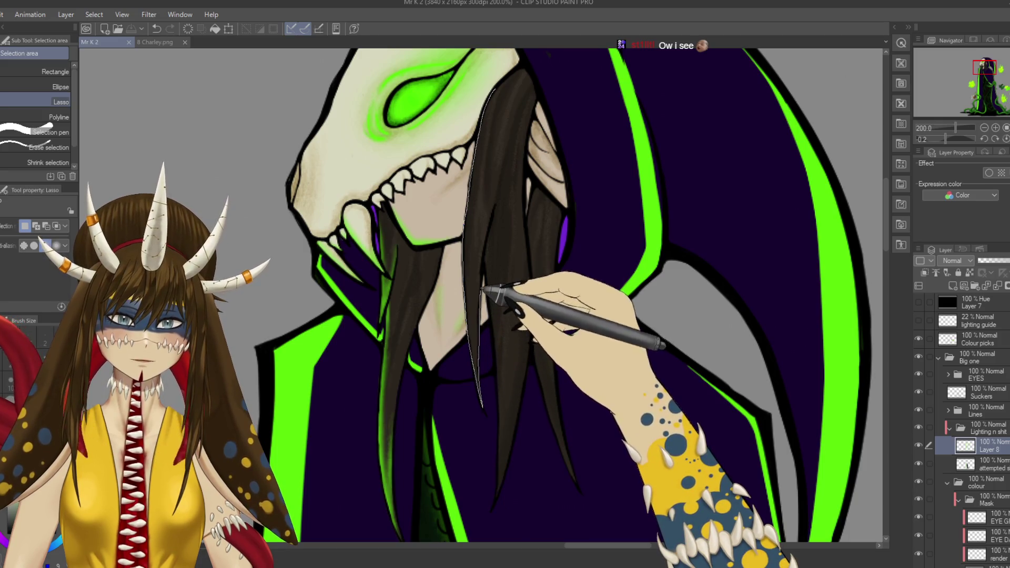
{"action": "mouse_move", "coordinate": [496, 350]}
{"action": "left_mouse_down"}
{"action": "mouse_move", "coordinate": [523, 309]}
{"action": "mouse_move", "coordinate": [532, 236]}
{"action": "mouse_move", "coordinate": [526, 196]}
{"action": "mouse_move", "coordinate": [539, 95]}
{"action": "mouse_move", "coordinate": [513, 57]}
{"action": "left_mouse_up"}
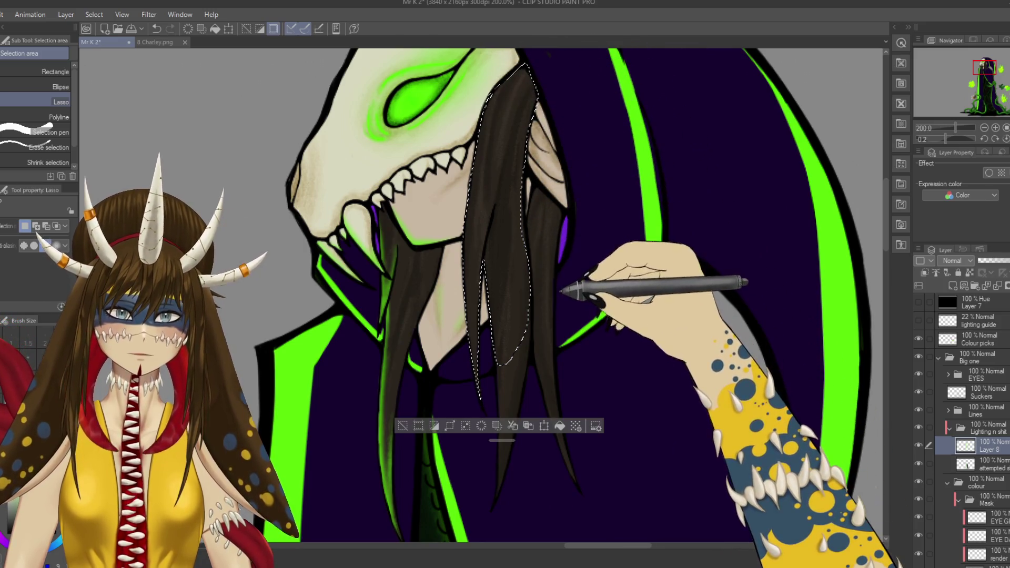
{"action": "scroll", "coordinate": [482, 294], "scroll_direction": "down", "scroll_amount": 4}
{"action": "scroll", "coordinate": [513, 260], "scroll_direction": "down", "scroll_amount": 2}
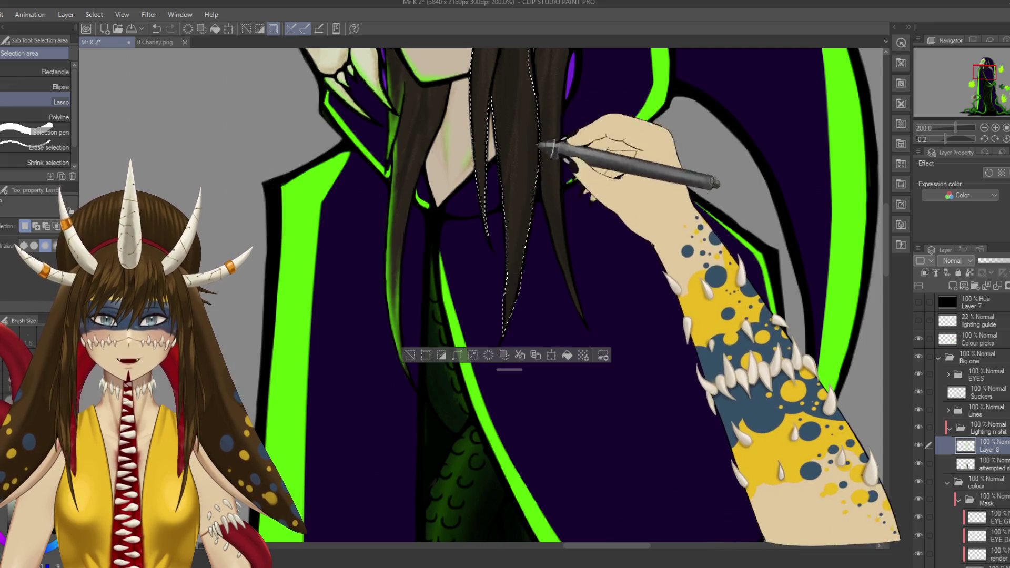
{"action": "scroll", "coordinate": [532, 237], "scroll_direction": "right", "scroll_amount": 2}
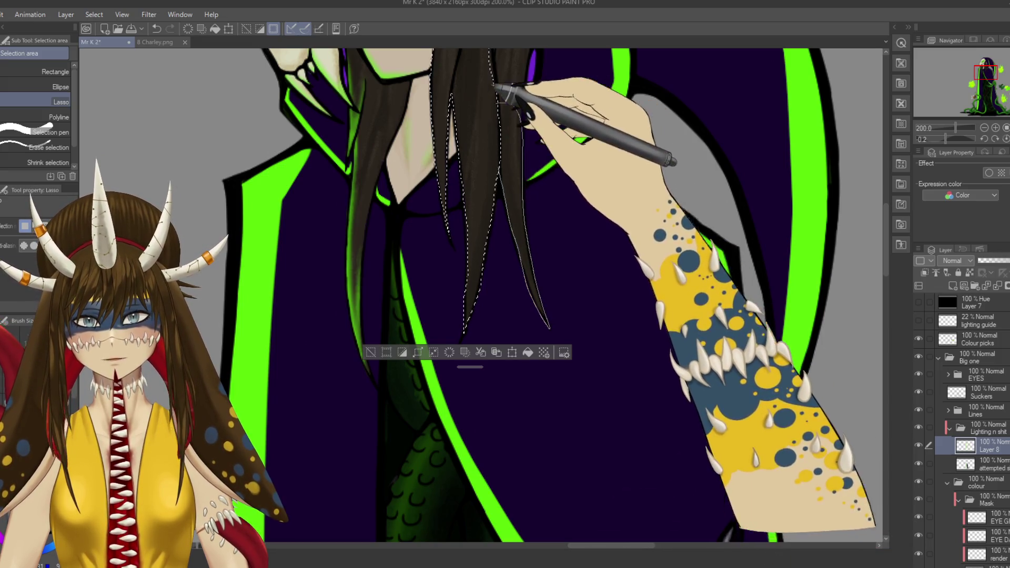
{"action": "scroll", "coordinate": [481, 295], "scroll_direction": "up", "scroll_amount": 3}
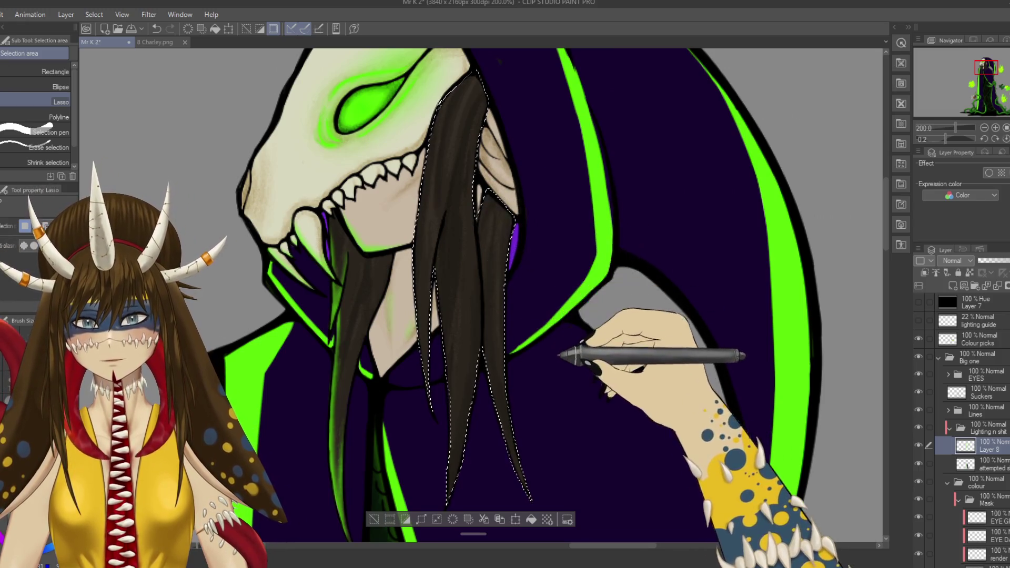
{"action": "key", "text": "b"}
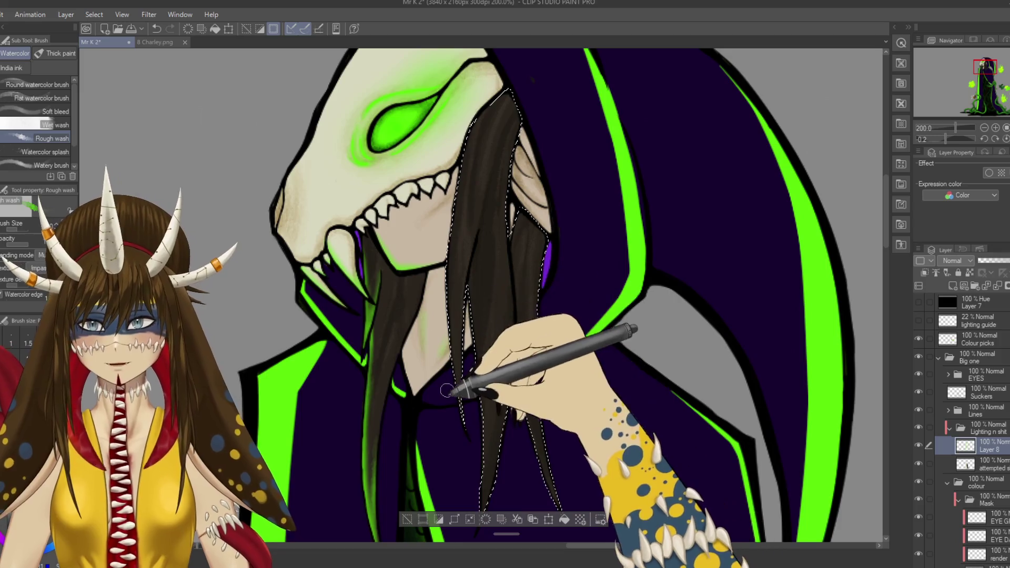
{"action": "key", "text": "b"}
{"action": "key", "text": "ctrl+s"}
{"action": "scroll", "coordinate": [457, 336], "scroll_direction": "down", "scroll_amount": 1}
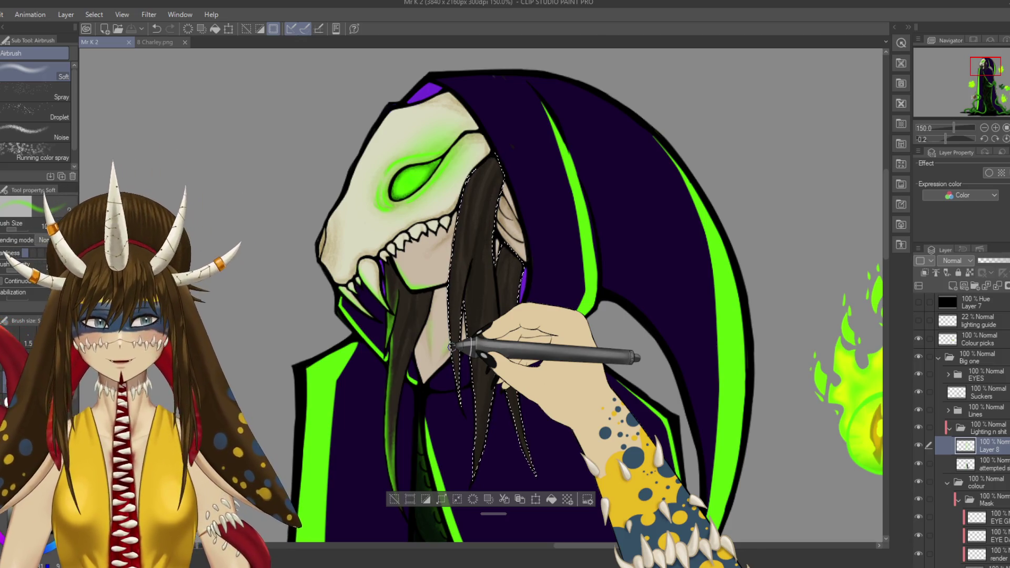
Step: Airbrush soft green light along the selected hair strands, undoing and erasing overspray
{"action": "mouse_move", "coordinate": [463, 258]}
{"action": "left_mouse_down"}
{"action": "mouse_move", "coordinate": [473, 211]}
{"action": "mouse_move", "coordinate": [461, 231]}
{"action": "mouse_move", "coordinate": [457, 224]}
{"action": "mouse_move", "coordinate": [467, 325]}
{"action": "left_mouse_up"}
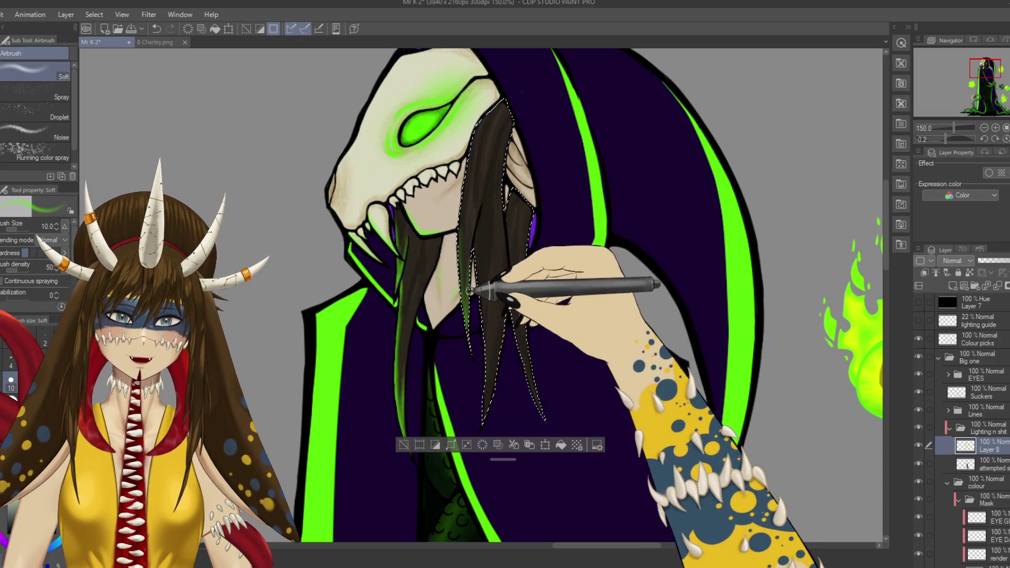
{"action": "key", "text": "e"}
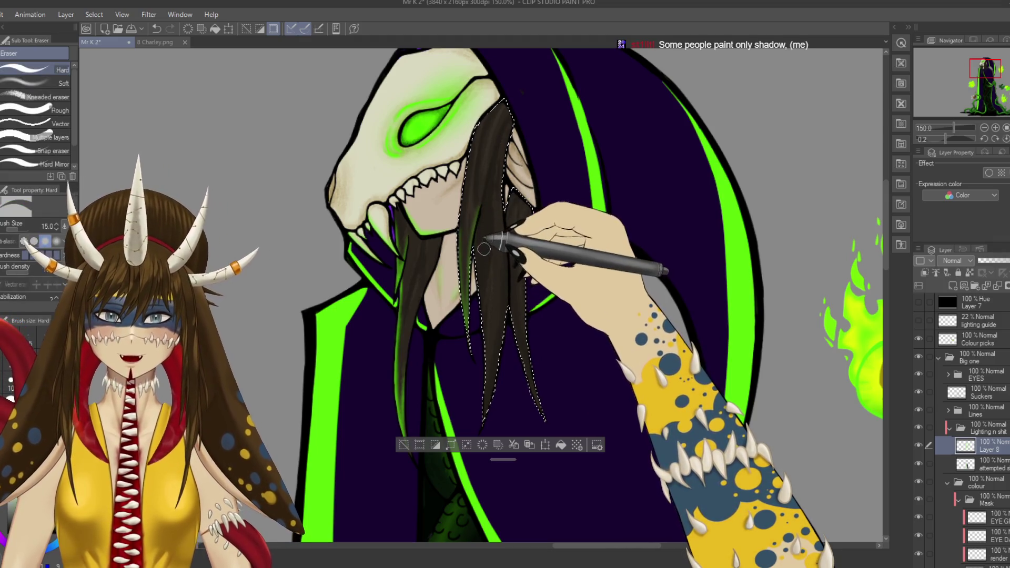
{"action": "key", "text": "p"}
{"action": "left_click_drag", "start_coordinate": [483, 277], "coordinate": [490, 225]}
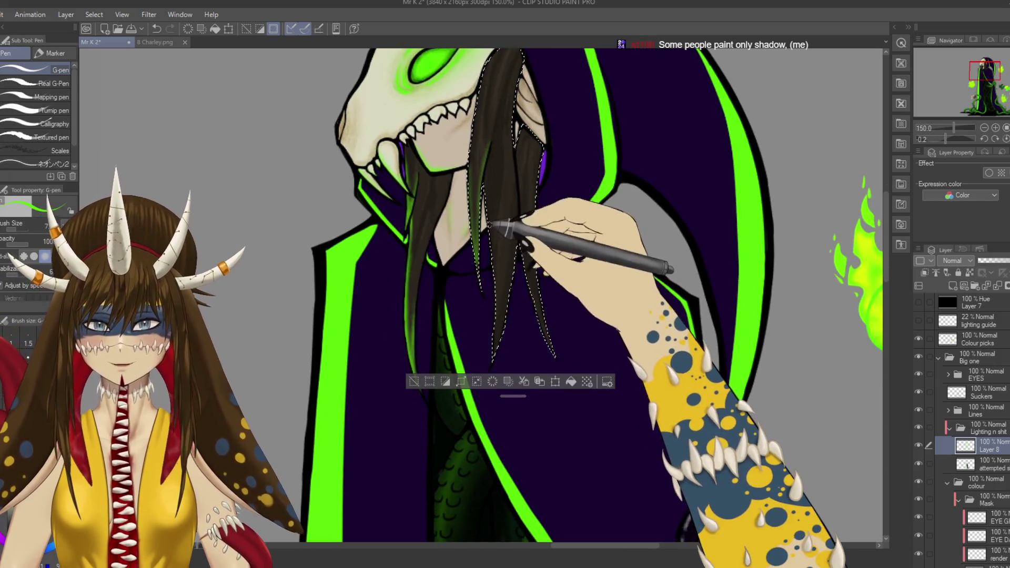
{"action": "key", "text": "b"}
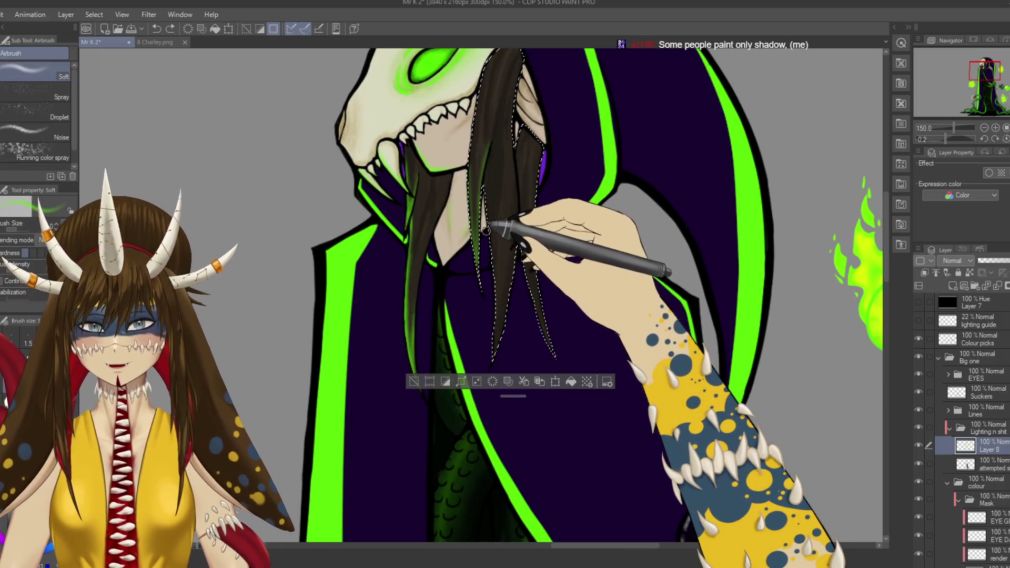
{"action": "left_click_drag", "start_coordinate": [489, 243], "coordinate": [489, 232]}
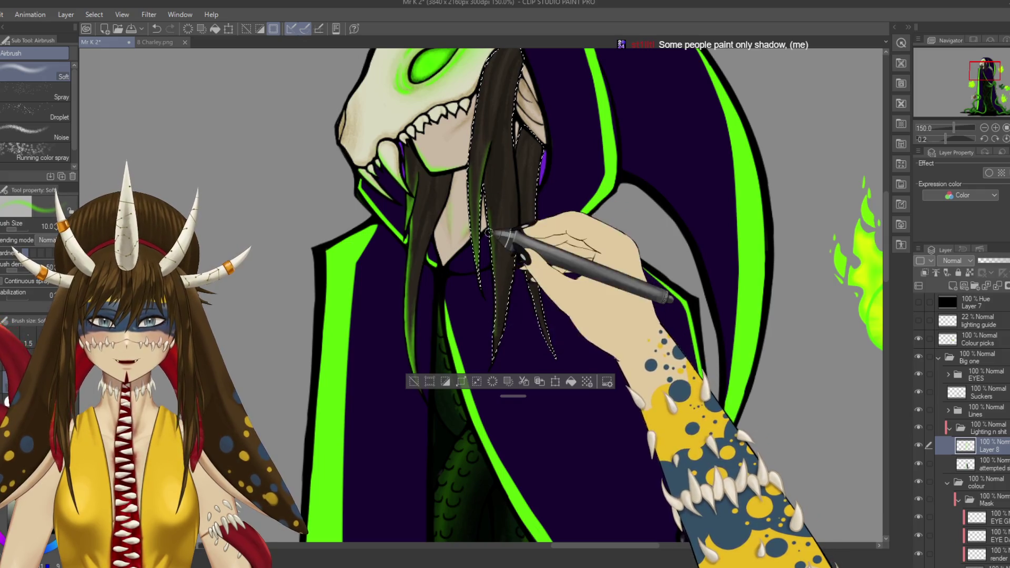
{"action": "left_click_drag", "start_coordinate": [495, 300], "coordinate": [495, 323]}
{"action": "mouse_move", "coordinate": [495, 360]}
{"action": "left_mouse_down"}
{"action": "mouse_move", "coordinate": [525, 286]}
{"action": "mouse_move", "coordinate": [522, 222]}
{"action": "left_mouse_up"}
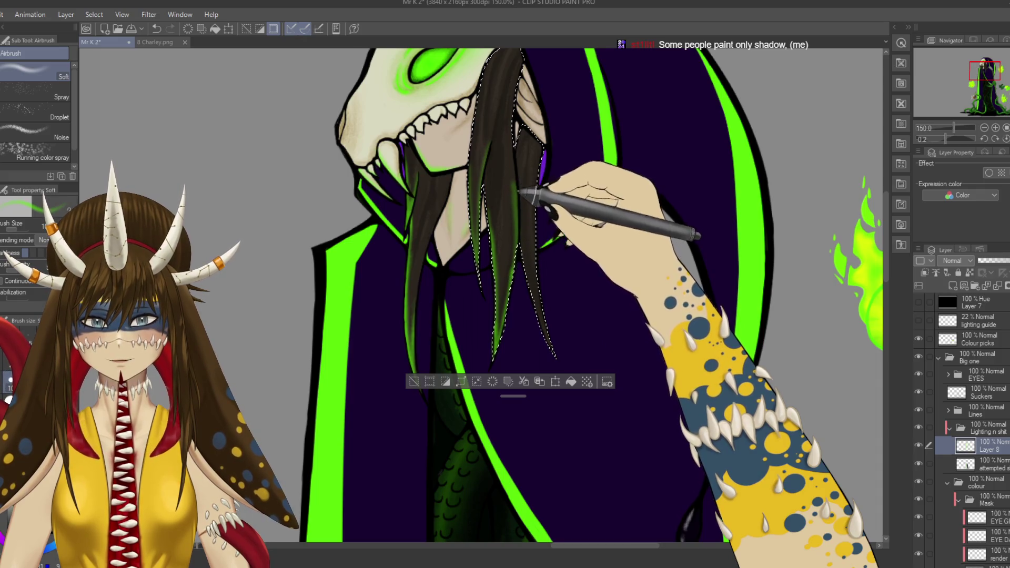
{"action": "key", "text": "ctrl+z"}
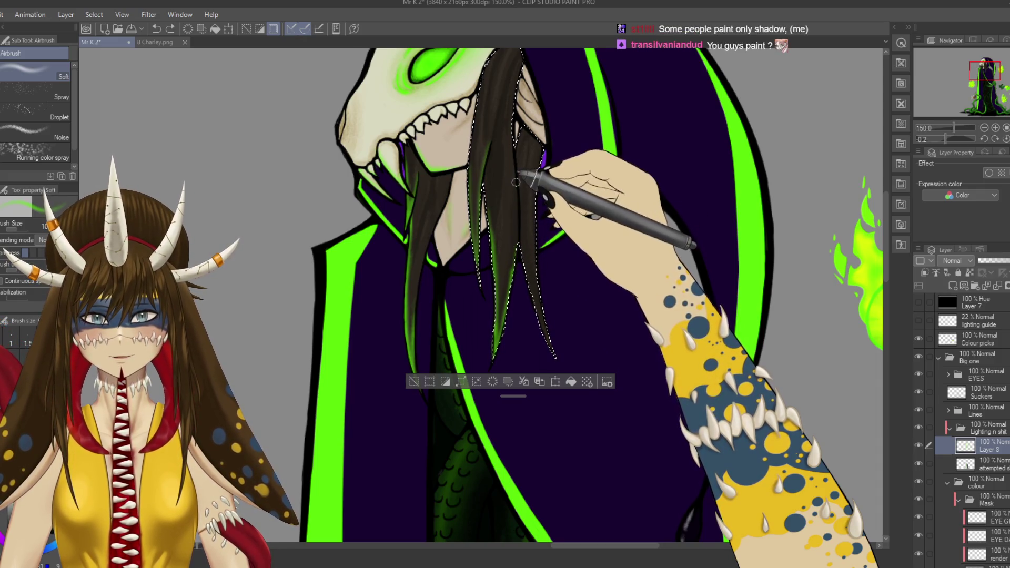
{"action": "key", "text": "e"}
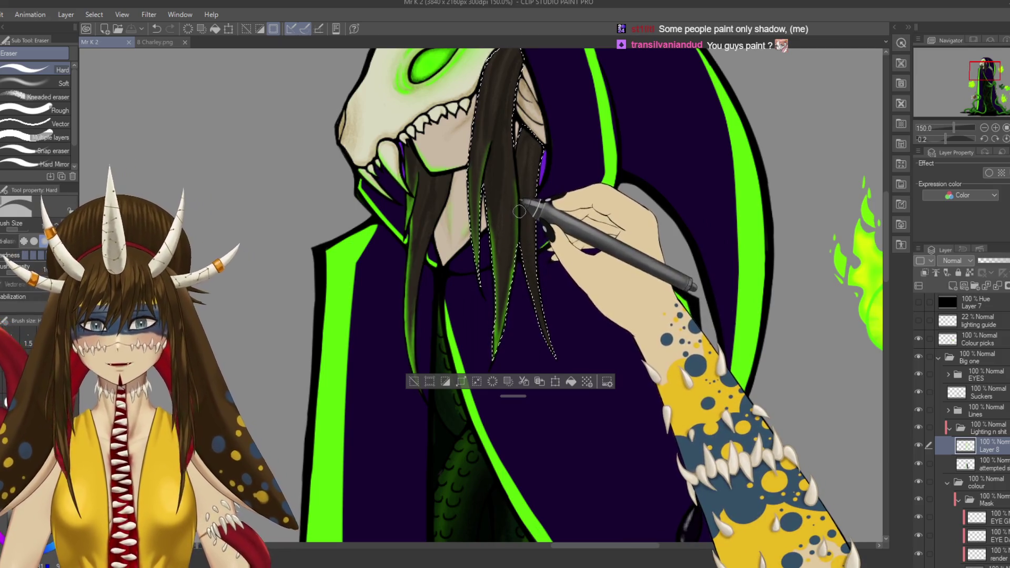
{"action": "key", "text": "b"}
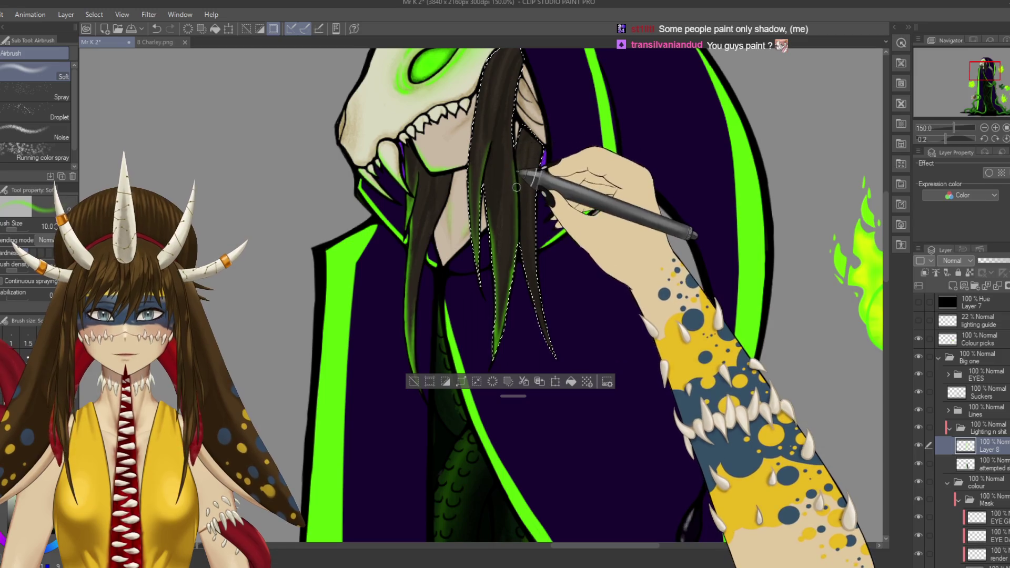
{"action": "left_click_drag", "start_coordinate": [517, 175], "coordinate": [518, 151]}
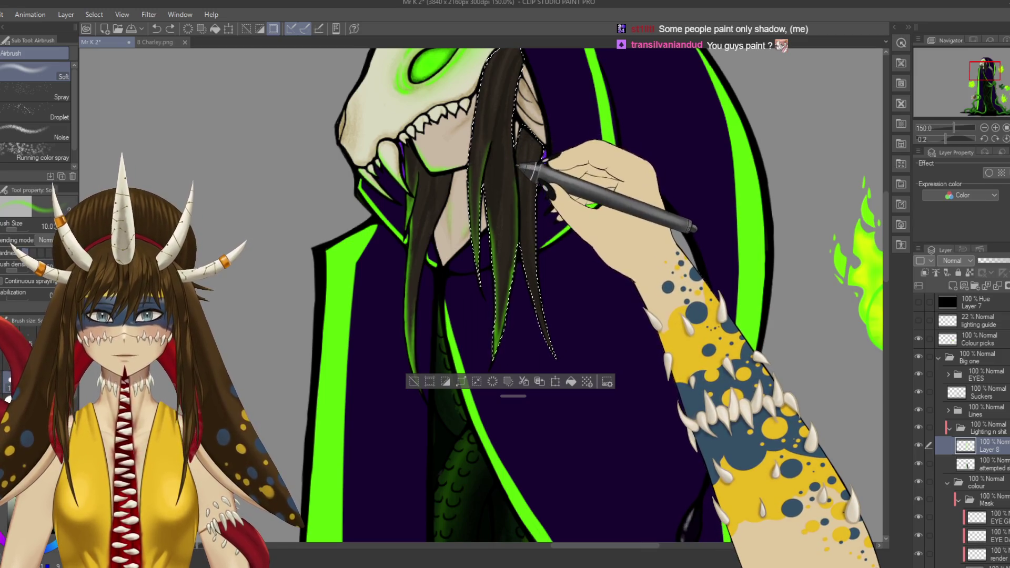
{"action": "key", "text": "e"}
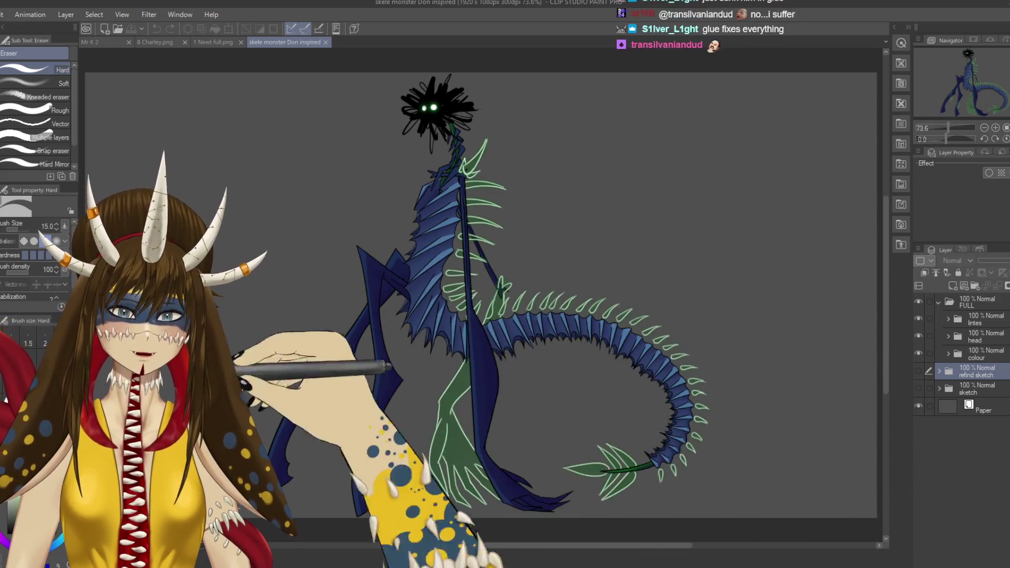
Step: Look through the 8 Charley.png and 1 Newt full.png canvases, ending back on Mr K 2
{"action": "left_click", "coordinate": [90, 42]}
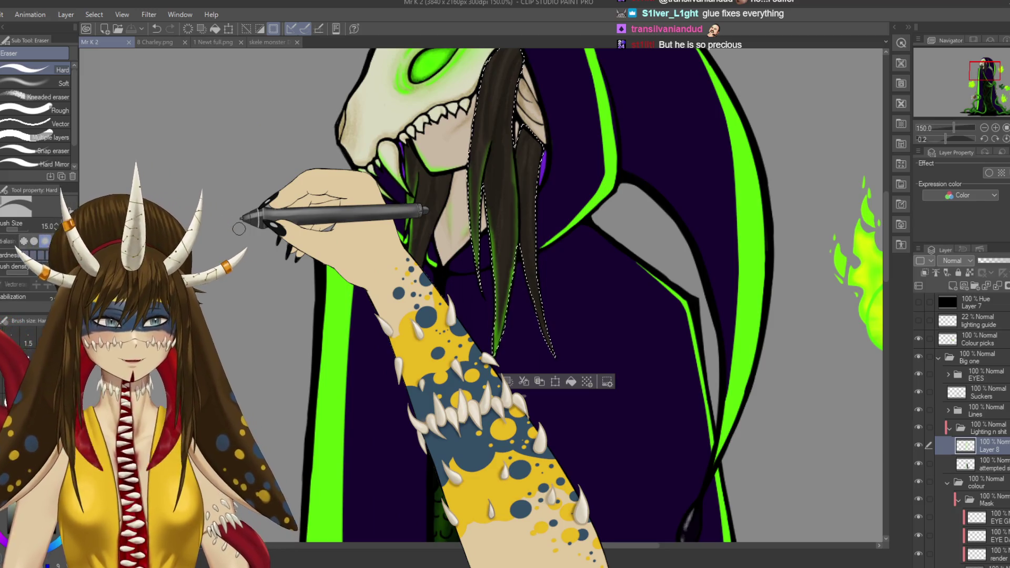
{"action": "left_click", "coordinate": [213, 42]}
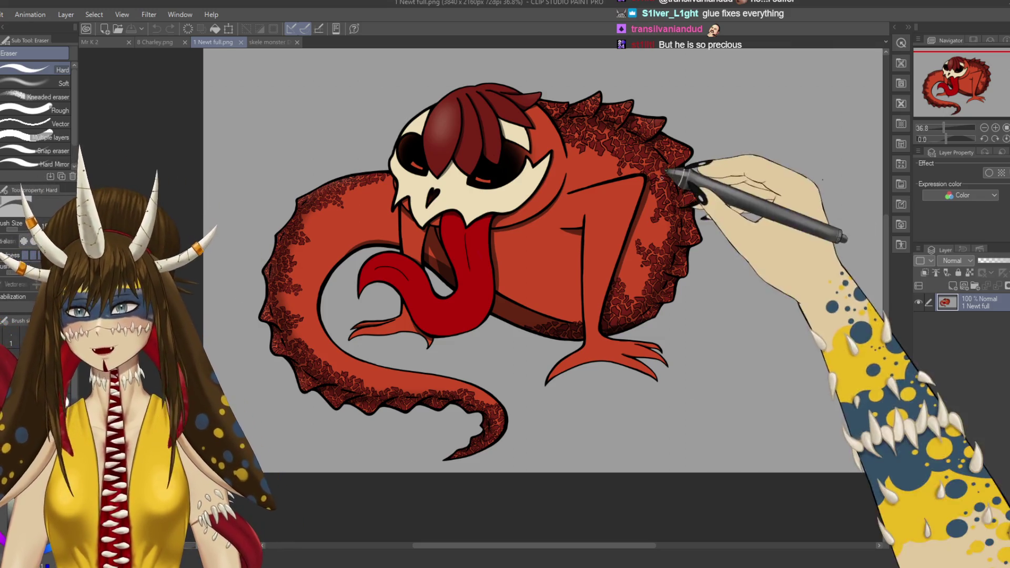
{"action": "left_click", "coordinate": [155, 42]}
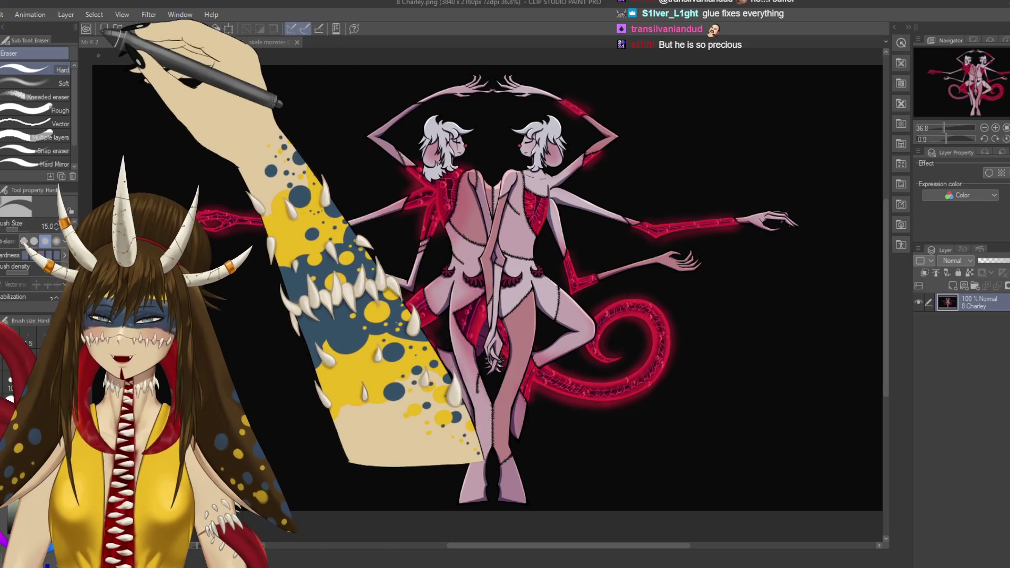
{"action": "left_click", "coordinate": [92, 42]}
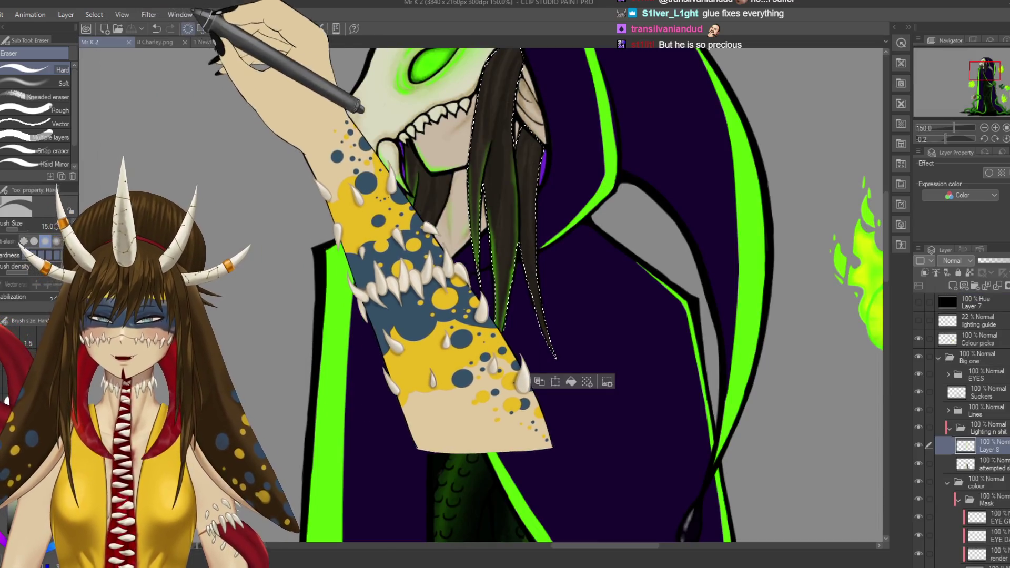
{"action": "left_click", "coordinate": [213, 42]}
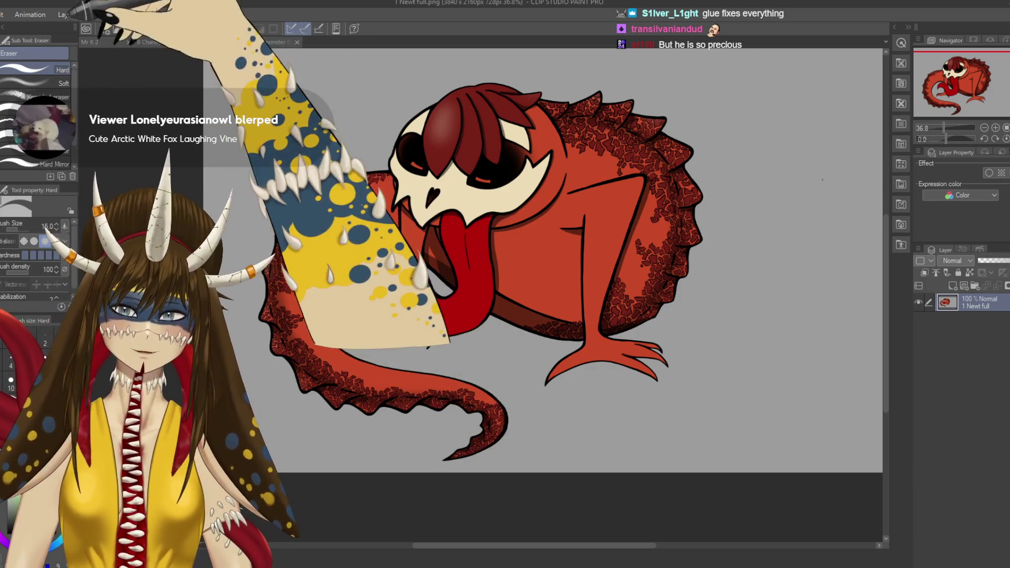
{"action": "left_click", "coordinate": [92, 42]}
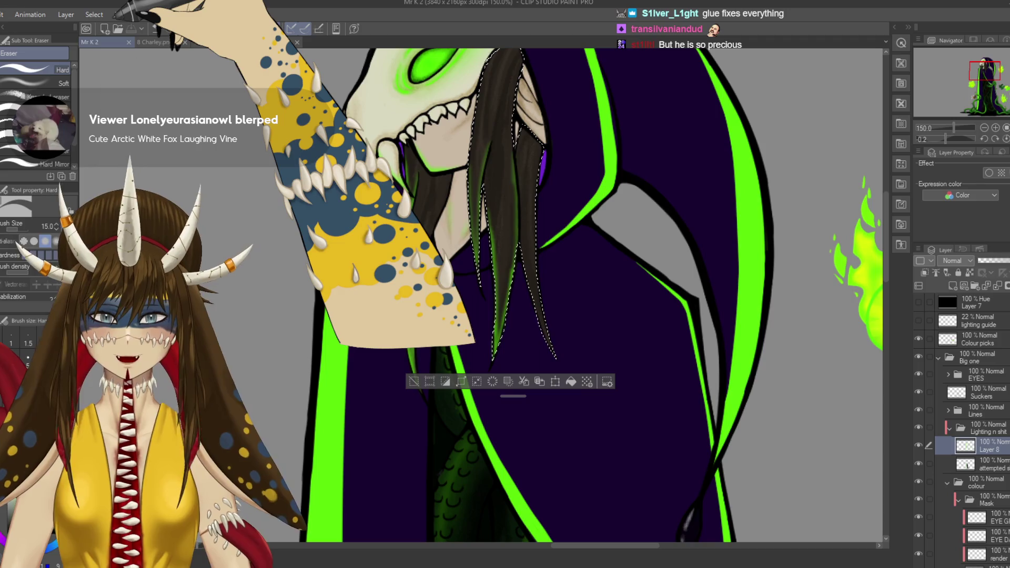
{"action": "scroll", "coordinate": [579, 221], "scroll_direction": "down", "scroll_amount": 2}
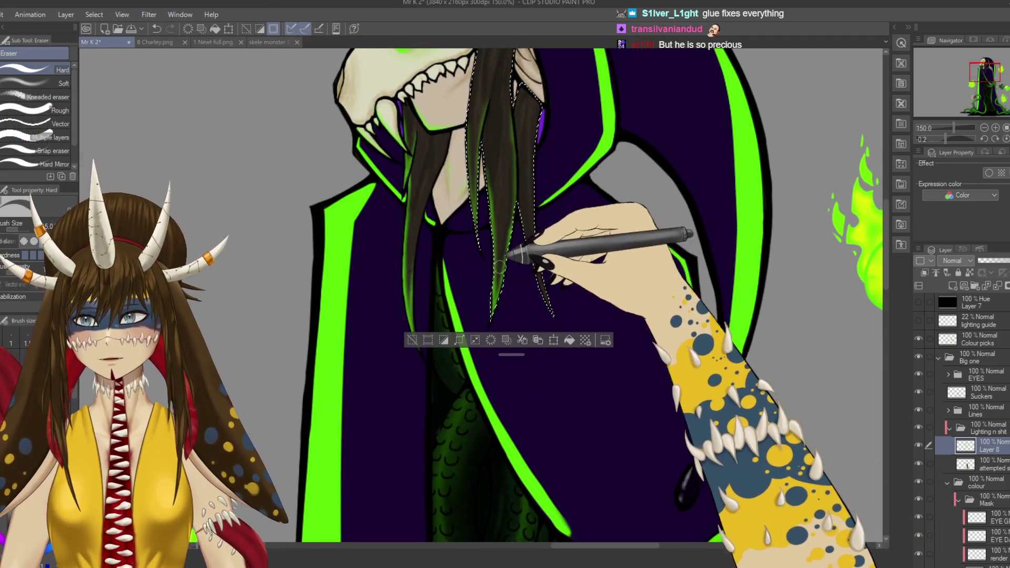
Step: Spray a faint green Soft Airbrush glow along the selected right hair strand and save
{"action": "key", "text": "b"}
{"action": "key", "text": "b"}
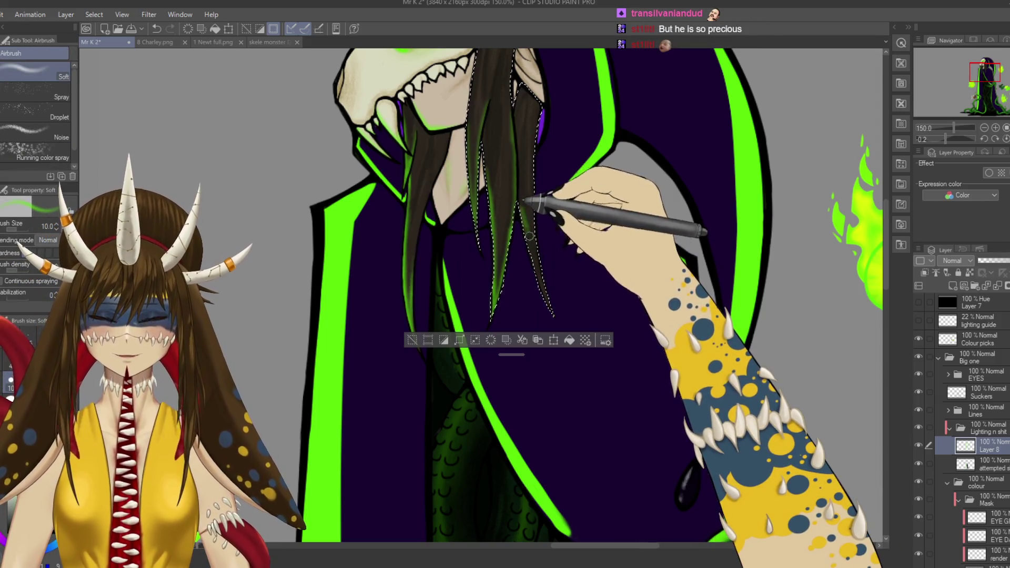
{"action": "mouse_move", "coordinate": [521, 209]}
{"action": "left_mouse_down"}
{"action": "mouse_move", "coordinate": [551, 313]}
{"action": "mouse_move", "coordinate": [539, 174]}
{"action": "left_mouse_up"}
{"action": "key", "text": "ctrl+s"}
Step: Clear the selection around the hair strands
{"action": "scroll", "coordinate": [540, 173], "scroll_direction": "down", "scroll_amount": 4}
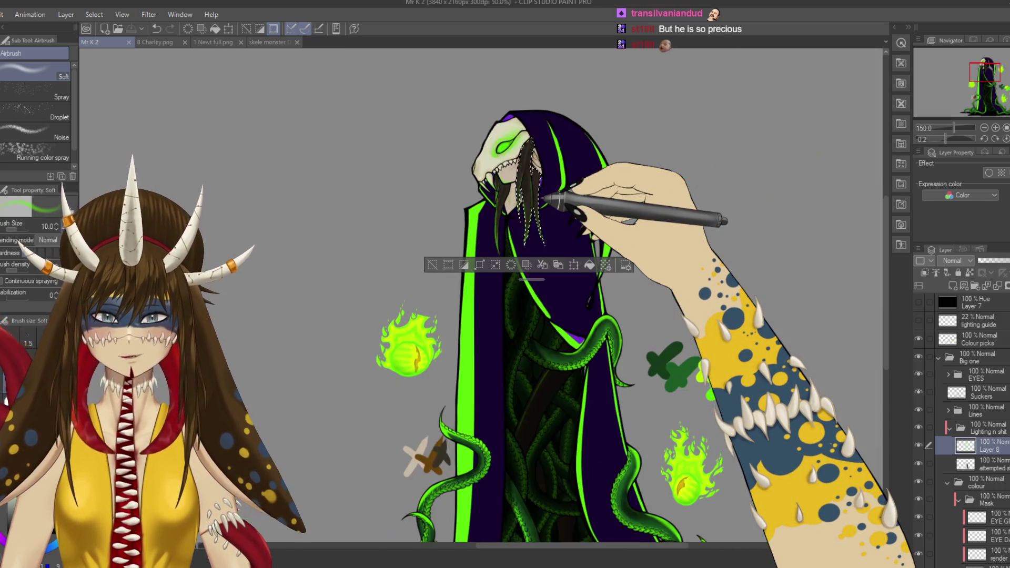
{"action": "scroll", "coordinate": [482, 295], "scroll_direction": "down", "scroll_amount": 2}
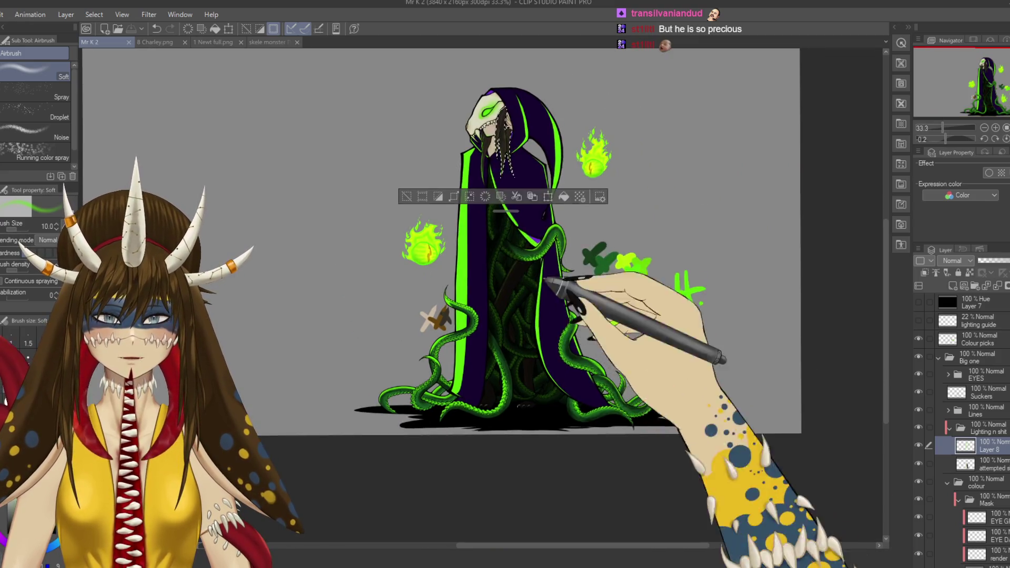
{"action": "left_click", "coordinate": [406, 196]}
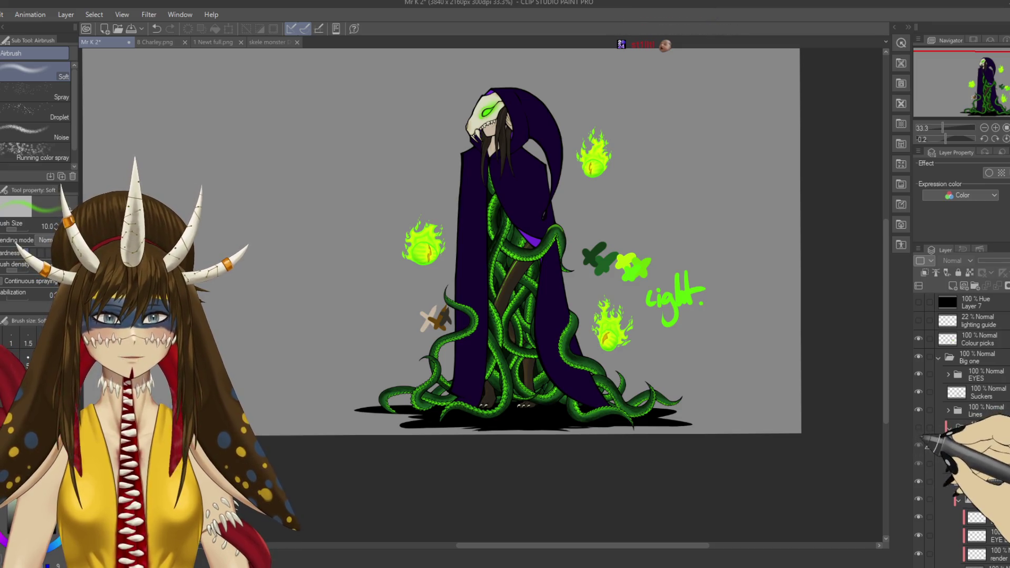
Step: Toggle the green cloak lighting layer on and off to compare, leaving it hidden
{"action": "left_click", "coordinate": [919, 427]}
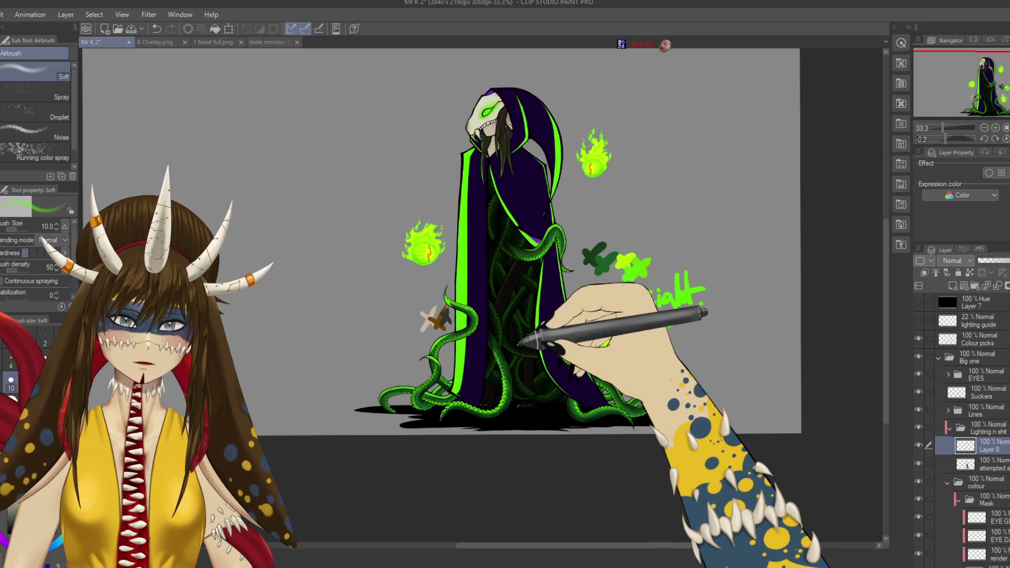
{"action": "left_click", "coordinate": [918, 463]}
{"action": "left_click", "coordinate": [918, 463]}
{"action": "left_click", "coordinate": [919, 463]}
{"action": "left_click", "coordinate": [919, 463]}
{"action": "left_click", "coordinate": [919, 463]}
{"action": "left_click", "coordinate": [919, 462]}
{"action": "left_click", "coordinate": [919, 463]}
{"action": "left_click", "coordinate": [918, 463]}
{"action": "left_click", "coordinate": [918, 463]}
{"action": "left_click", "coordinate": [919, 463]}
{"action": "left_click", "coordinate": [919, 463]}
{"action": "left_click", "coordinate": [919, 463]}
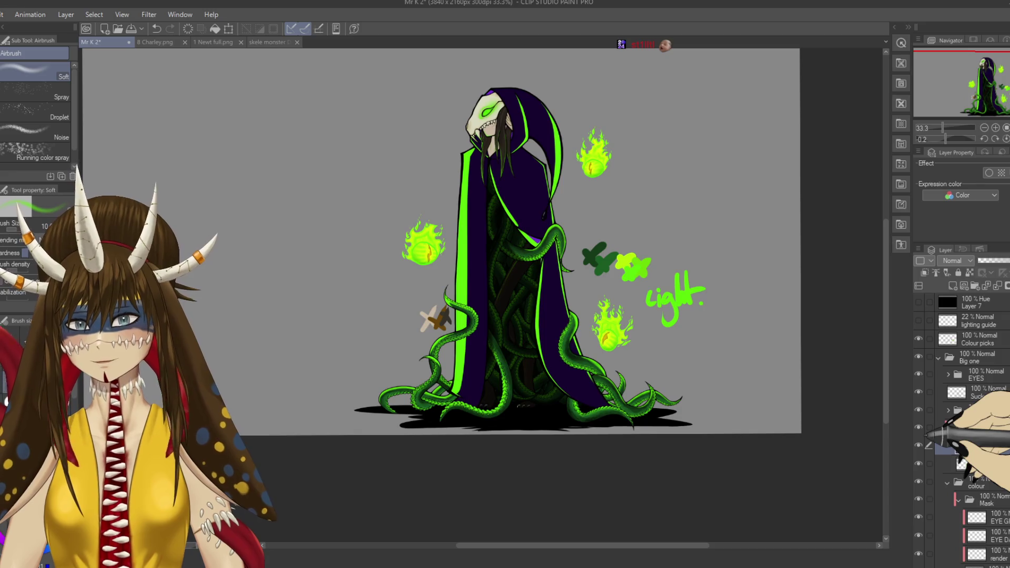
Step: Save the artwork again with the cloak lighting hidden
{"action": "scroll", "coordinate": [478, 268], "scroll_direction": "up", "scroll_amount": 5}
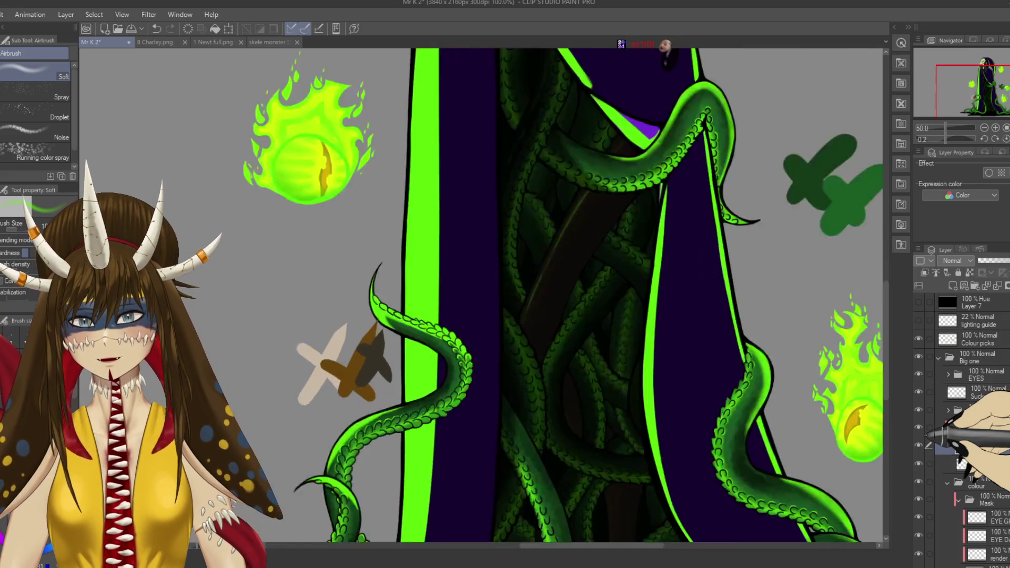
{"action": "scroll", "coordinate": [479, 294], "scroll_direction": "up", "scroll_amount": 15}
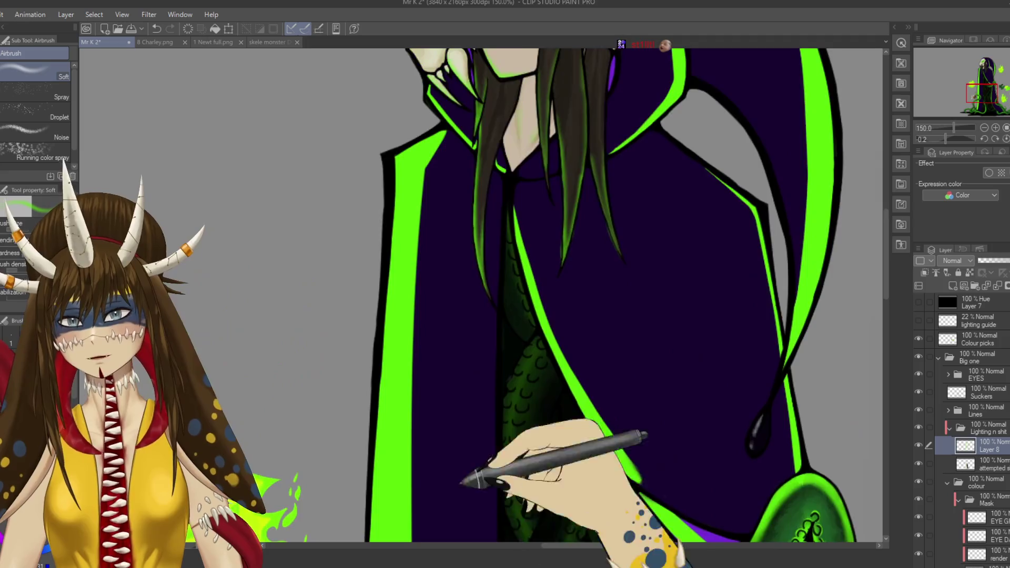
{"action": "scroll", "coordinate": [505, 263], "scroll_direction": "down", "scroll_amount": 6}
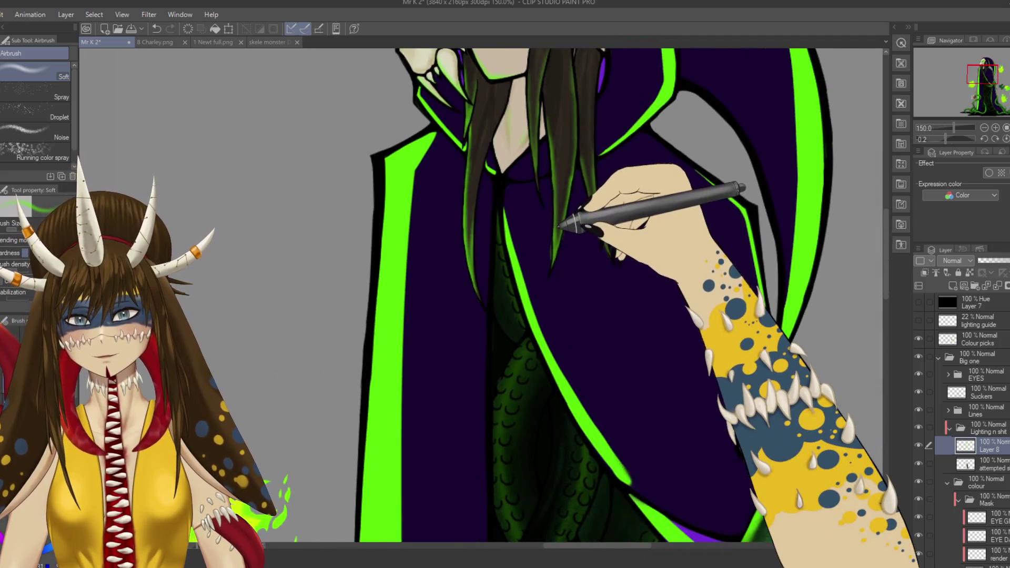
{"action": "key", "text": "ctrl+s"}
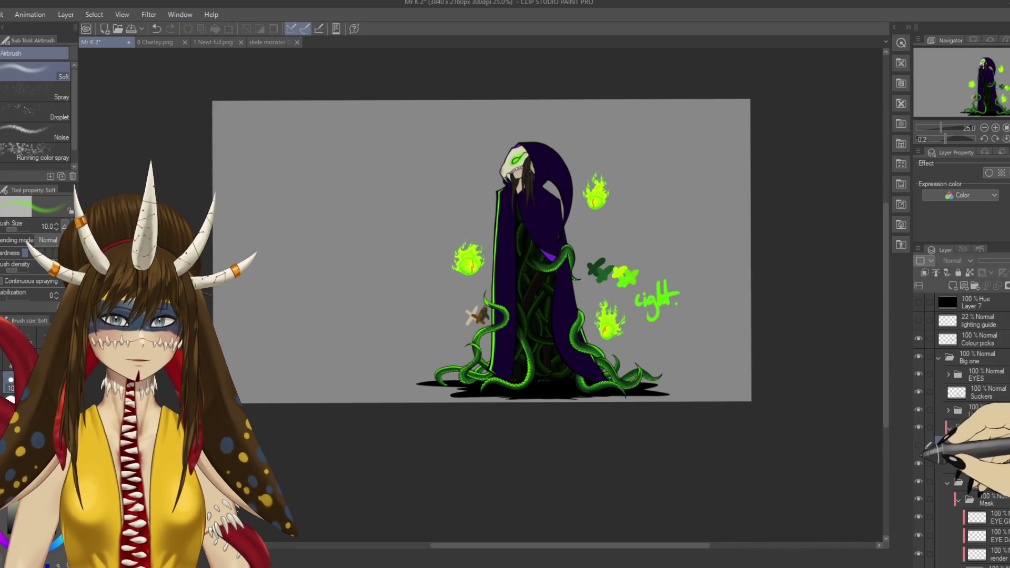
Step: Hide the hard green lighting on Layer 8 and add a new raster layer, Layer 9
{"action": "left_click", "coordinate": [919, 445]}
{"action": "key", "text": "ctrl+shift+n"}
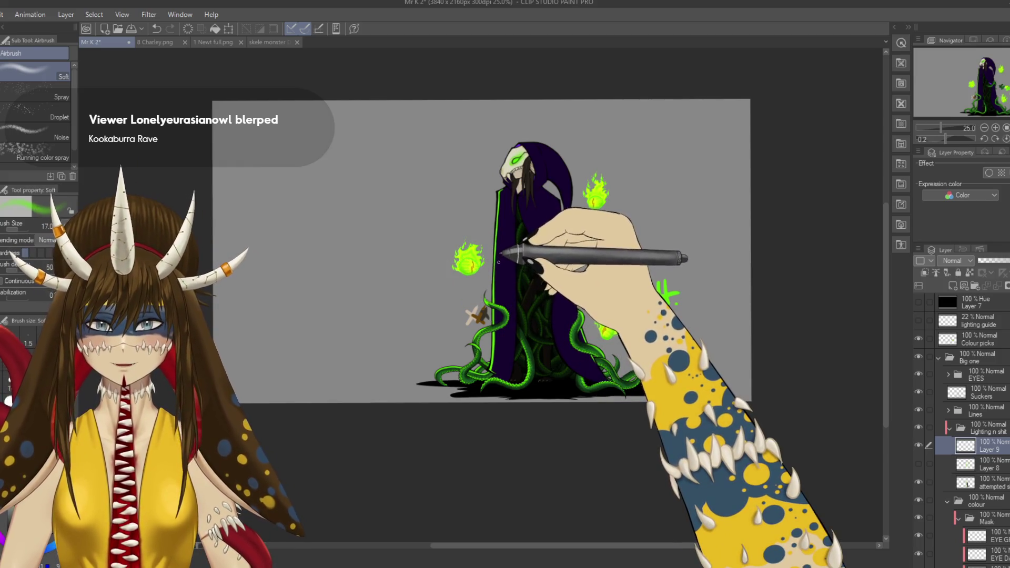
{"action": "scroll", "coordinate": [494, 266], "scroll_direction": "up", "scroll_amount": 4}
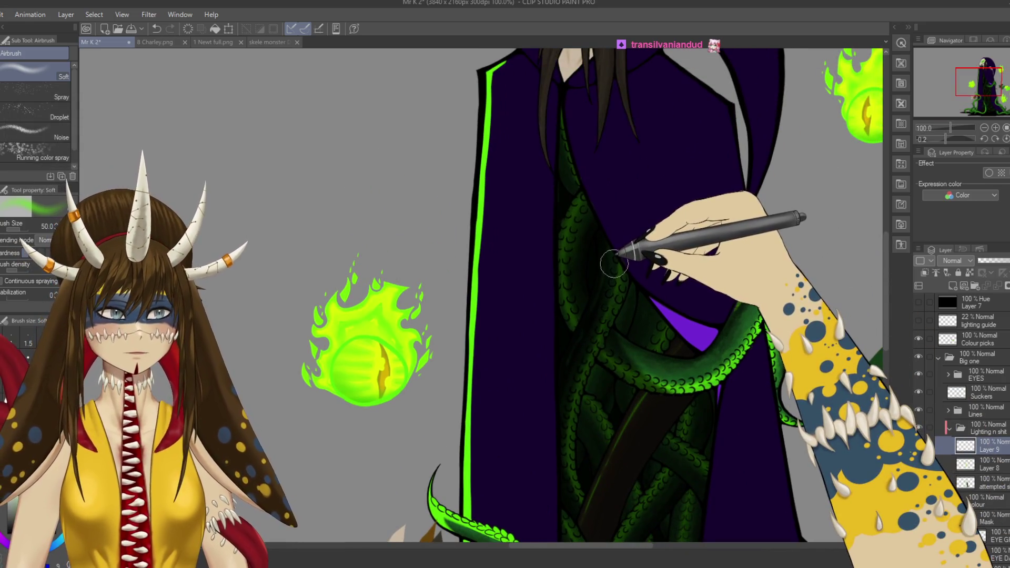
Step: Airbrush a soft green glow down the cloak's left edge, then view the whole canvas
{"action": "mouse_move", "coordinate": [508, 53]}
{"action": "left_mouse_down"}
{"action": "mouse_move", "coordinate": [518, 83]}
{"action": "mouse_move", "coordinate": [494, 162]}
{"action": "left_mouse_up"}
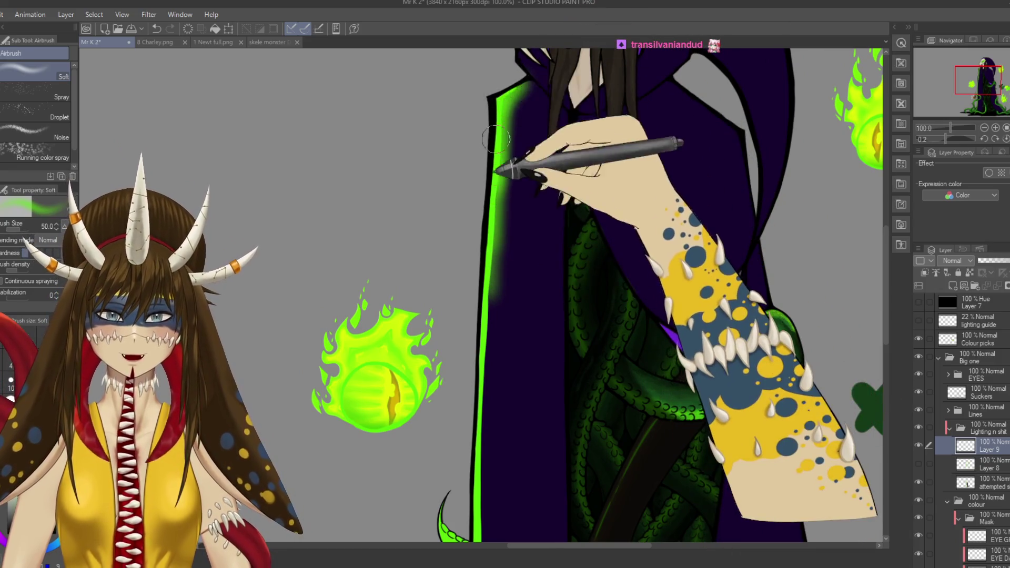
{"action": "left_click_drag", "start_coordinate": [510, 148], "coordinate": [487, 284]}
{"action": "mouse_move", "coordinate": [511, 163]}
{"action": "left_mouse_down"}
{"action": "mouse_move", "coordinate": [494, 403]}
{"action": "mouse_move", "coordinate": [504, 286]}
{"action": "left_mouse_up"}
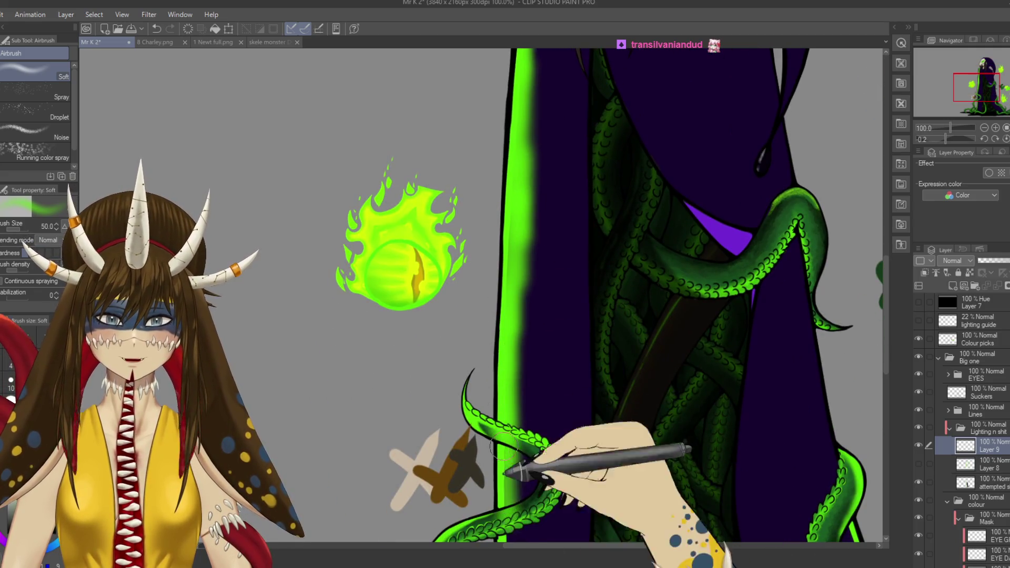
{"action": "scroll", "coordinate": [504, 285], "scroll_direction": "down", "scroll_amount": 2}
{"action": "scroll", "coordinate": [497, 460], "scroll_direction": "down", "scroll_amount": 1}
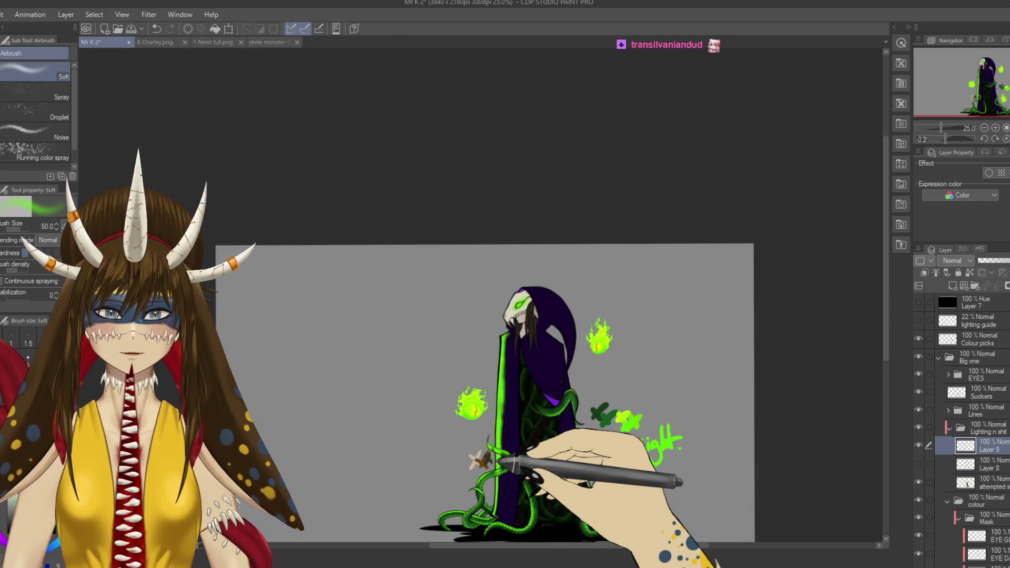
{"action": "left_click_drag", "start_coordinate": [480, 467], "coordinate": [604, 350]}
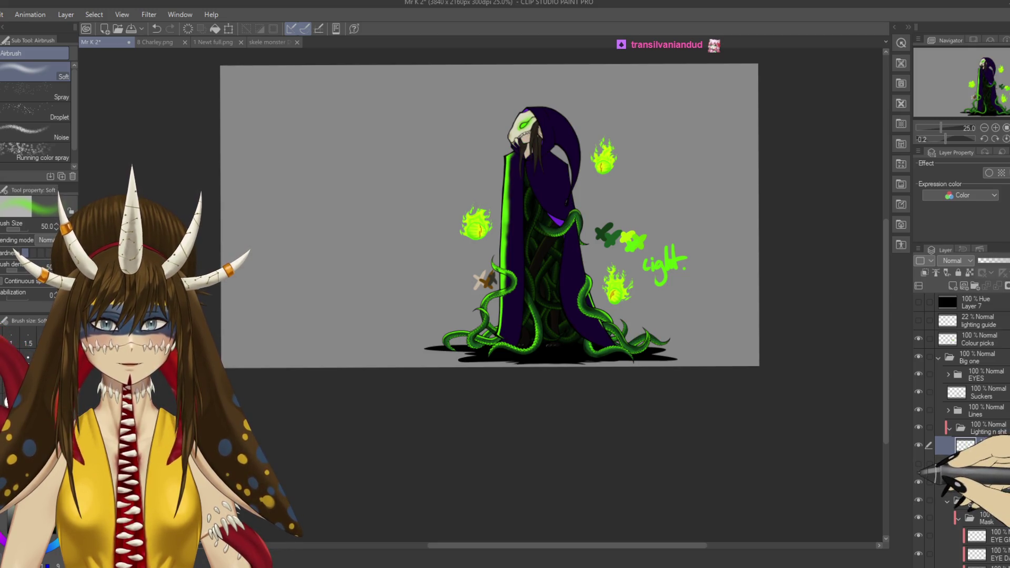
Step: Toggle Layer 8's green rim lines on and off to compare, leaving them visible
{"action": "left_click", "coordinate": [919, 464]}
{"action": "left_click", "coordinate": [918, 464]}
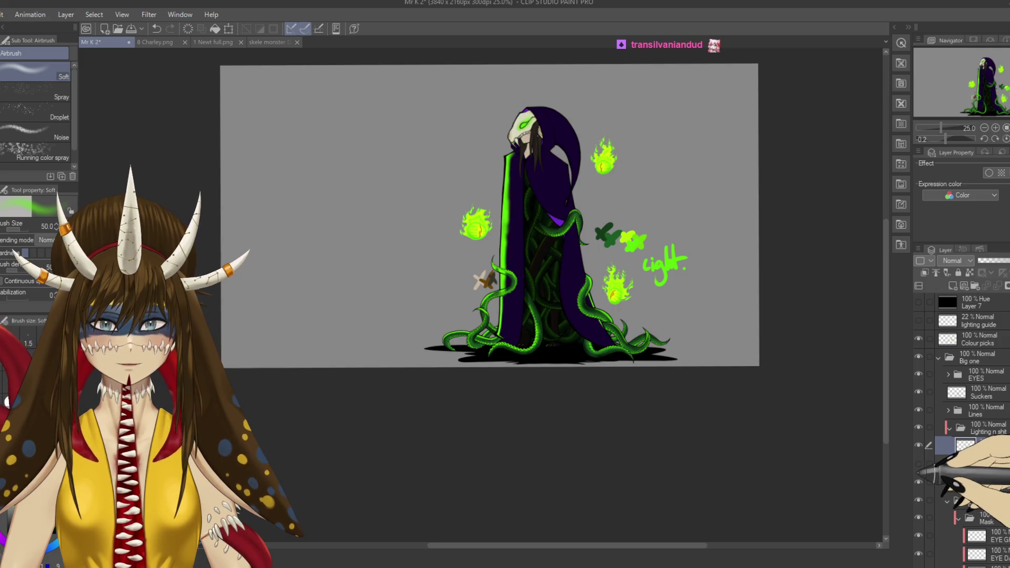
{"action": "left_click", "coordinate": [919, 463]}
{"action": "left_click", "coordinate": [918, 464]}
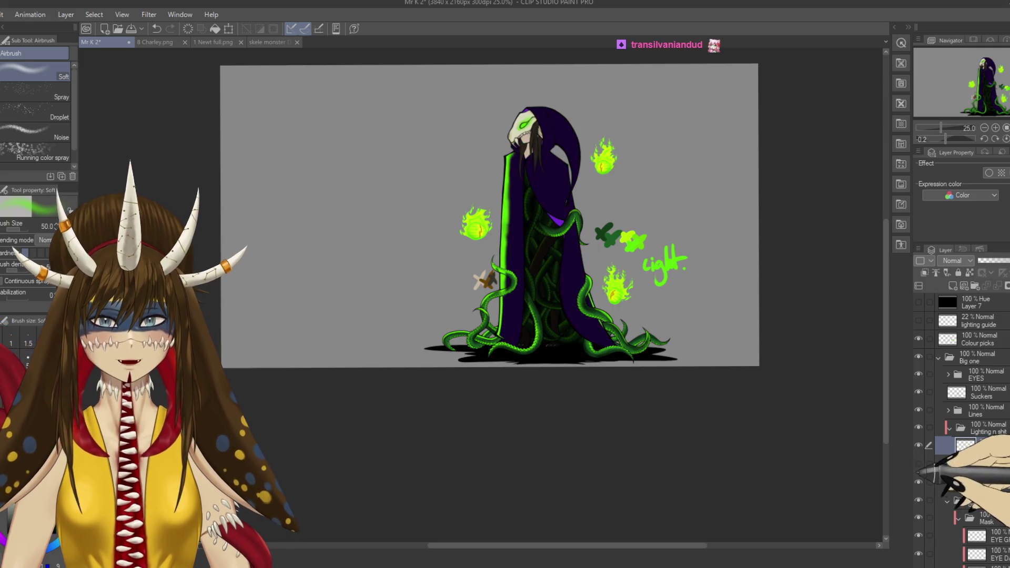
{"action": "left_click", "coordinate": [919, 464]}
{"action": "left_click", "coordinate": [919, 463]}
{"action": "left_click", "coordinate": [918, 463]}
{"action": "left_click", "coordinate": [919, 463]}
{"action": "left_click", "coordinate": [918, 463]}
{"action": "left_click", "coordinate": [919, 464]}
{"action": "left_click", "coordinate": [918, 464]}
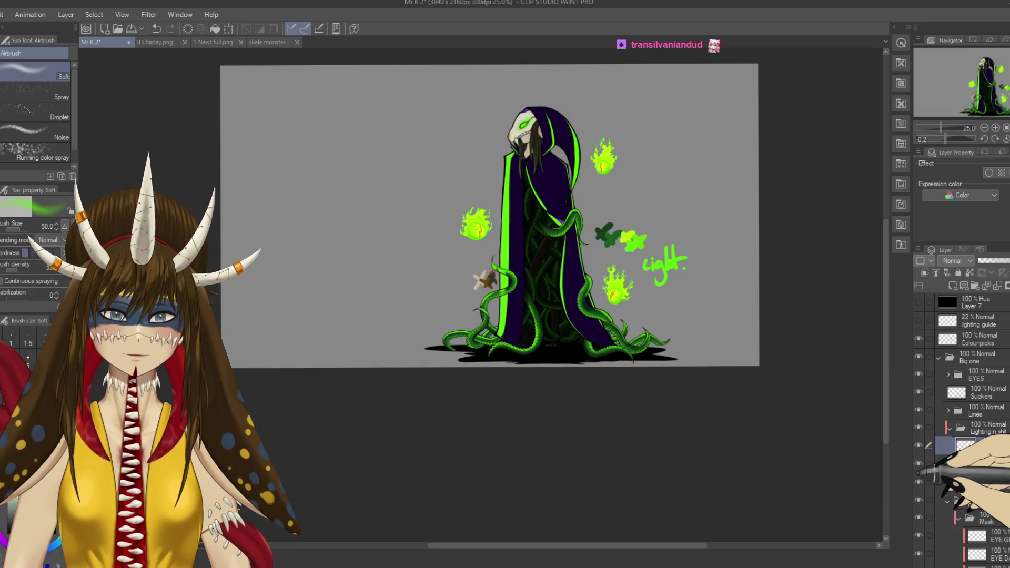
{"action": "left_click", "coordinate": [918, 463]}
{"action": "left_click", "coordinate": [918, 463]}
{"action": "left_click", "coordinate": [919, 464]}
{"action": "left_click", "coordinate": [919, 463]}
{"action": "left_click", "coordinate": [918, 464]}
{"action": "left_click", "coordinate": [919, 463]}
{"action": "left_click", "coordinate": [919, 463]}
{"action": "left_click", "coordinate": [919, 463]}
{"action": "left_click", "coordinate": [919, 463]}
{"action": "left_click", "coordinate": [918, 464]}
{"action": "left_click", "coordinate": [918, 463]}
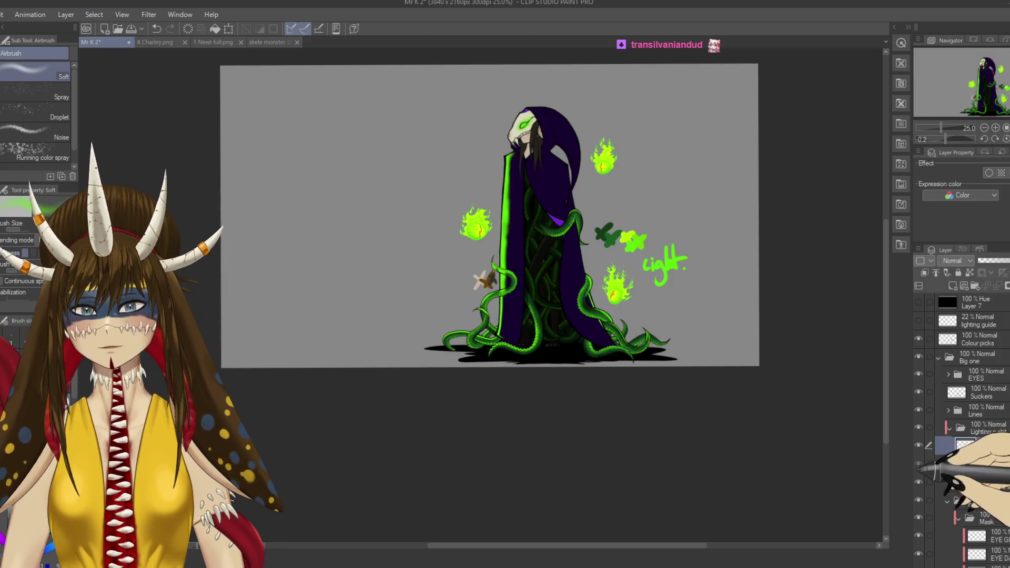
{"action": "left_click", "coordinate": [919, 464]}
{"action": "left_click", "coordinate": [919, 463]}
{"action": "left_click", "coordinate": [919, 464]}
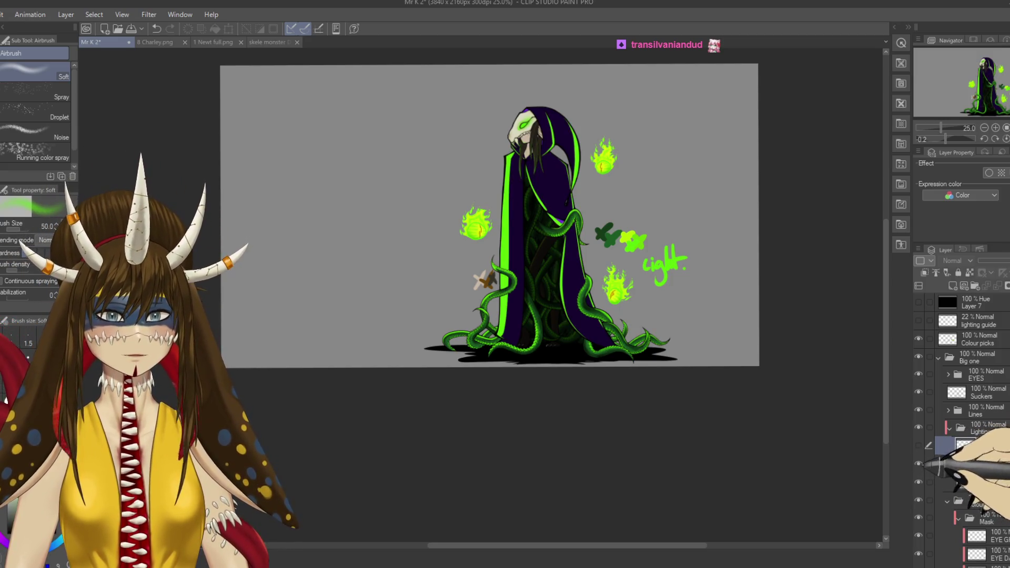
Step: Zoom in on the collar and hair, switch to the Eraser and select Layer 8
{"action": "key", "text": "b"}
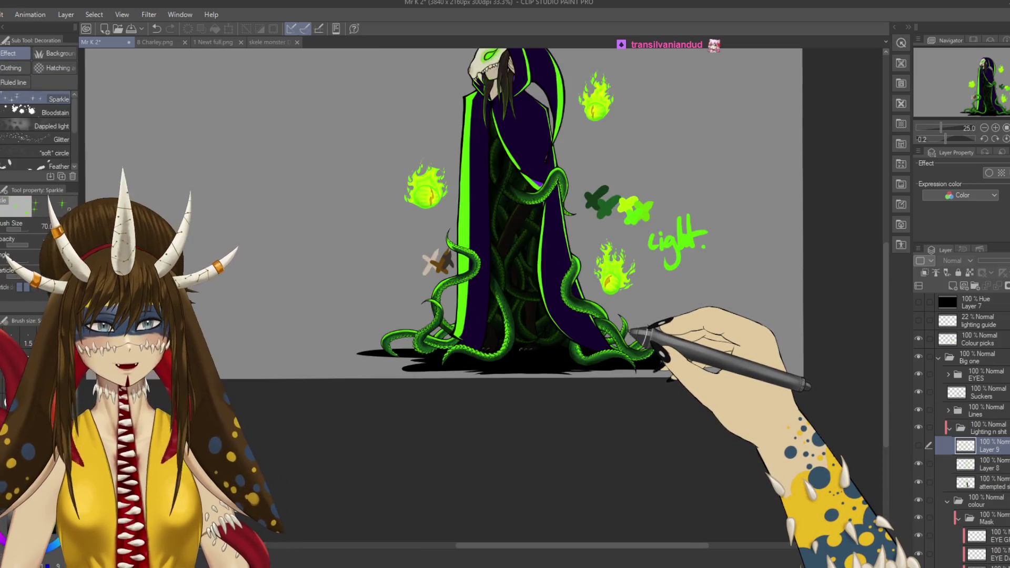
{"action": "scroll", "coordinate": [632, 331], "scroll_direction": "up", "scroll_amount": 2}
{"action": "scroll", "coordinate": [583, 226], "scroll_direction": "up", "scroll_amount": 1}
{"action": "scroll", "coordinate": [473, 290], "scroll_direction": "up", "scroll_amount": 4}
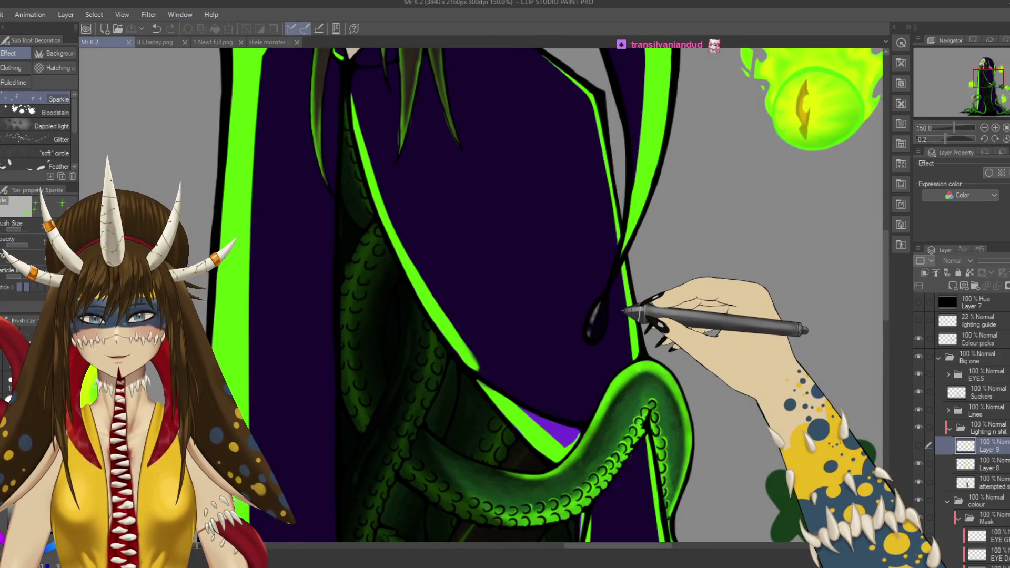
{"action": "mouse_move", "coordinate": [626, 310]}
{"action": "left_mouse_down"}
{"action": "mouse_move", "coordinate": [597, 368]}
{"action": "mouse_move", "coordinate": [530, 233]}
{"action": "left_mouse_up"}
{"action": "key", "text": "e"}
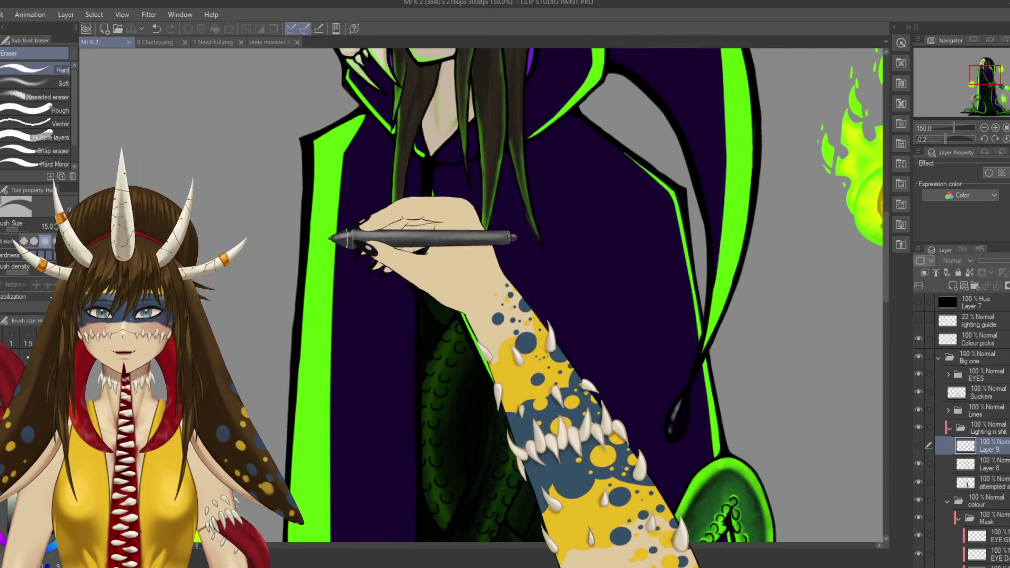
{"action": "key", "text": "alt+bracketleft"}
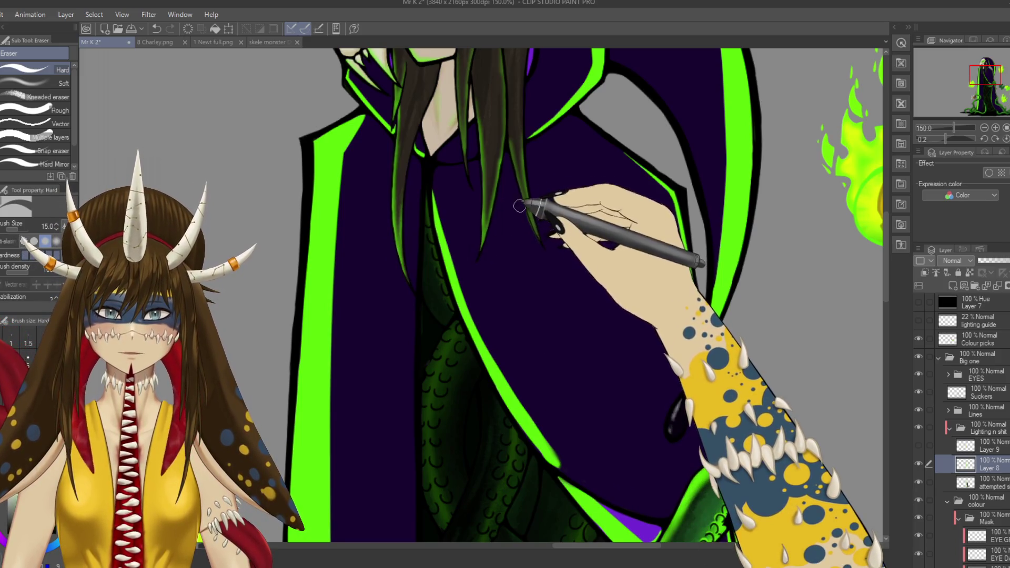
Step: Lasso the hair strand beside the neck and shade it with the Soft Airbrush
{"action": "mouse_move", "coordinate": [527, 152]}
{"action": "left_mouse_down"}
{"action": "mouse_move", "coordinate": [521, 273]}
{"action": "mouse_move", "coordinate": [501, 238]}
{"action": "left_mouse_up"}
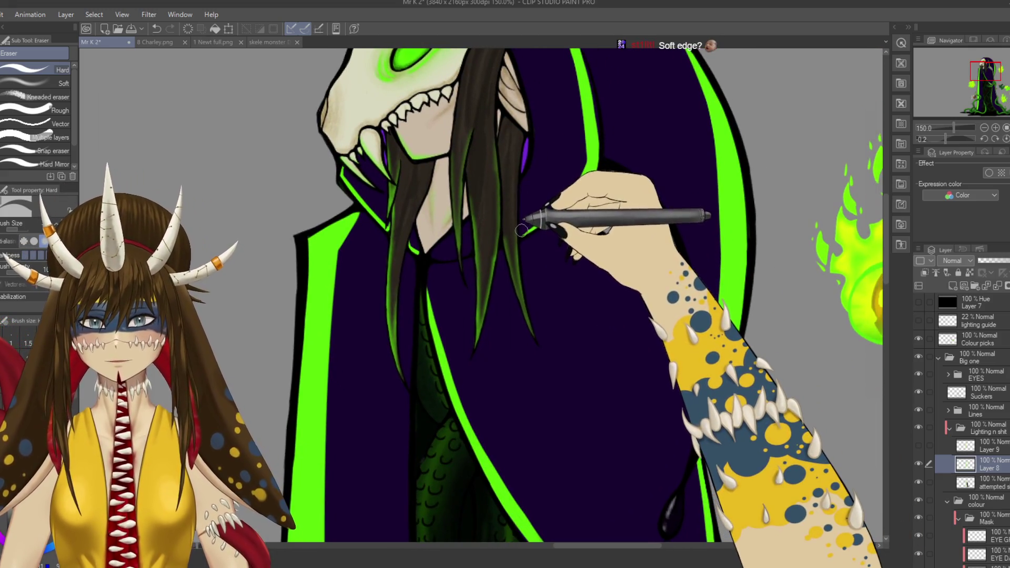
{"action": "key", "text": "m"}
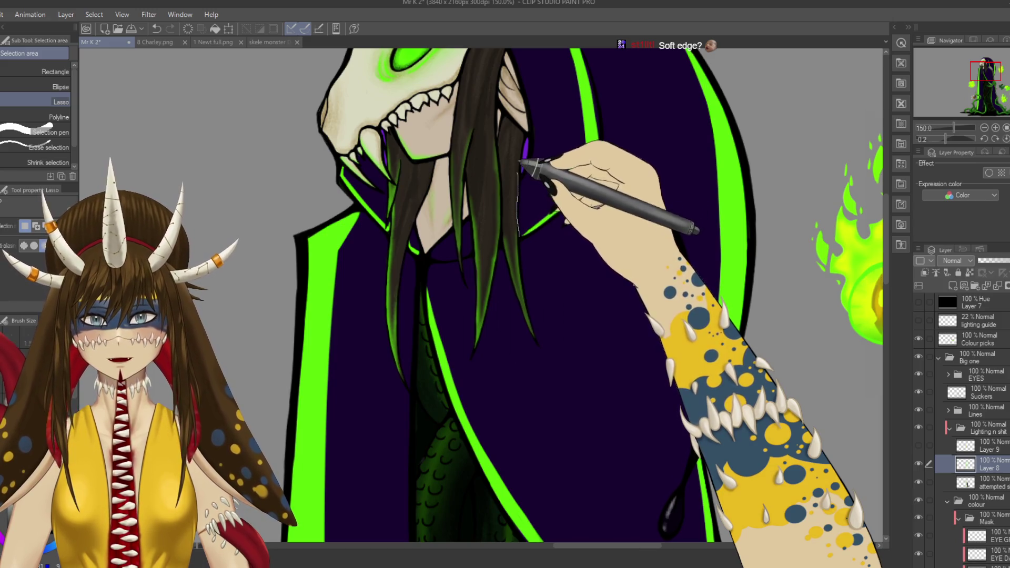
{"action": "left_click_drag", "start_coordinate": [530, 277], "coordinate": [521, 282]}
{"action": "key", "text": "b"}
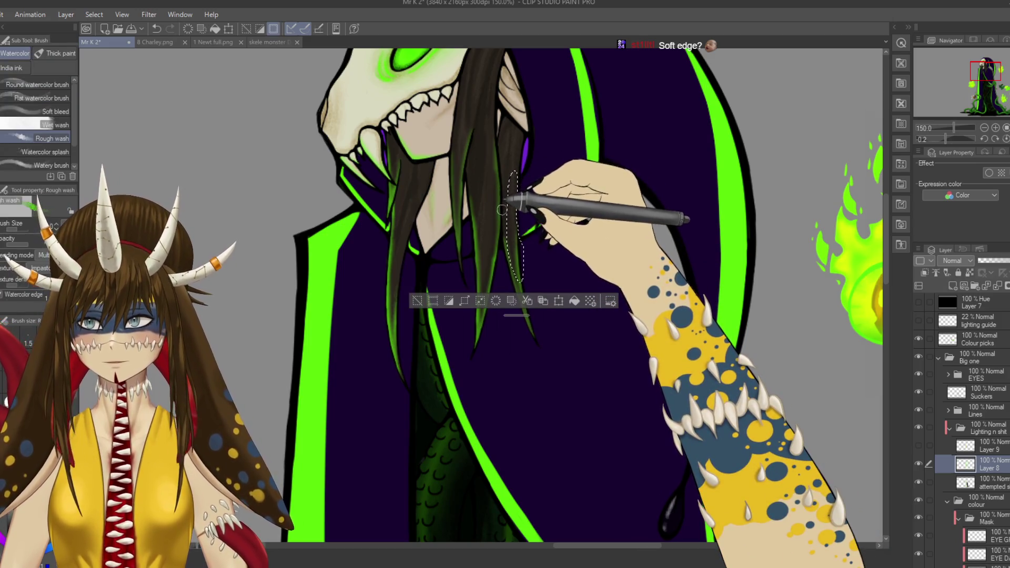
{"action": "key", "text": "b"}
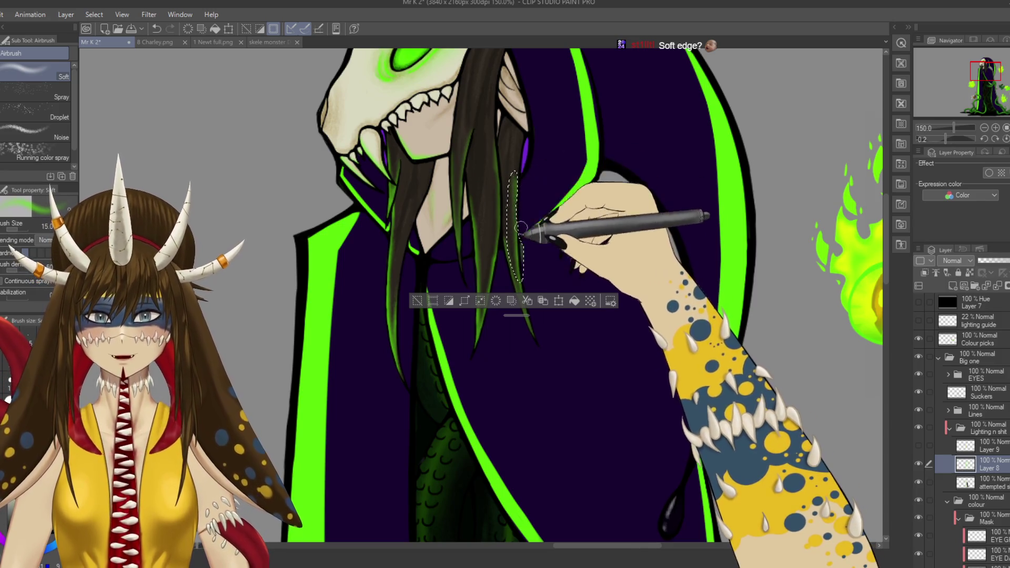
Step: Deselect the hair strand and pick the Soft eraser at size 8
{"action": "key", "text": "ctrl+d"}
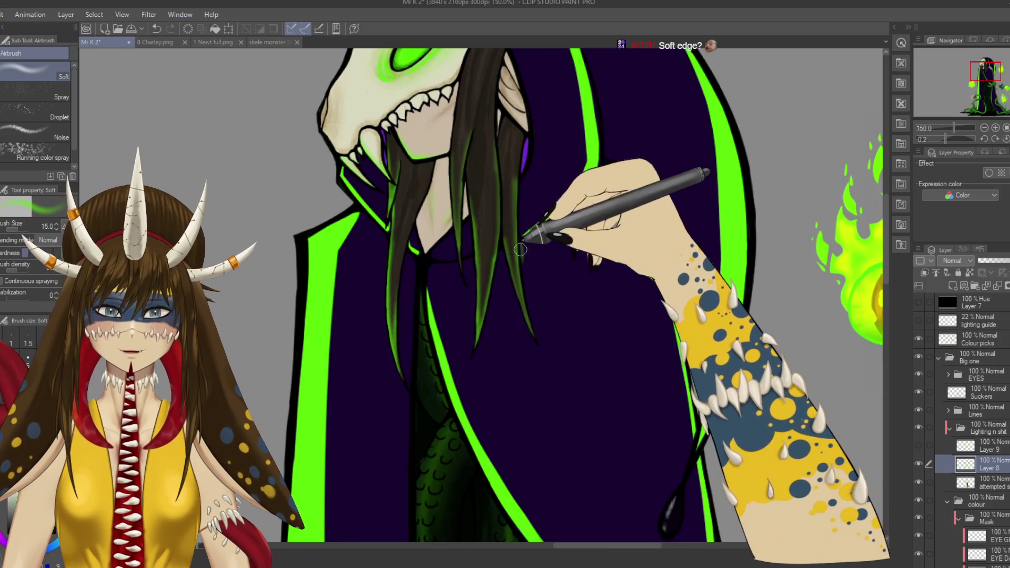
{"action": "key", "text": "e"}
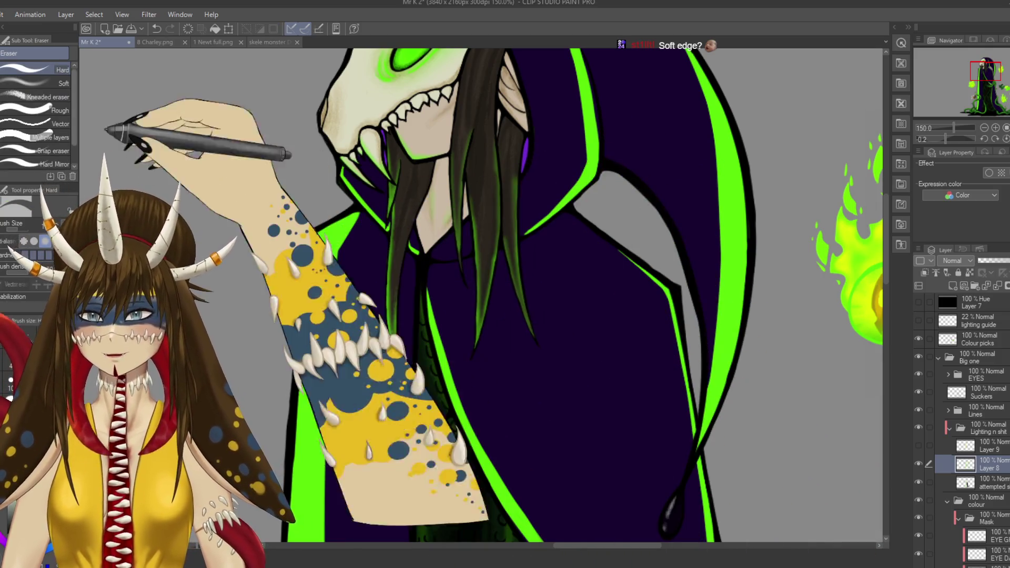
{"action": "left_click", "coordinate": [60, 83]}
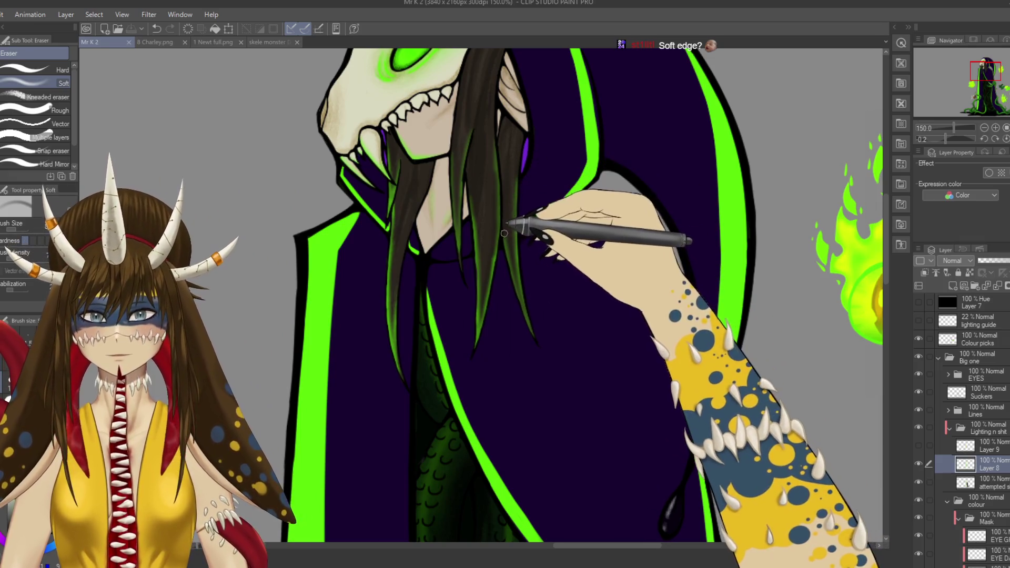
{"action": "left_click_drag", "start_coordinate": [529, 305], "coordinate": [539, 419]}
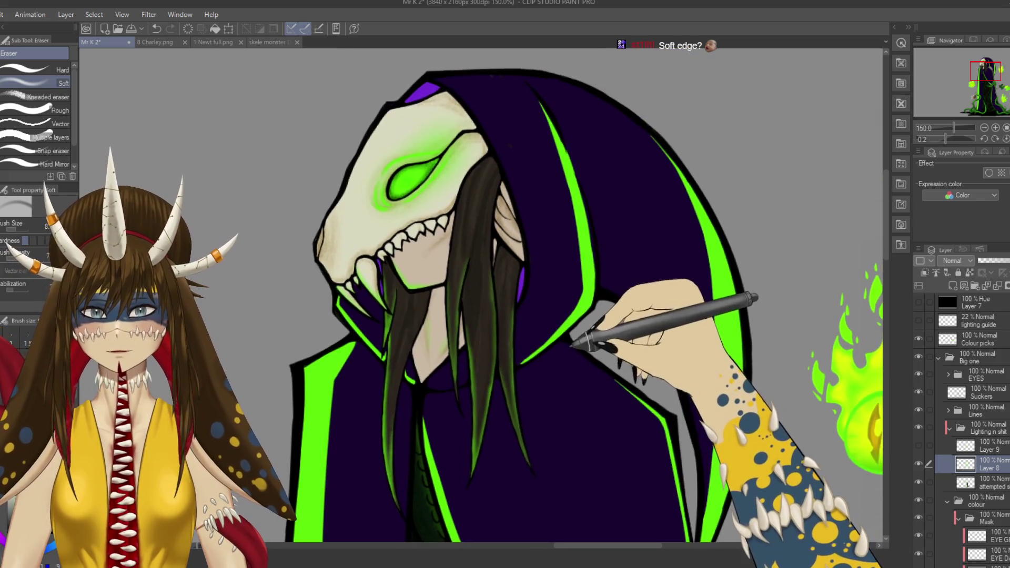
Step: Lasso the skull's upper jaw, then deselect, restore and deselect that selection again
{"action": "left_click_drag", "start_coordinate": [600, 379], "coordinate": [621, 343]}
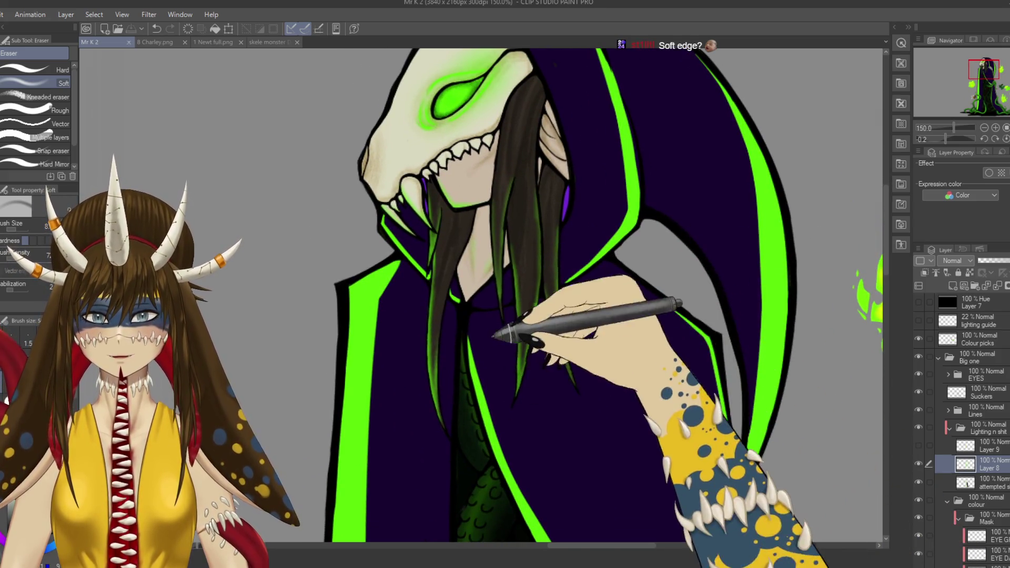
{"action": "left_click_drag", "start_coordinate": [500, 327], "coordinate": [547, 358]}
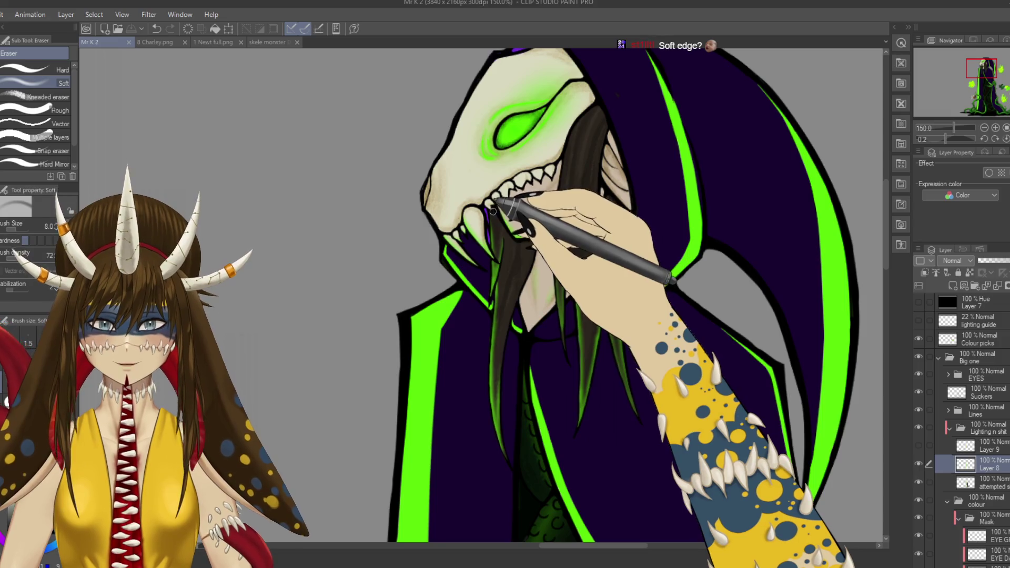
{"action": "key", "text": "m"}
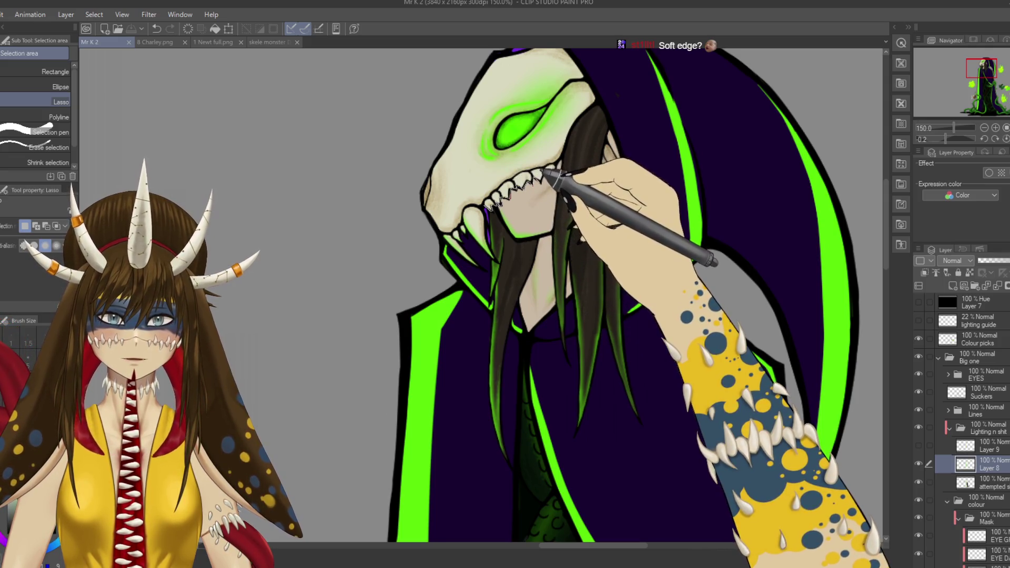
{"action": "mouse_move", "coordinate": [550, 158]}
{"action": "left_mouse_down"}
{"action": "mouse_move", "coordinate": [468, 181]}
{"action": "mouse_move", "coordinate": [486, 194]}
{"action": "left_mouse_up"}
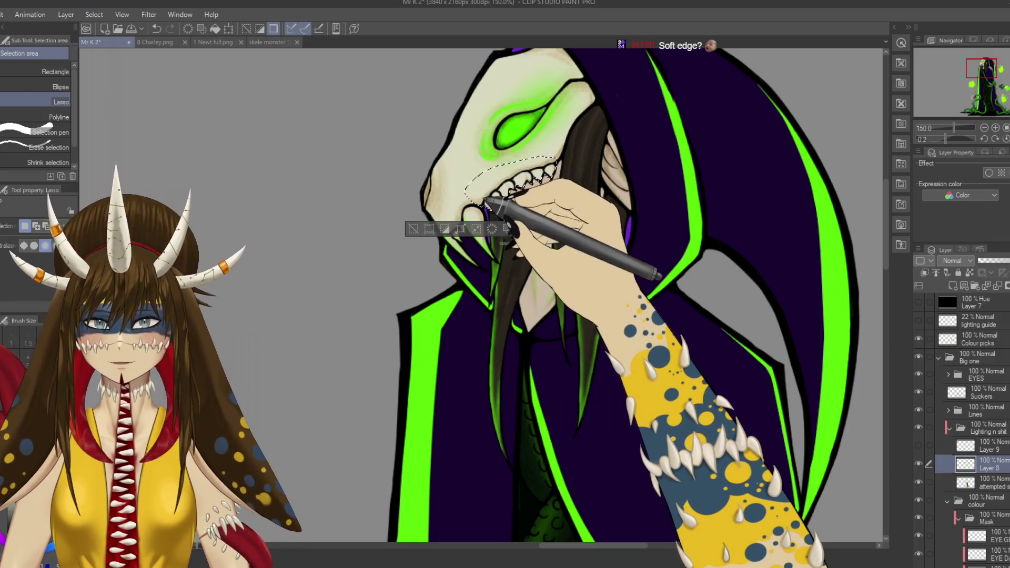
{"action": "key", "text": "b"}
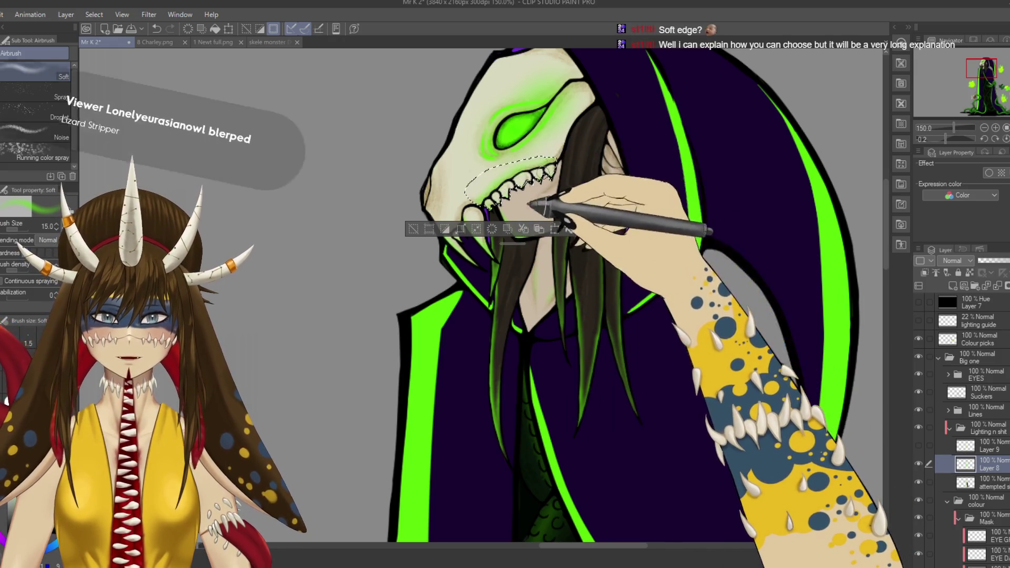
{"action": "key", "text": "ctrl+d"}
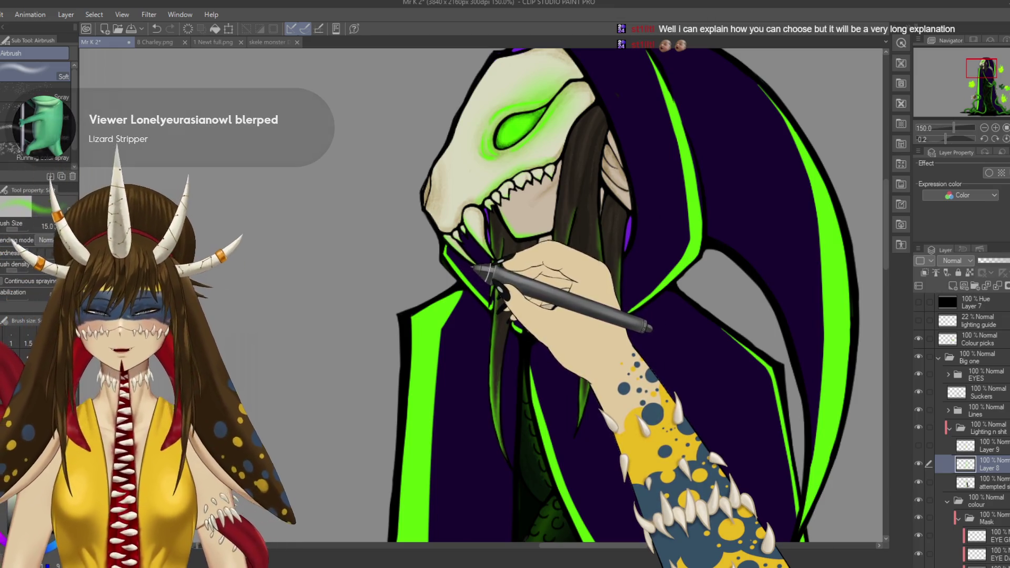
{"action": "key", "text": "ctrl+z"}
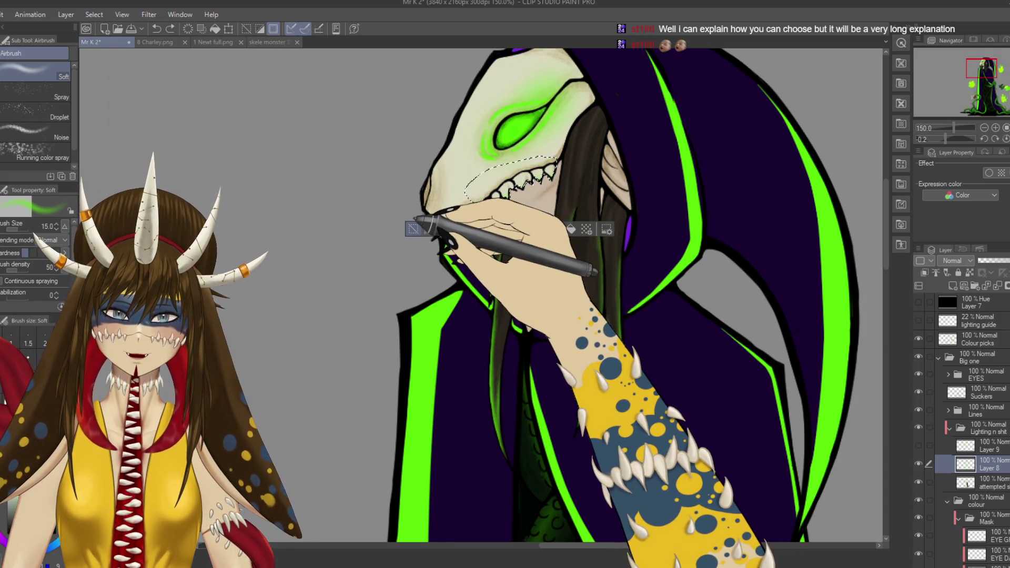
{"action": "key", "text": "ctrl+d"}
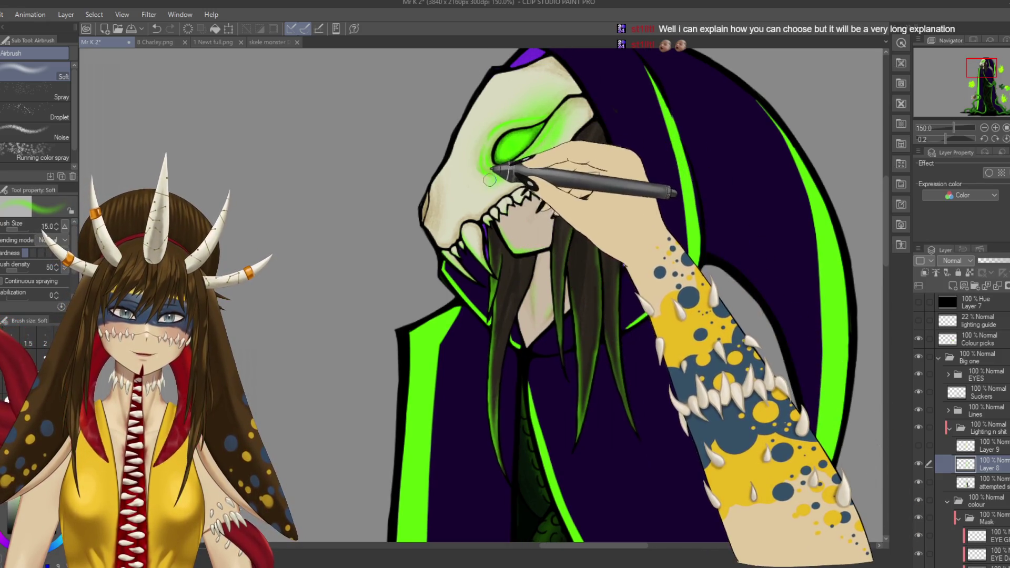
Step: Airbrush green glow over the skull's brow above the eye socket
{"action": "left_click_drag", "start_coordinate": [496, 242], "coordinate": [533, 205]}
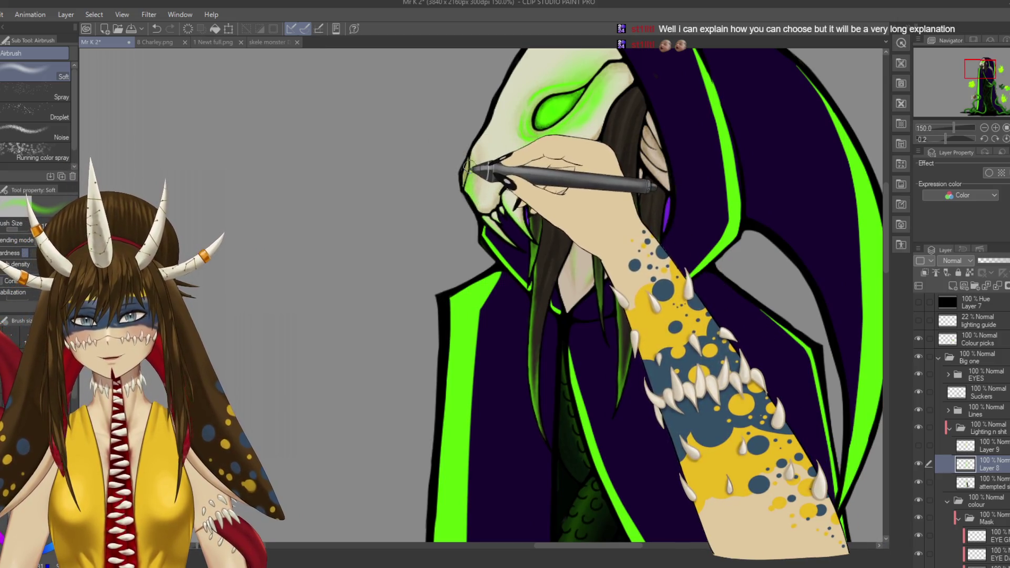
{"action": "key", "text": "e"}
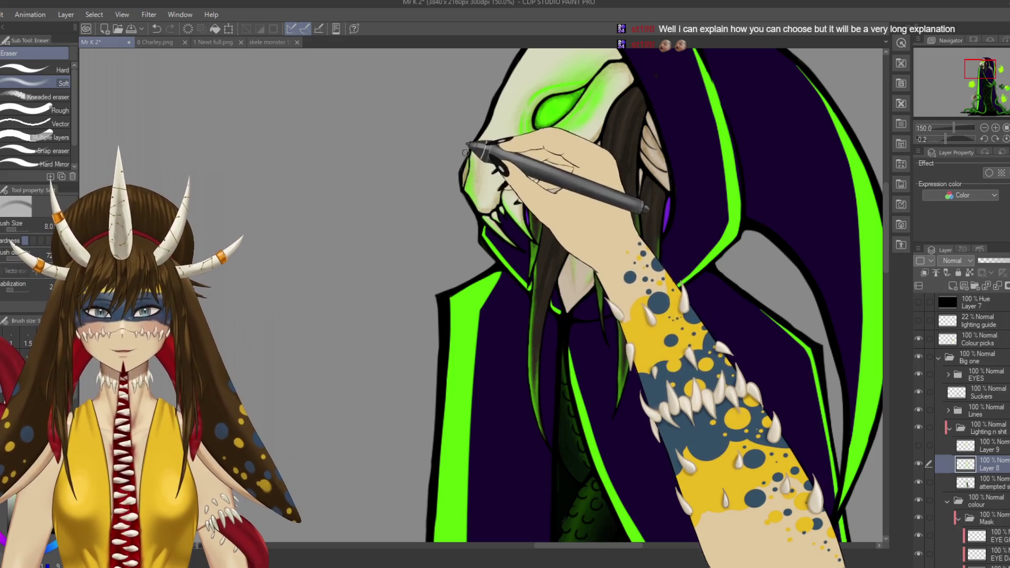
{"action": "left_click_drag", "start_coordinate": [473, 205], "coordinate": [496, 257]}
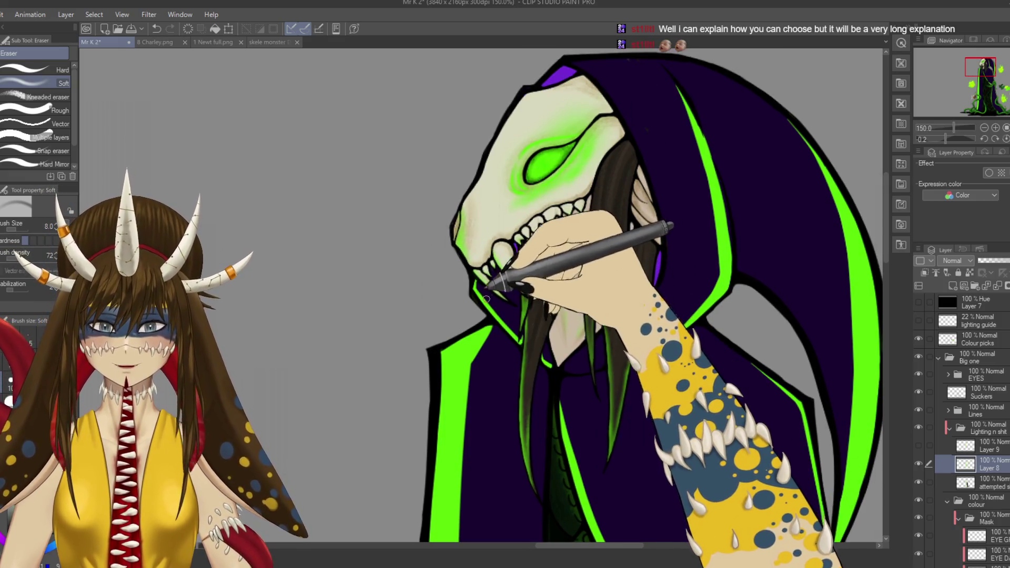
{"action": "key", "text": "b"}
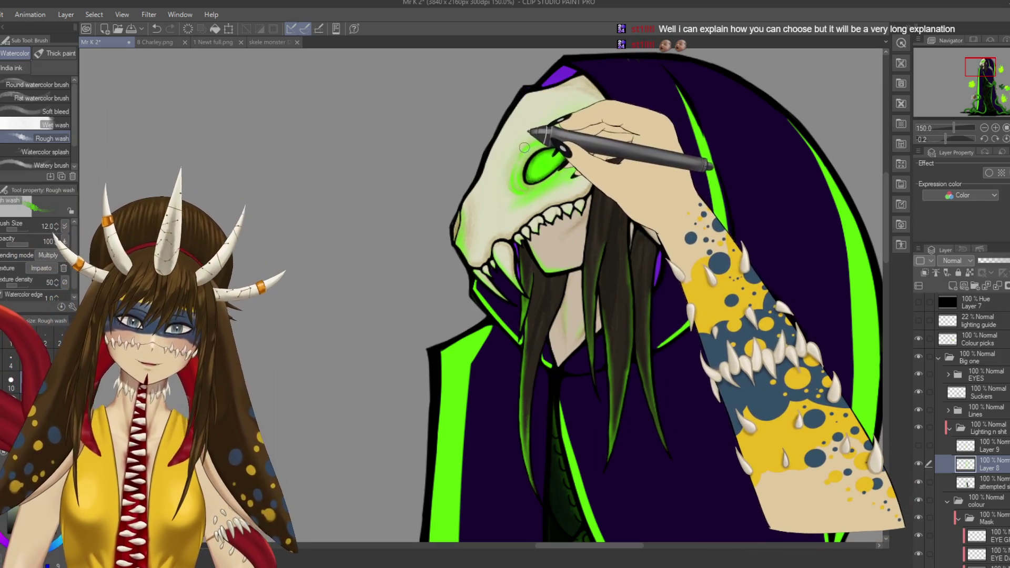
{"action": "key", "text": "b"}
{"action": "mouse_move", "coordinate": [512, 153]}
{"action": "left_mouse_down"}
{"action": "mouse_move", "coordinate": [542, 117]}
{"action": "mouse_move", "coordinate": [560, 119]}
{"action": "left_mouse_up"}
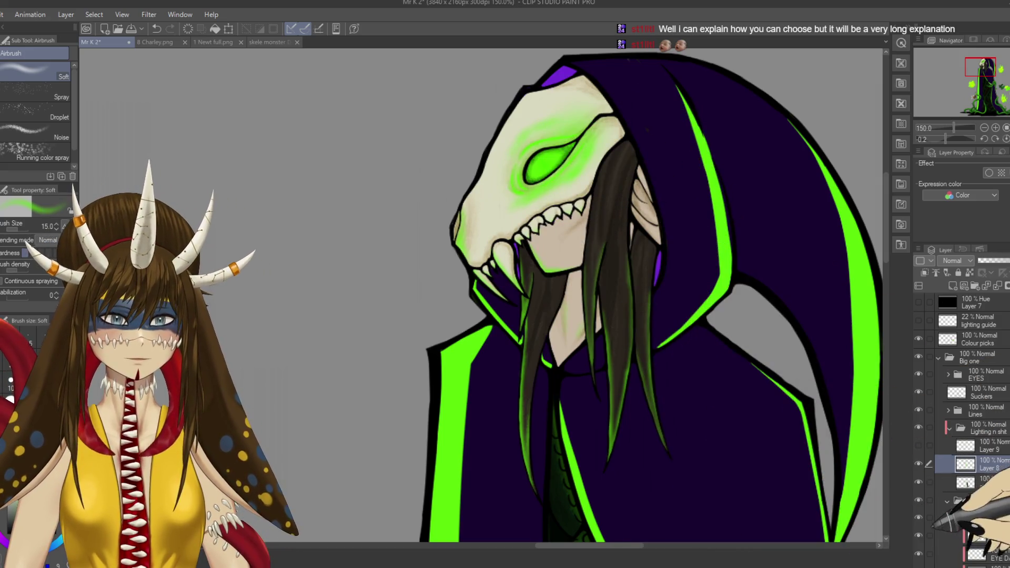
Step: Compare the eye with and without its bright glow via undo/redo, leaving it undone
{"action": "key", "text": "ctrl+z"}
{"action": "key", "text": "ctrl+y"}
{"action": "key", "text": "ctrl+z"}
{"action": "key", "text": "ctrl+y"}
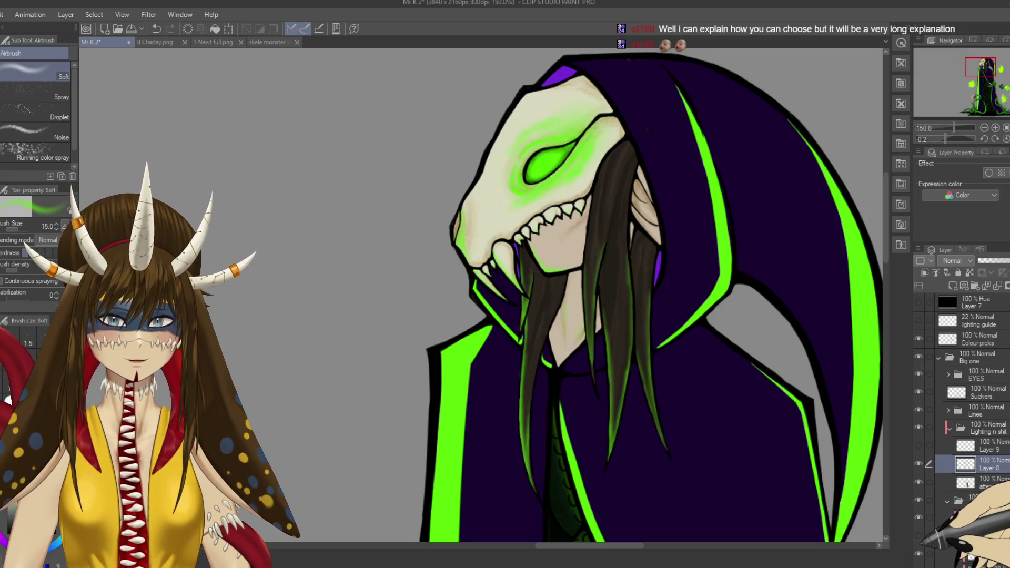
{"action": "key", "text": "ctrl+z"}
{"action": "key", "text": "ctrl+y"}
{"action": "key", "text": "ctrl+z"}
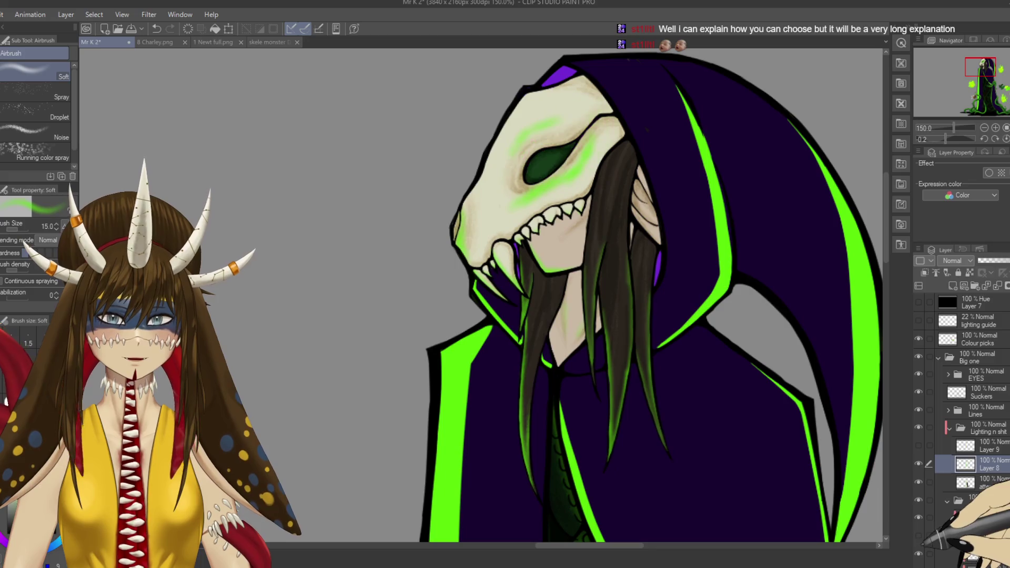
{"action": "key", "text": "e"}
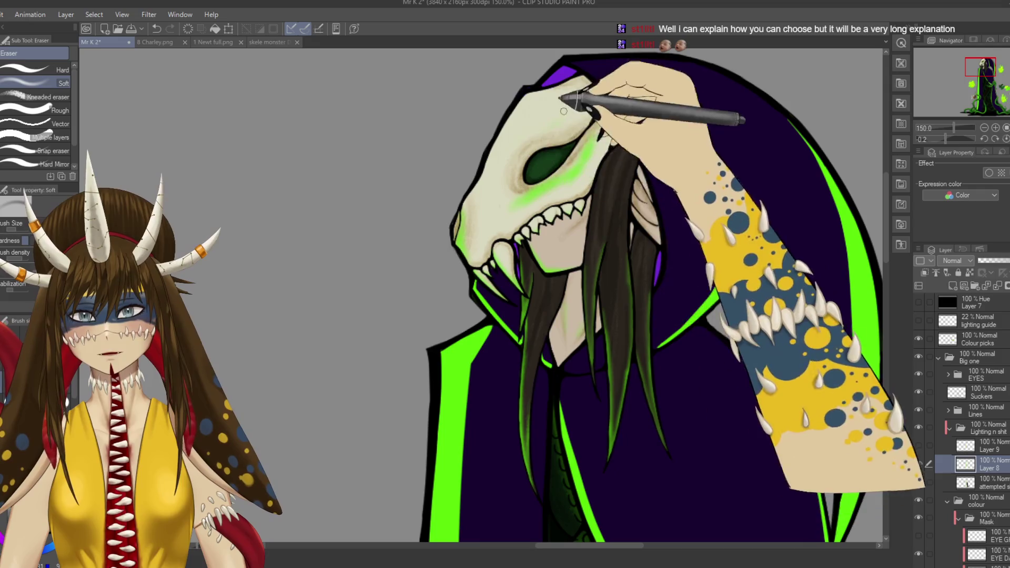
{"action": "scroll", "coordinate": [526, 295], "scroll_direction": "down", "scroll_amount": 5}
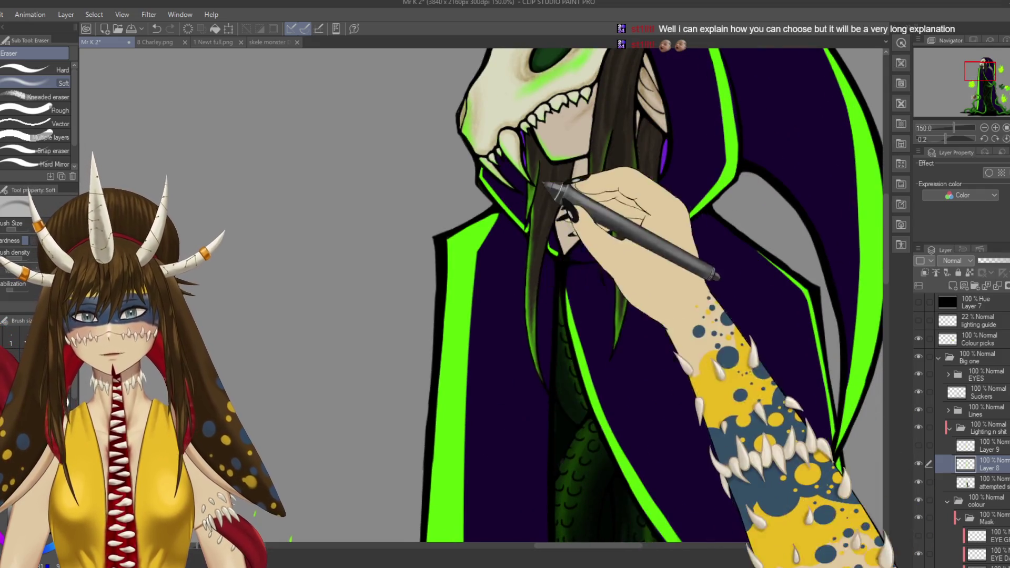
Step: Erase stray glow around the eye socket with the Soft eraser and save the artwork
{"action": "scroll", "coordinate": [526, 294], "scroll_direction": "up", "scroll_amount": 3}
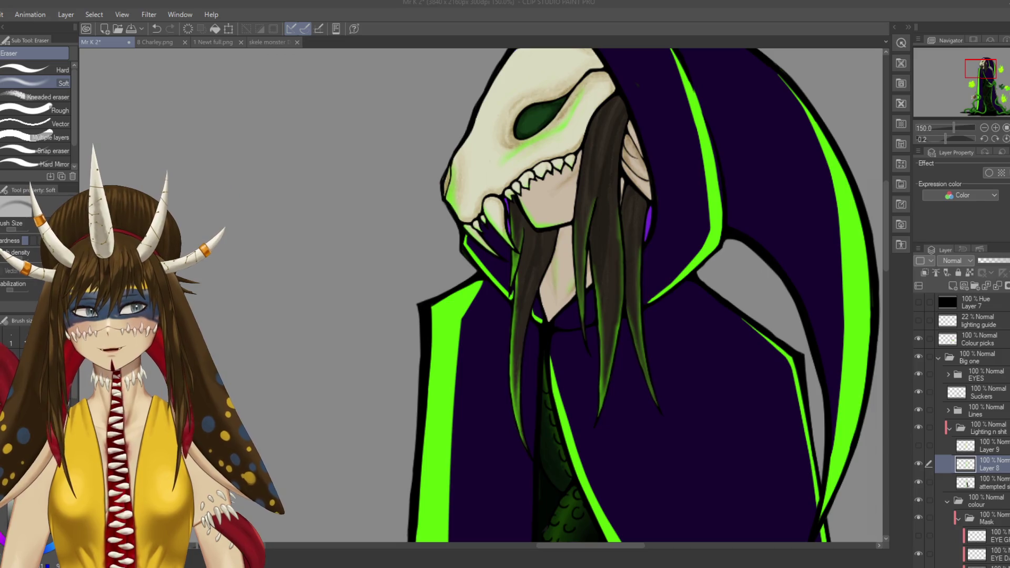
{"action": "key", "text": "ctrl+s"}
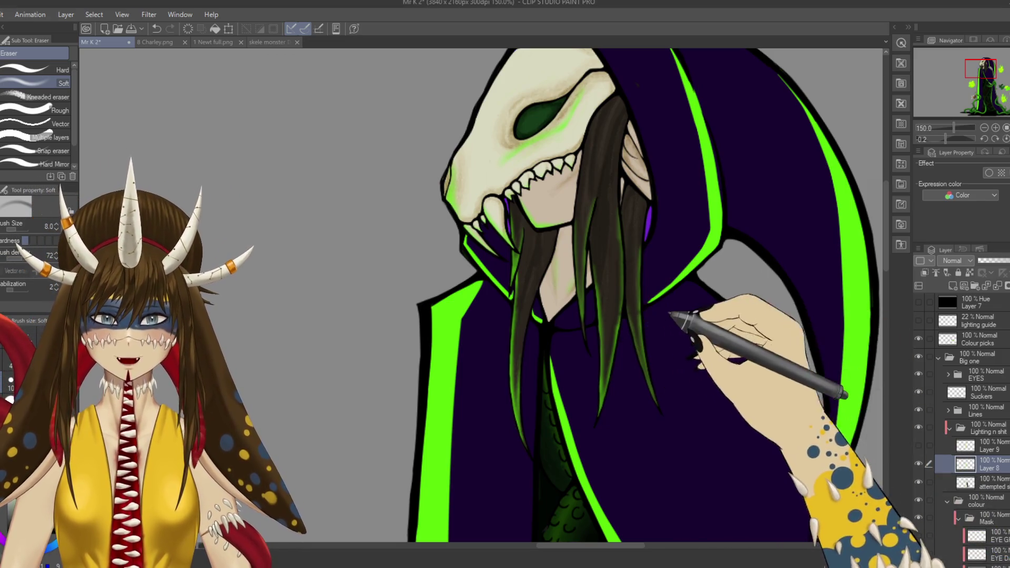
{"action": "key", "text": "ctrl+minus"}
{"action": "key", "text": "ctrl+minus"}
{"action": "key", "text": "ctrl+minus"}
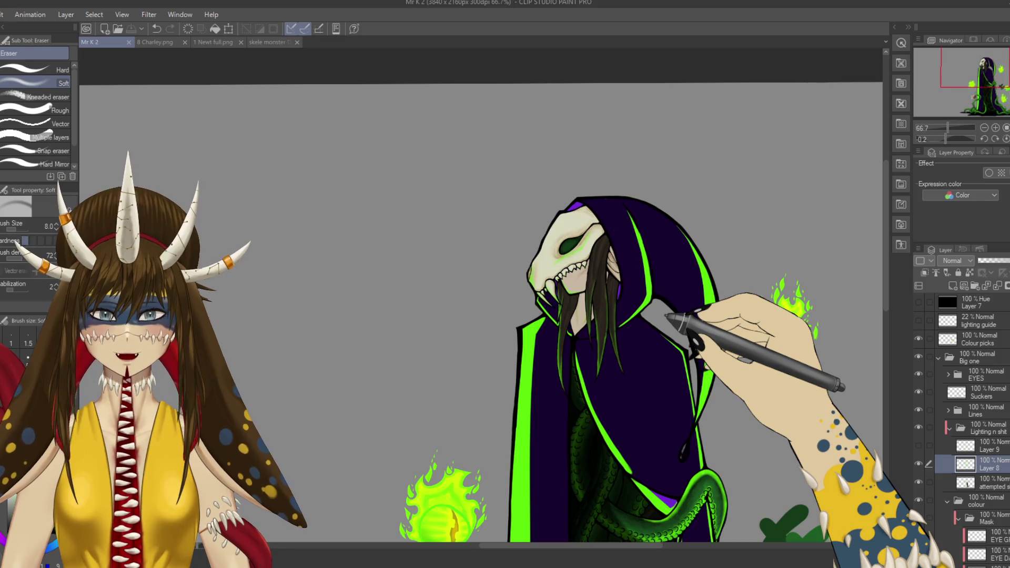
Step: Zoom out, scroll down to the tentacles and zoom back in to 150% on the robe's centre
{"action": "scroll", "coordinate": [505, 294], "scroll_direction": "down", "scroll_amount": 5}
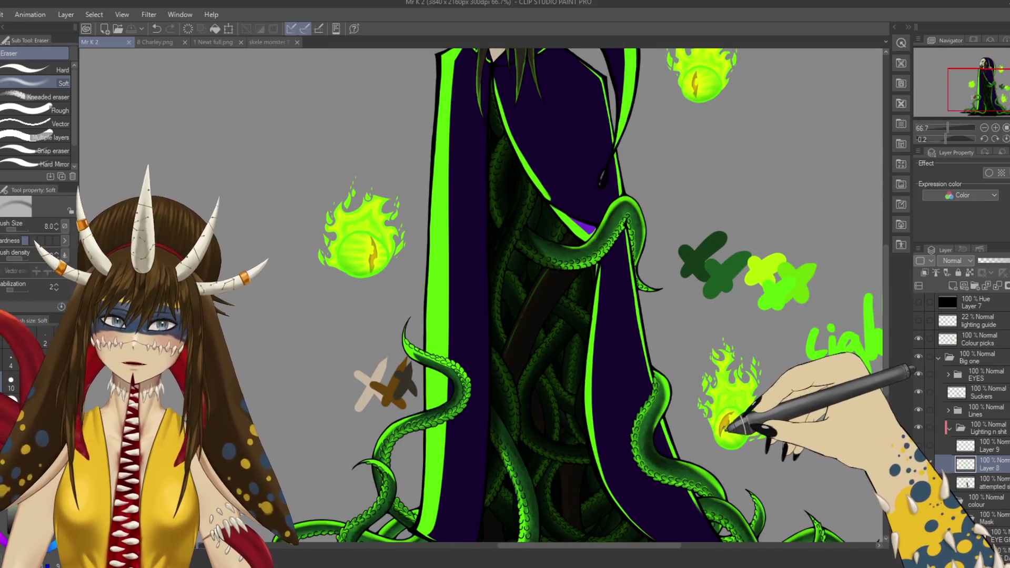
{"action": "scroll", "coordinate": [705, 413], "scroll_direction": "down", "scroll_amount": 5}
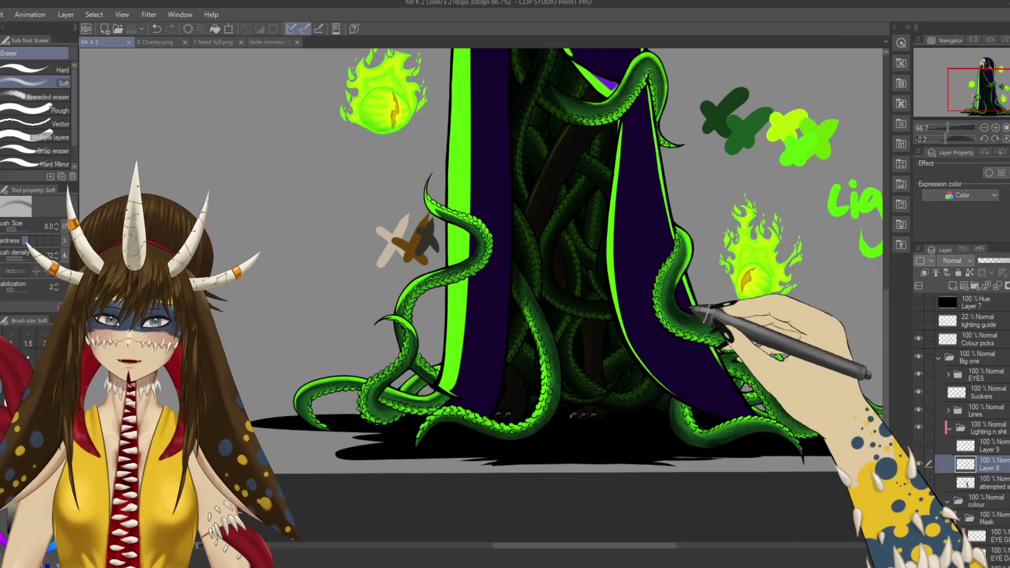
{"action": "scroll", "coordinate": [676, 334], "scroll_direction": "up", "scroll_amount": 2}
{"action": "scroll", "coordinate": [523, 255], "scroll_direction": "up", "scroll_amount": 3}
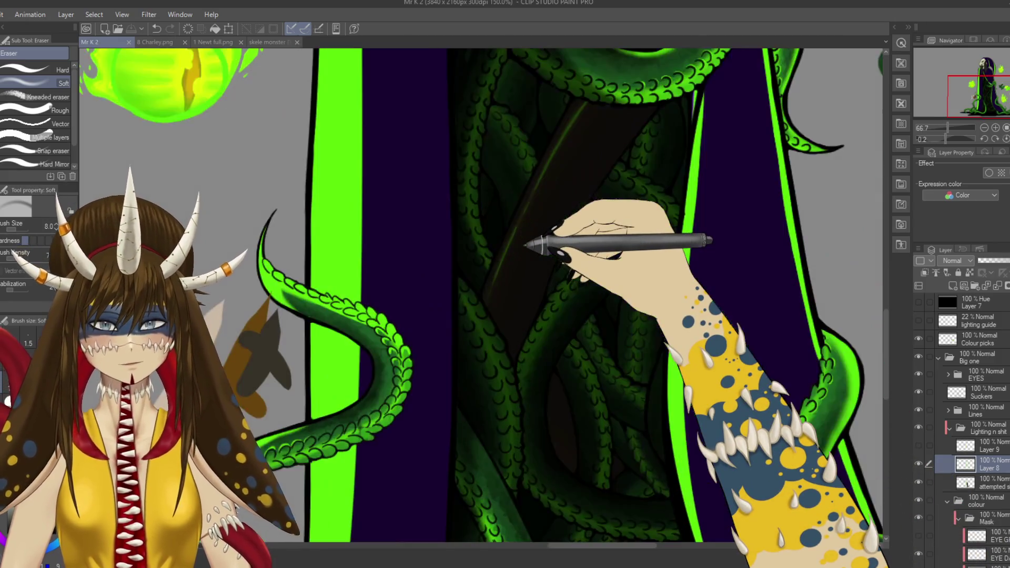
{"action": "scroll", "coordinate": [566, 156], "scroll_direction": "up", "scroll_amount": 3}
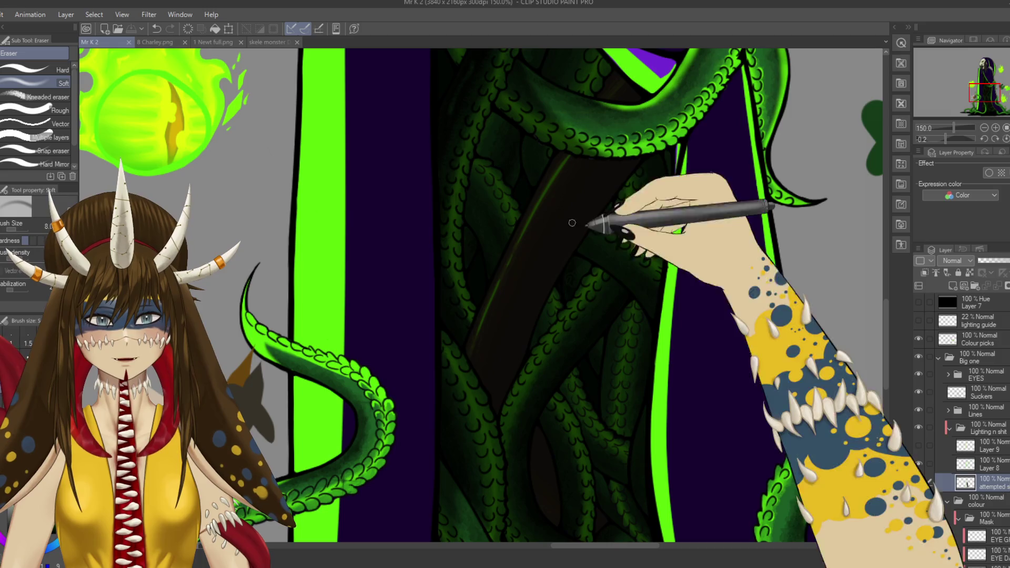
Step: Undo the last change and erase along the green highlight line on the dark tentacle
{"action": "key", "text": "ctrl+z"}
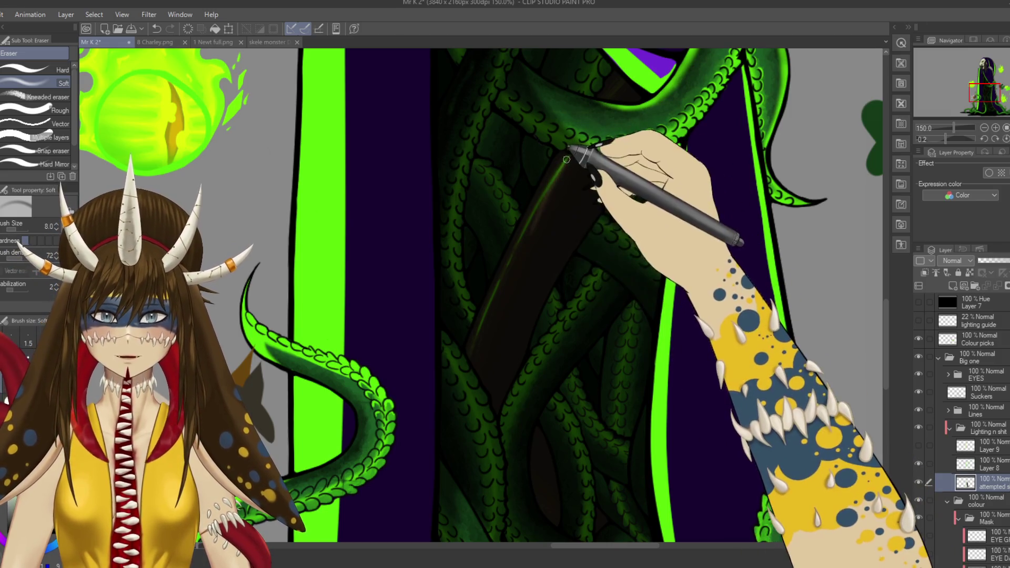
{"action": "left_click_drag", "start_coordinate": [575, 147], "coordinate": [469, 361]}
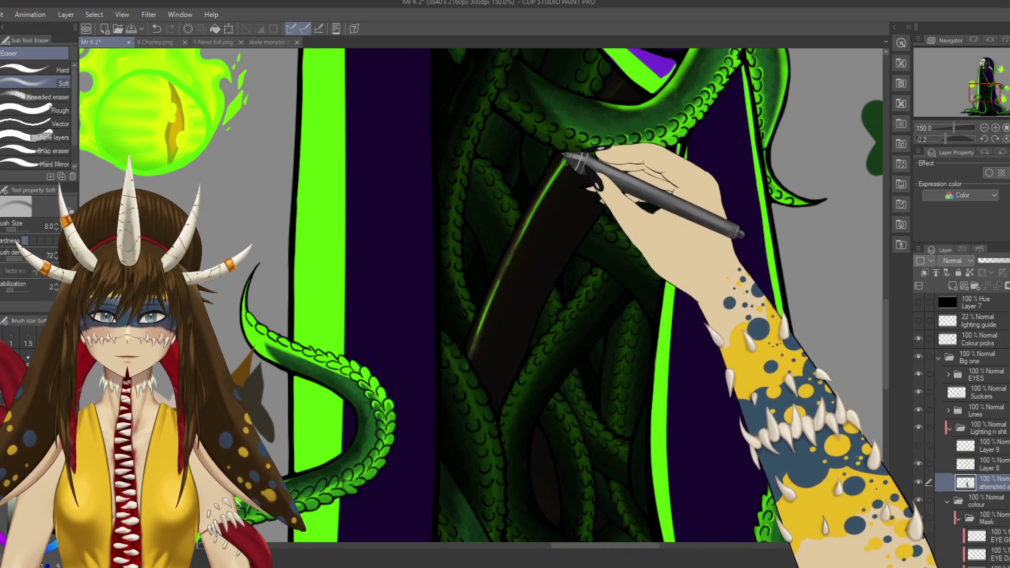
{"action": "mouse_move", "coordinate": [575, 147]}
{"action": "left_mouse_down"}
{"action": "mouse_move", "coordinate": [547, 174]}
{"action": "mouse_move", "coordinate": [510, 289]}
{"action": "mouse_move", "coordinate": [476, 326]}
{"action": "left_mouse_up"}
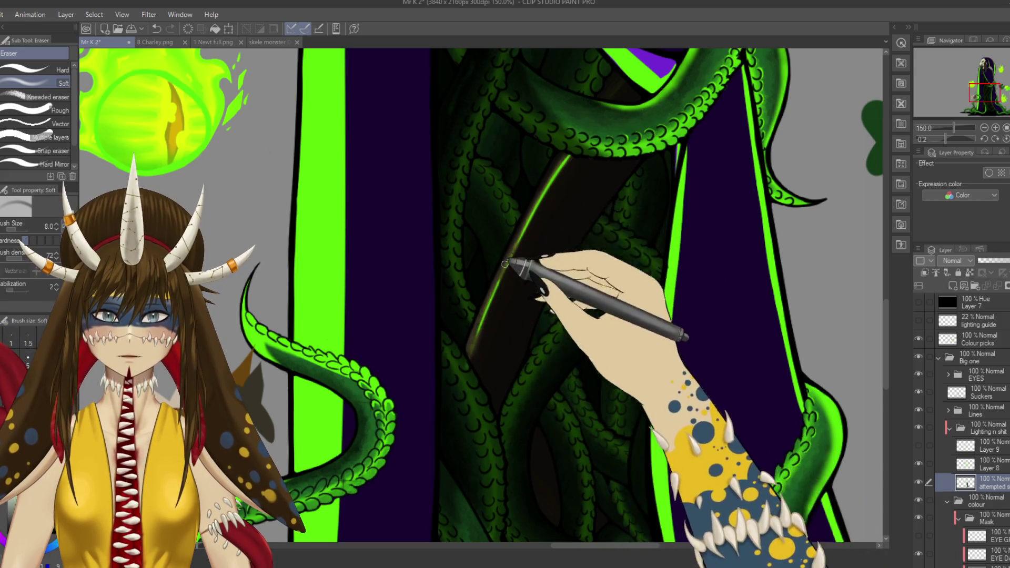
{"action": "mouse_move", "coordinate": [548, 149]}
{"action": "left_mouse_down"}
{"action": "mouse_move", "coordinate": [526, 230]}
{"action": "mouse_move", "coordinate": [485, 294]}
{"action": "left_mouse_up"}
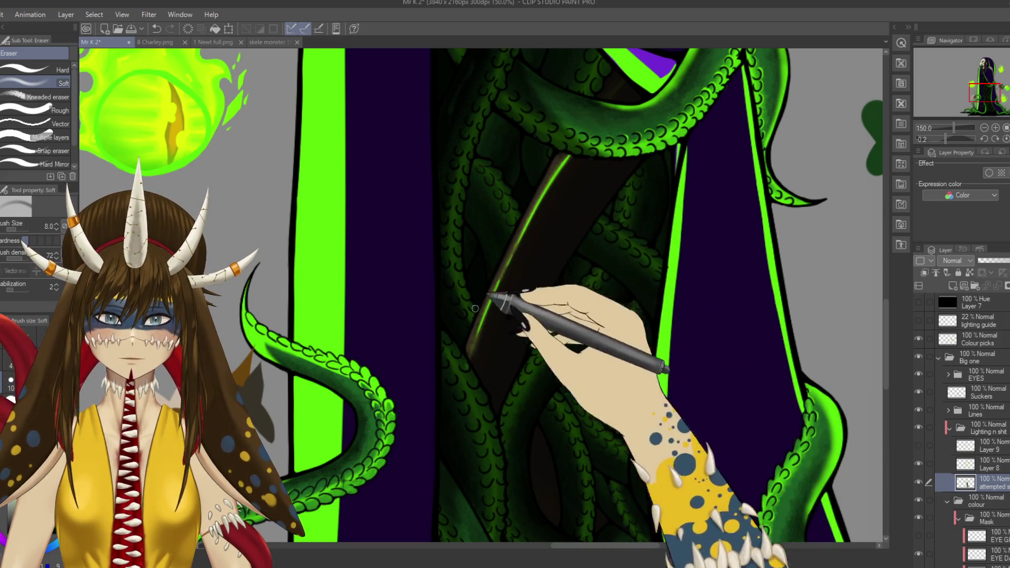
{"action": "left_click_drag", "start_coordinate": [570, 147], "coordinate": [477, 345]}
{"action": "key", "text": "ctrl+minus"}
{"action": "key", "text": "ctrl+minus"}
{"action": "key", "text": "ctrl+minus"}
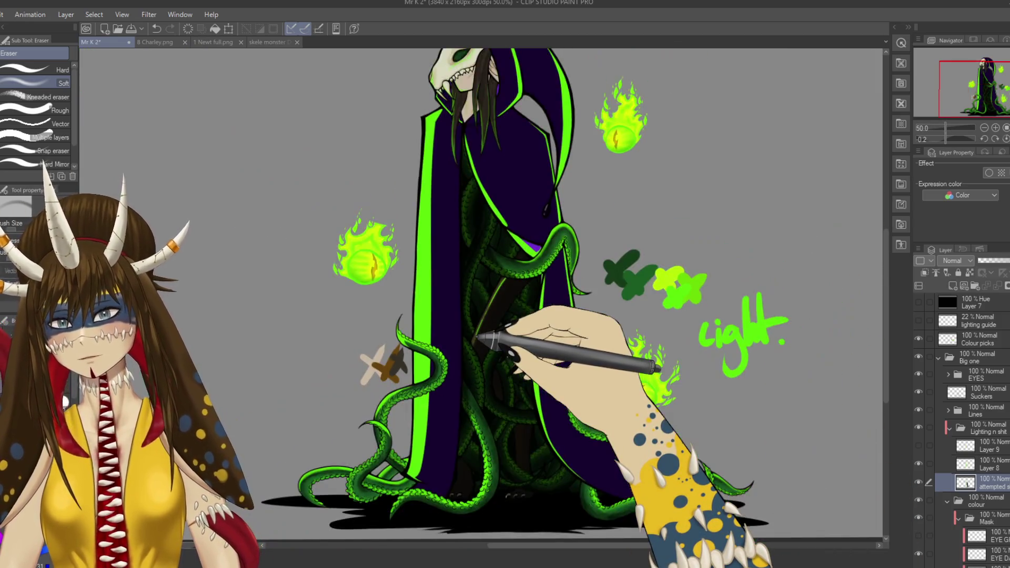
{"action": "key", "text": "ctrl+plus"}
{"action": "key", "text": "ctrl+plus"}
{"action": "key", "text": "ctrl+plus"}
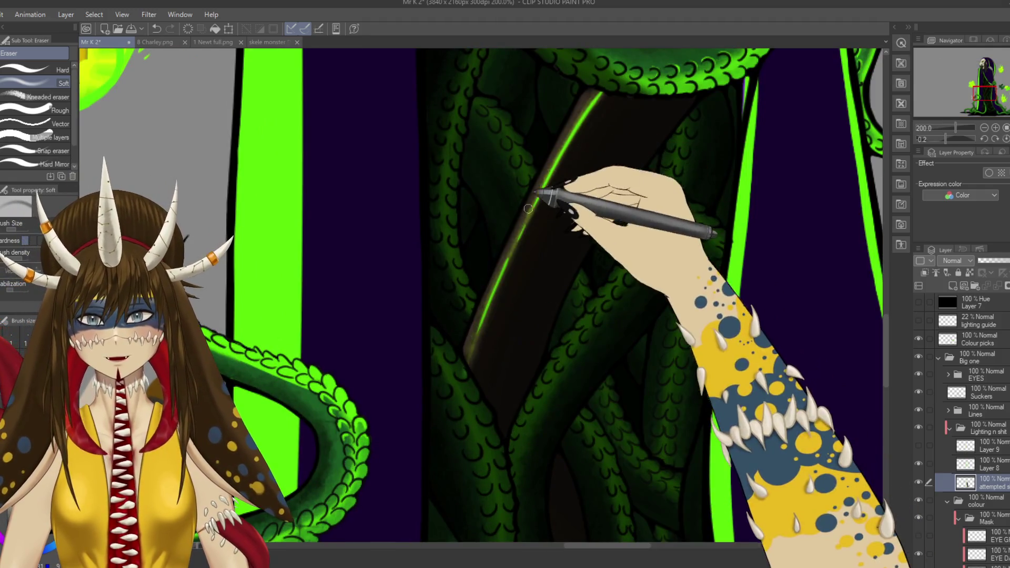
Step: Keep softening the highlight and the glow on the central tentacles, checking the whole figure
{"action": "left_click_drag", "start_coordinate": [527, 212], "coordinate": [474, 361]}
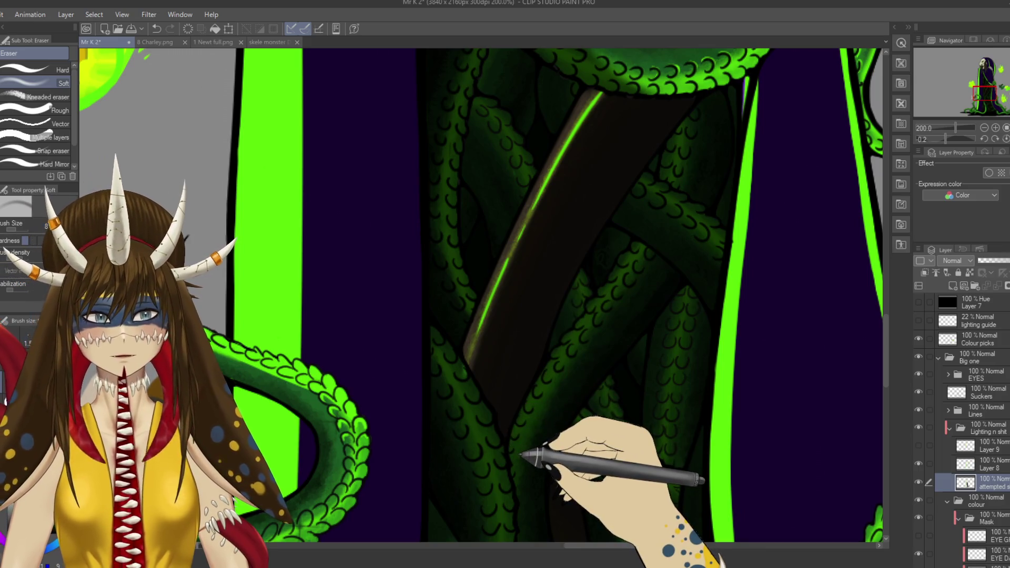
{"action": "key", "text": "ctrl+minus"}
{"action": "key", "text": "ctrl+minus"}
{"action": "key", "text": "ctrl+minus"}
{"action": "left_click_drag", "start_coordinate": [621, 437], "coordinate": [568, 263]}
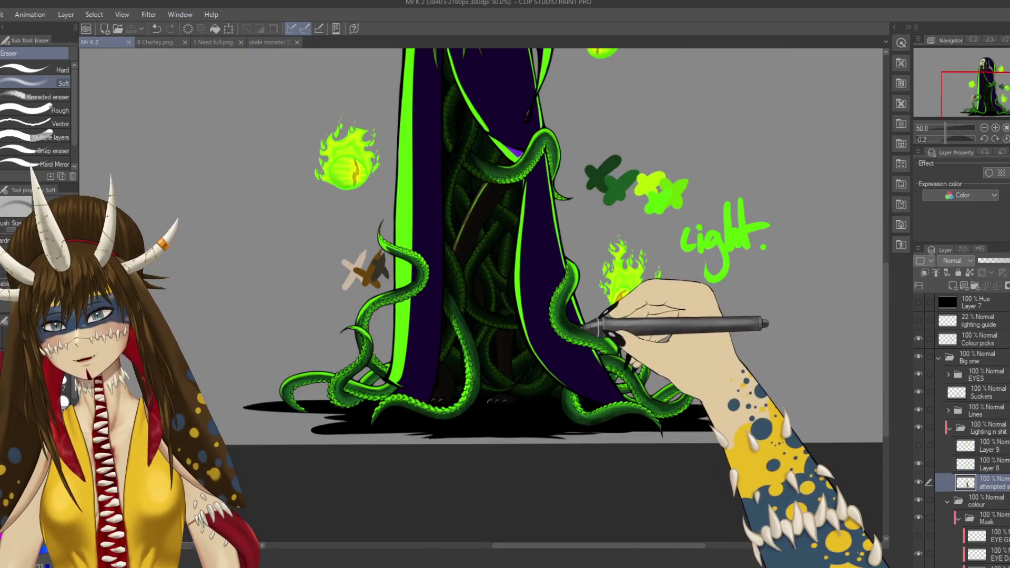
{"action": "scroll", "coordinate": [574, 305], "scroll_direction": "up", "scroll_amount": 5}
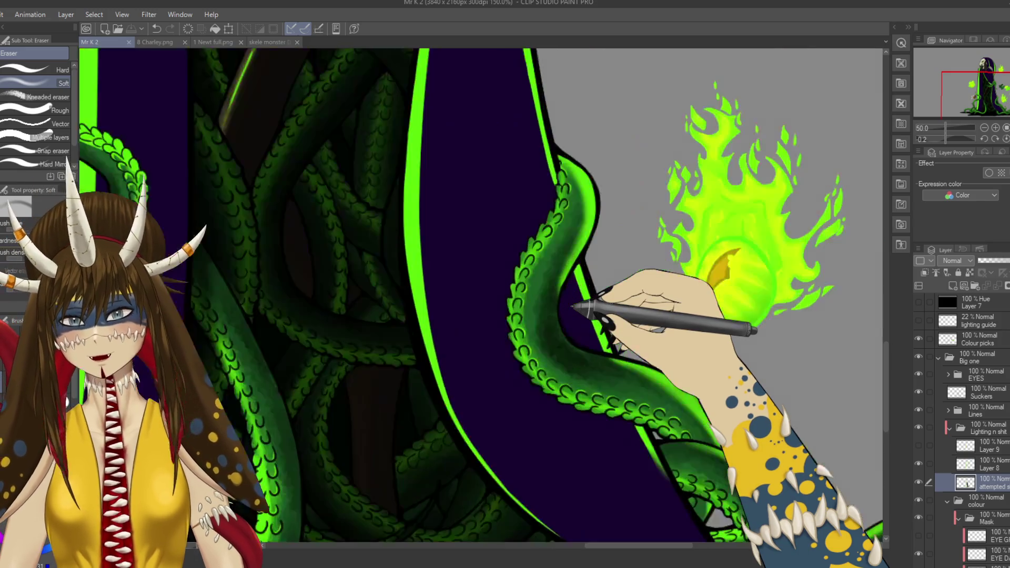
{"action": "scroll", "coordinate": [385, 203], "scroll_direction": "left", "scroll_amount": 4}
{"action": "mouse_move", "coordinate": [385, 165]}
{"action": "left_mouse_down"}
{"action": "mouse_move", "coordinate": [421, 232]}
{"action": "mouse_move", "coordinate": [440, 333]}
{"action": "mouse_move", "coordinate": [431, 338]}
{"action": "left_mouse_up"}
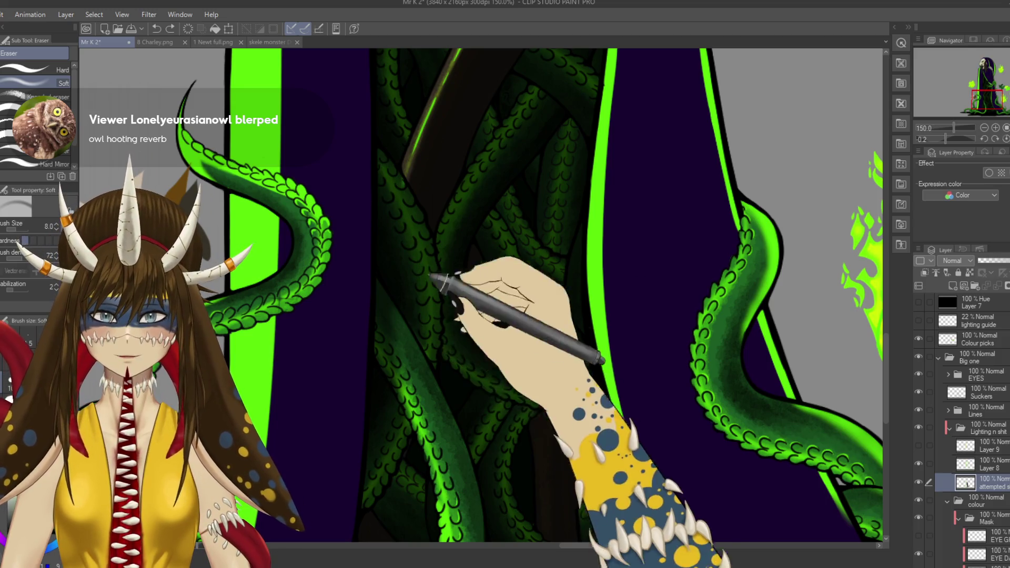
Step: Enlarge the Soft eraser to size 20 and lightly erase green glow along the central tentacles
{"action": "key", "text": "bracketright"}
{"action": "key", "text": "bracketright"}
{"action": "left_click_drag", "start_coordinate": [394, 162], "coordinate": [424, 248]}
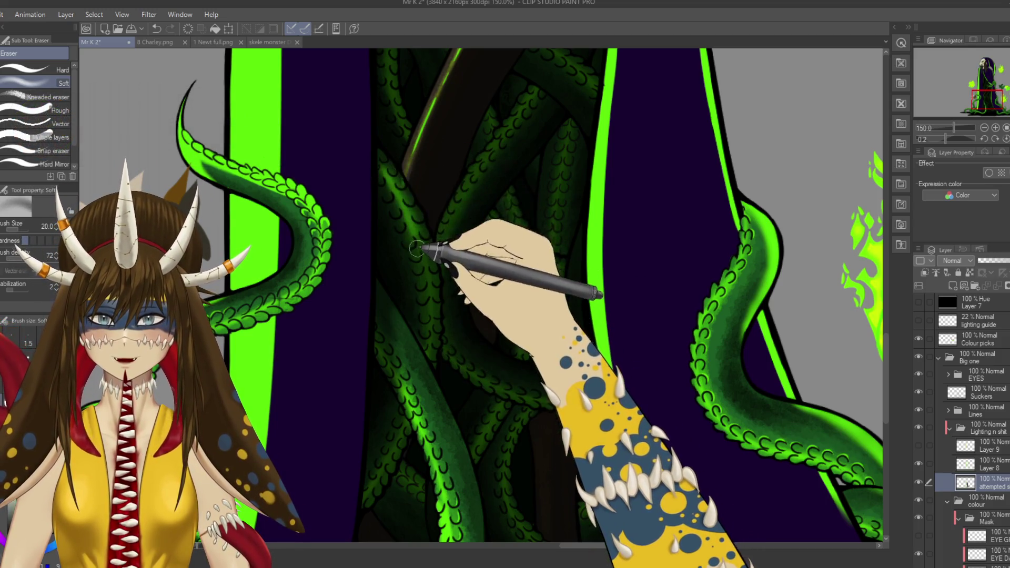
{"action": "key", "text": "bracketright"}
{"action": "key", "text": "bracketright"}
{"action": "key", "text": "bracketright"}
{"action": "scroll", "coordinate": [473, 315], "scroll_direction": "up", "scroll_amount": 1}
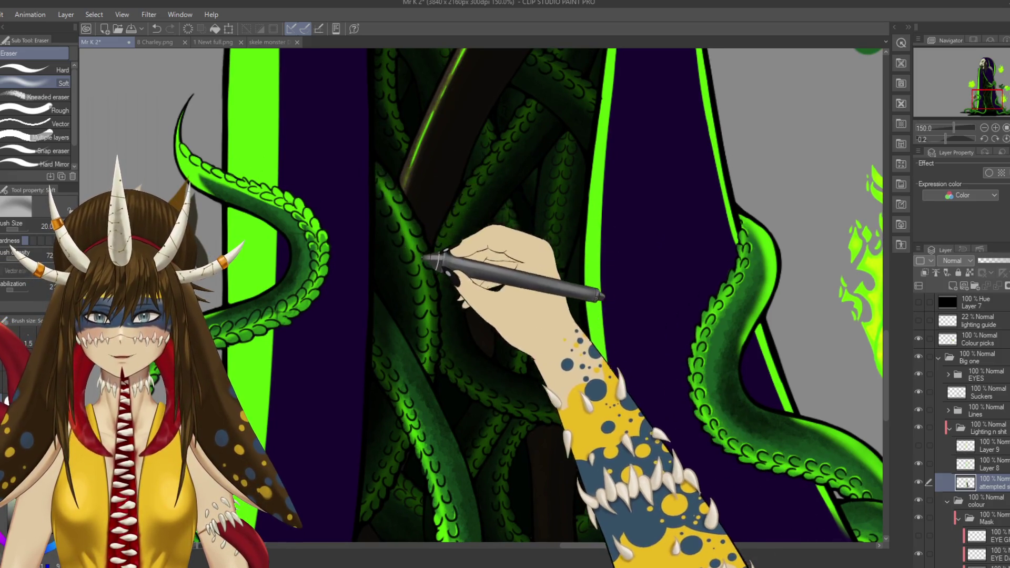
{"action": "scroll", "coordinate": [451, 289], "scroll_direction": "up", "scroll_amount": 5}
{"action": "scroll", "coordinate": [405, 264], "scroll_direction": "up", "scroll_amount": 4}
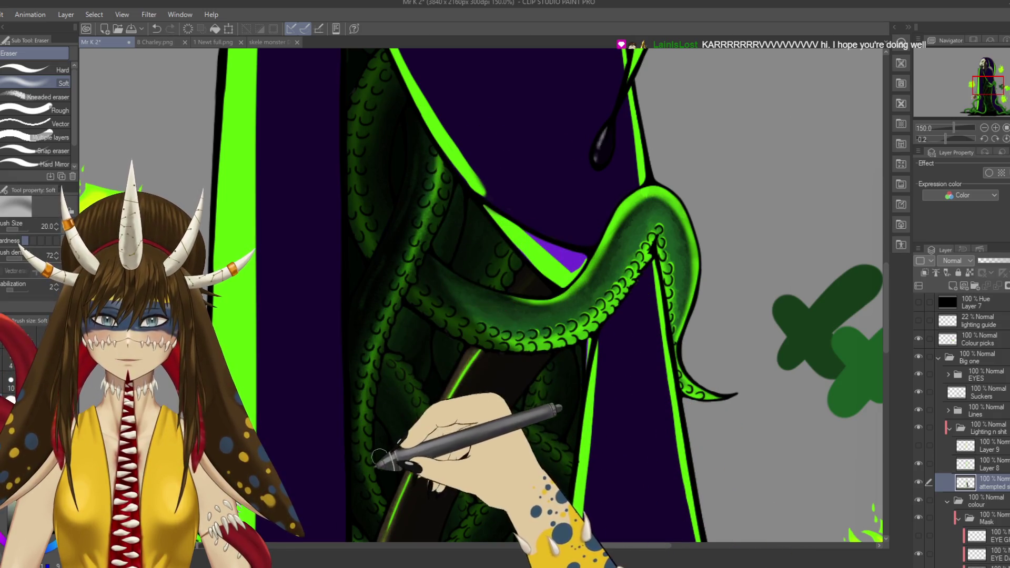
{"action": "scroll", "coordinate": [463, 379], "scroll_direction": "down", "scroll_amount": 6}
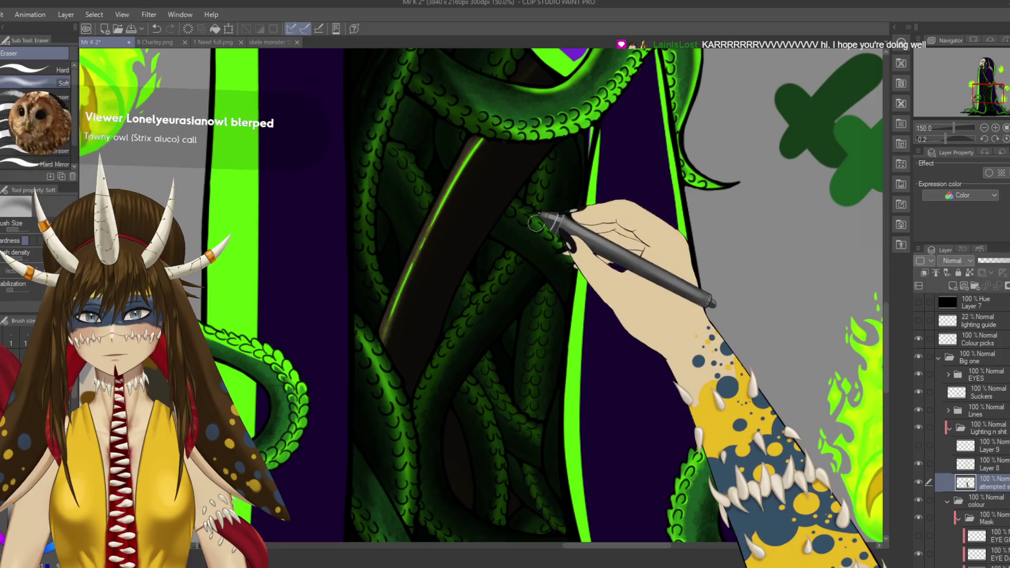
{"action": "scroll", "coordinate": [547, 418], "scroll_direction": "down", "scroll_amount": 5}
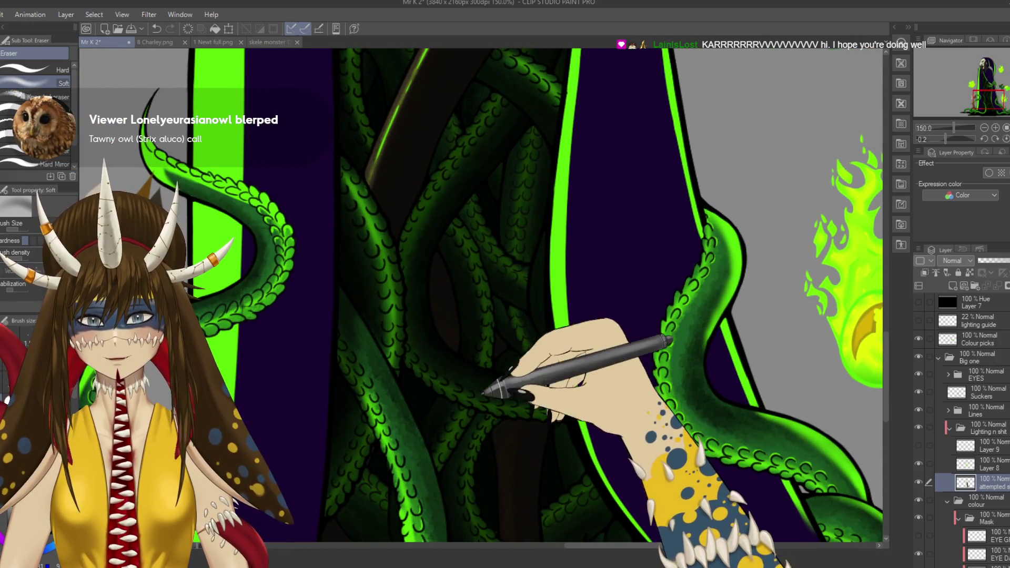
{"action": "left_click_drag", "start_coordinate": [526, 401], "coordinate": [441, 282]}
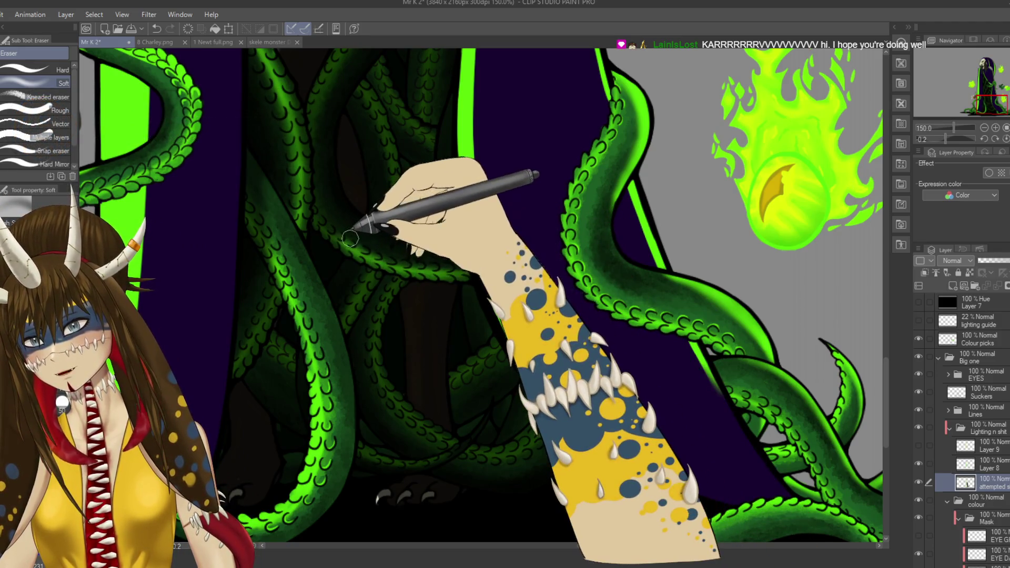
{"action": "key", "text": "ctrl+minus"}
{"action": "key", "text": "ctrl+minus"}
{"action": "key", "text": "ctrl+minus"}
{"action": "key", "text": "ctrl+minus"}
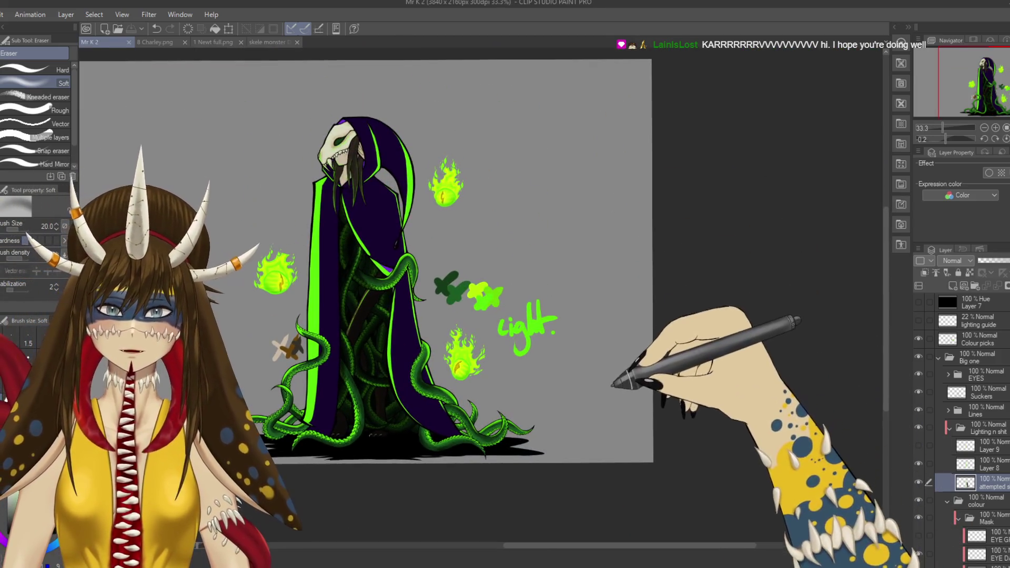
Step: Soften the glow on the base tentacles with a soft eraser stroke and save
{"action": "key", "text": "ctrl+plus"}
{"action": "key", "text": "ctrl+plus"}
{"action": "key", "text": "ctrl+plus"}
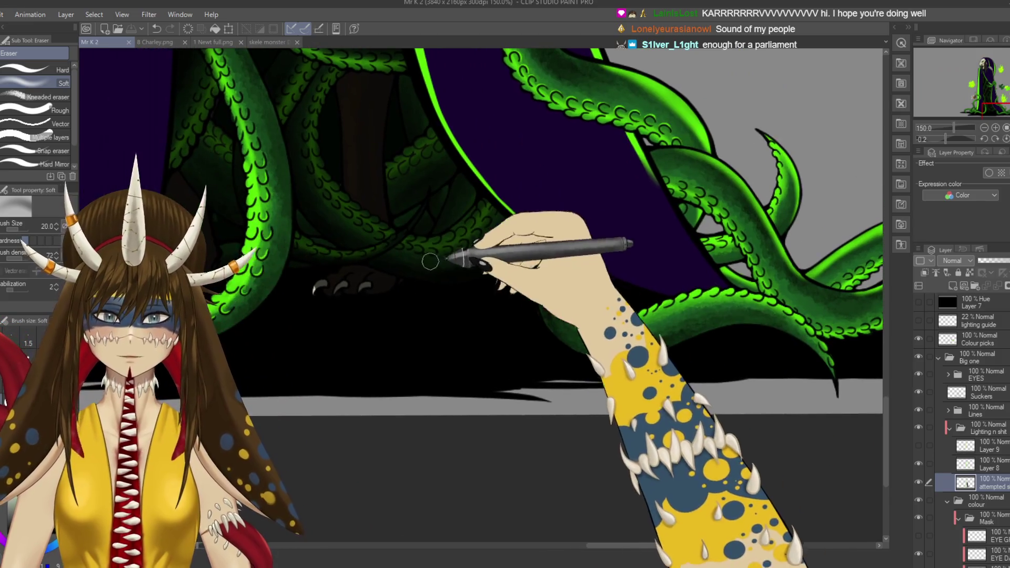
{"action": "mouse_move", "coordinate": [431, 261]}
{"action": "left_mouse_down"}
{"action": "mouse_move", "coordinate": [480, 221]}
{"action": "mouse_move", "coordinate": [463, 225]}
{"action": "mouse_move", "coordinate": [444, 385]}
{"action": "left_mouse_up"}
{"action": "key", "text": "ctrl+s"}
Step: Zoom out to the whole figure and bring the robe's upper body and hood into view
{"action": "key", "text": "ctrl+0"}
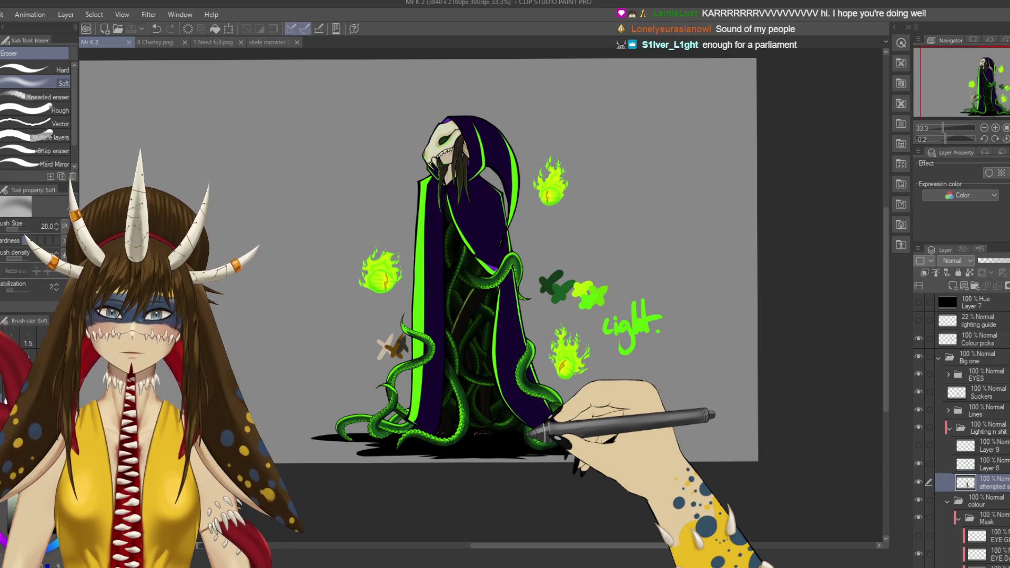
{"action": "scroll", "coordinate": [528, 434], "scroll_direction": "up", "scroll_amount": 3}
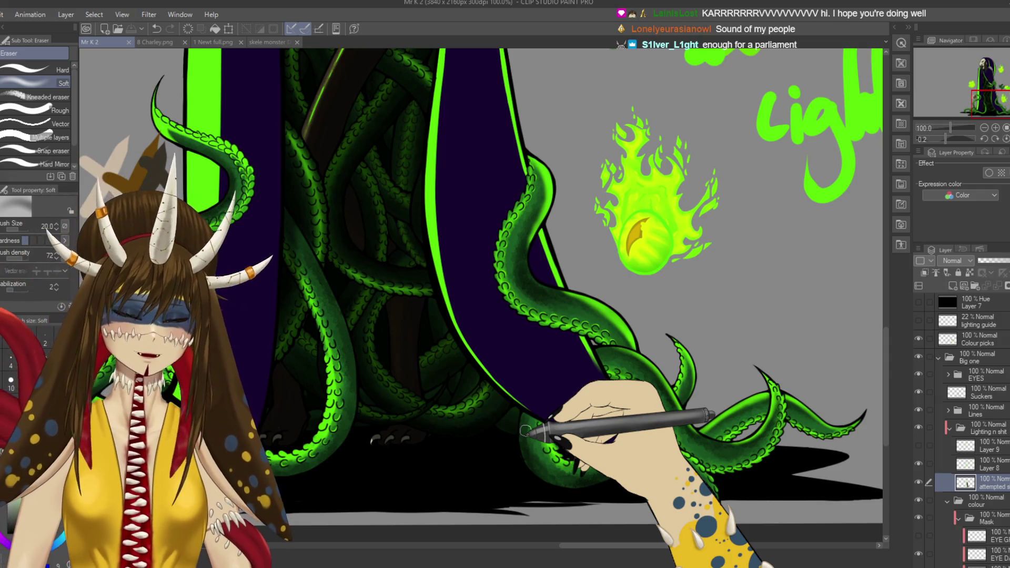
{"action": "mouse_move", "coordinate": [528, 434]}
{"action": "left_mouse_down"}
{"action": "mouse_move", "coordinate": [541, 339]}
{"action": "mouse_move", "coordinate": [523, 338]}
{"action": "mouse_move", "coordinate": [553, 334]}
{"action": "mouse_move", "coordinate": [581, 421]}
{"action": "left_mouse_up"}
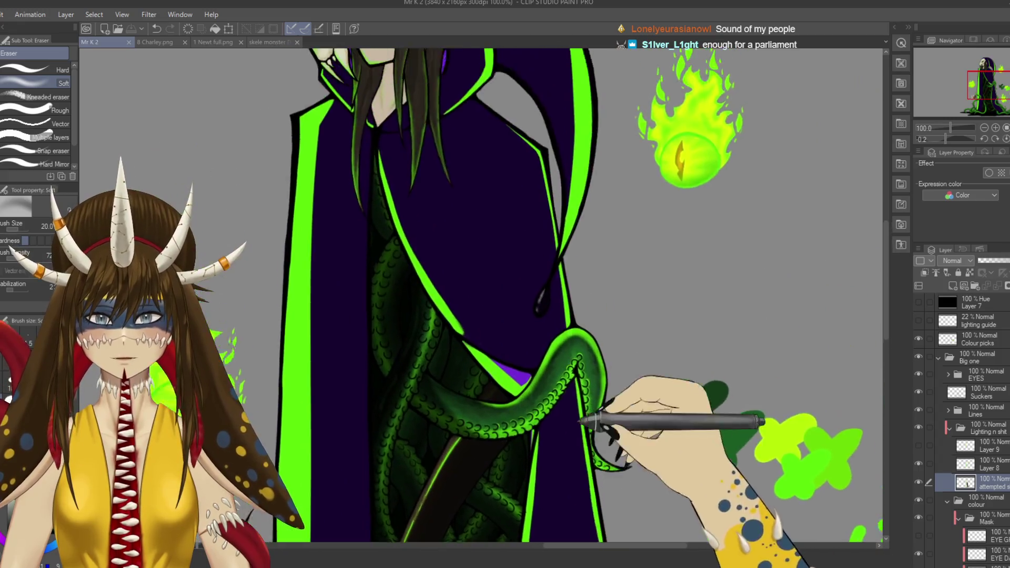
{"action": "scroll", "coordinate": [581, 421], "scroll_direction": "down", "scroll_amount": 4}
{"action": "scroll", "coordinate": [584, 453], "scroll_direction": "up", "scroll_amount": 1}
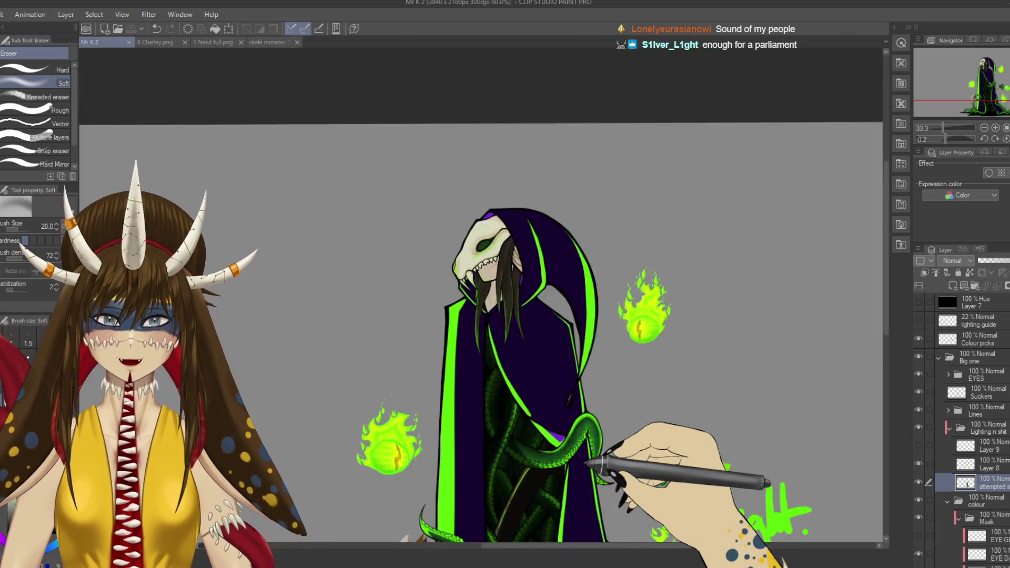
{"action": "scroll", "coordinate": [584, 456], "scroll_direction": "up", "scroll_amount": 4}
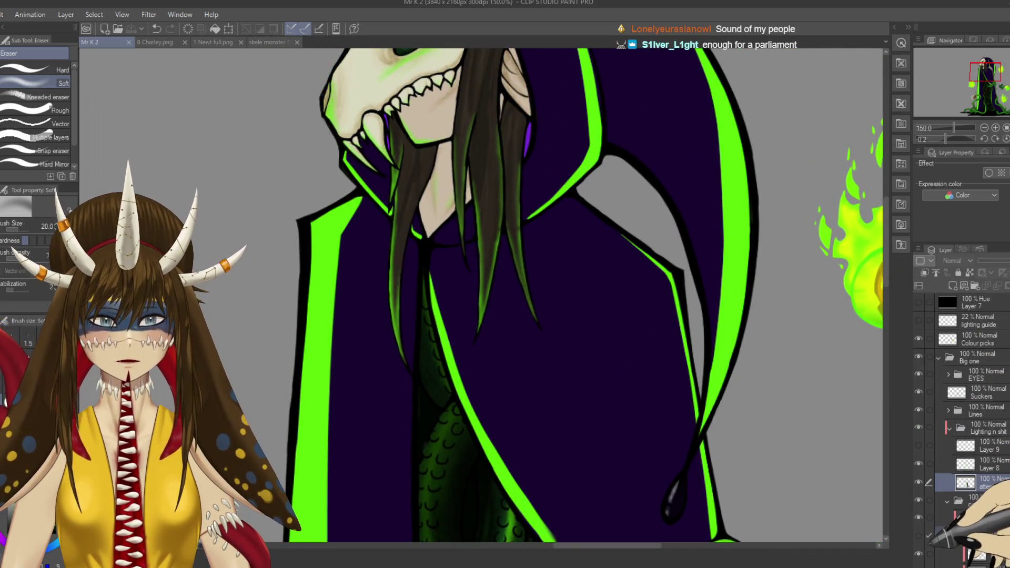
Step: On Layer 8, undo the last stroke and erase along the robe's top-left rim
{"action": "left_click_drag", "start_coordinate": [667, 317], "coordinate": [654, 356]}
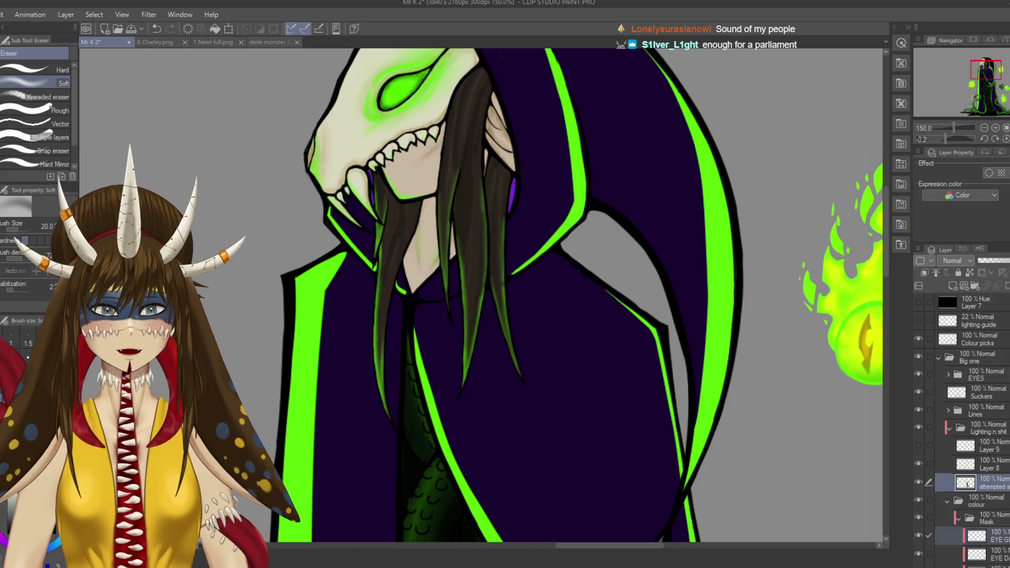
{"action": "left_click_drag", "start_coordinate": [579, 399], "coordinate": [578, 168]}
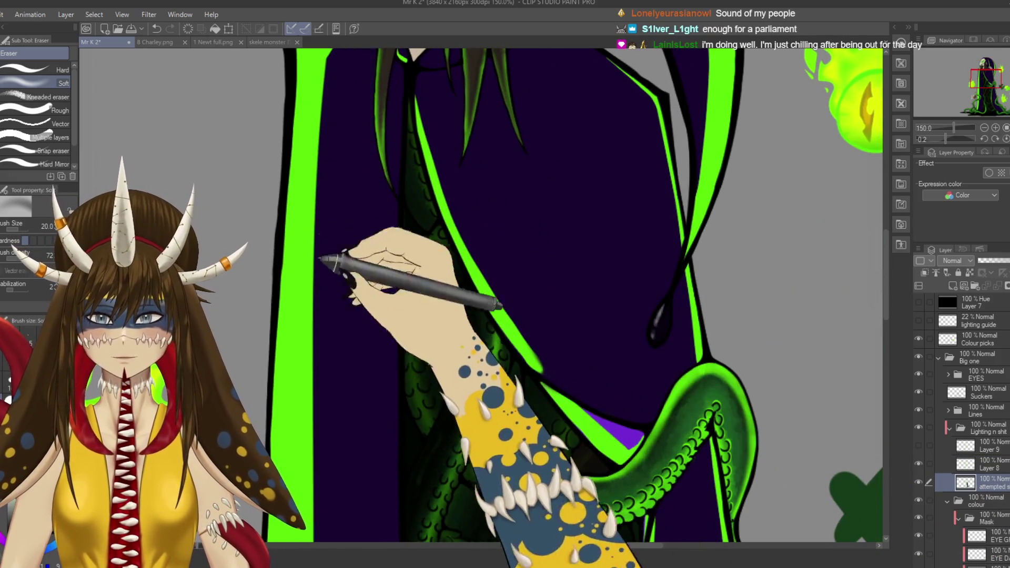
{"action": "left_click_drag", "start_coordinate": [320, 257], "coordinate": [417, 252]}
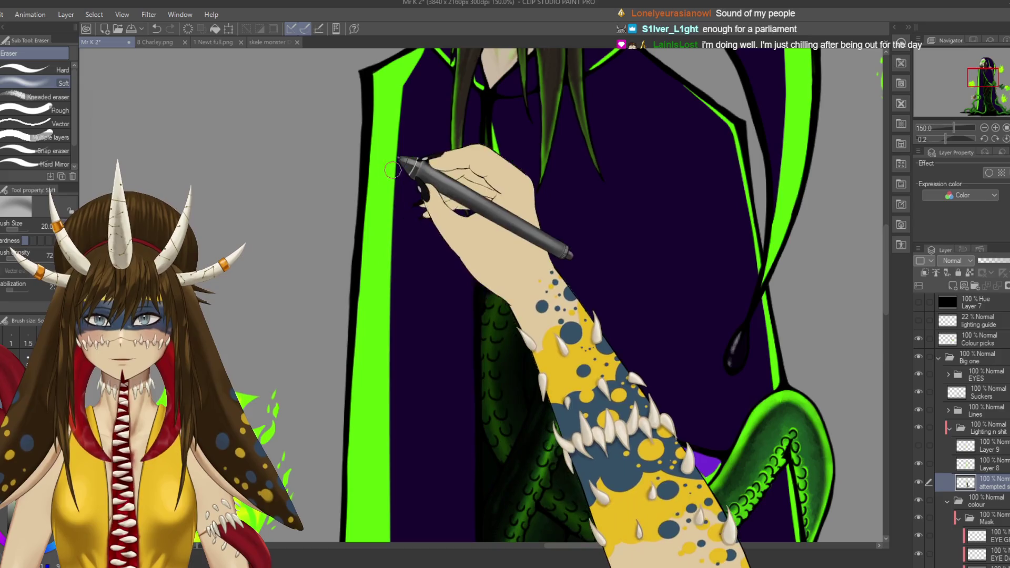
{"action": "key", "text": "alt+bracketright"}
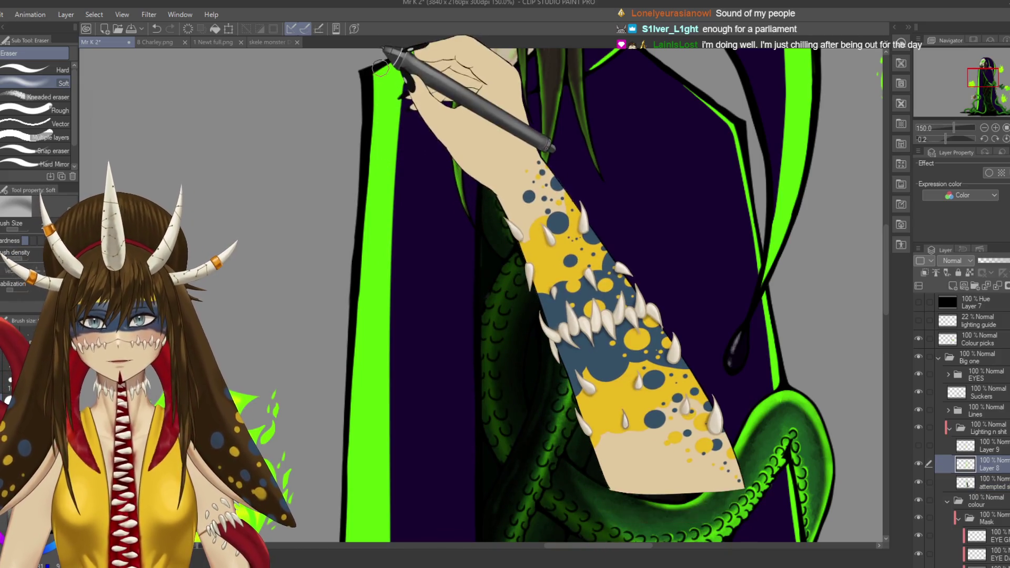
{"action": "key", "text": "ctrl+z"}
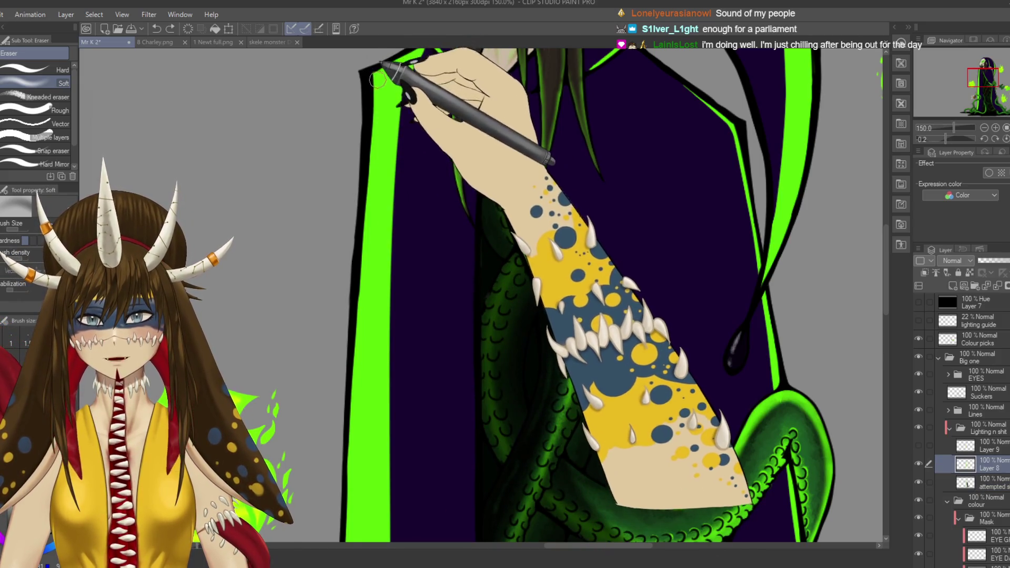
{"action": "mouse_move", "coordinate": [387, 84]}
{"action": "left_mouse_down"}
{"action": "mouse_move", "coordinate": [389, 59]}
{"action": "mouse_move", "coordinate": [436, 132]}
{"action": "left_mouse_up"}
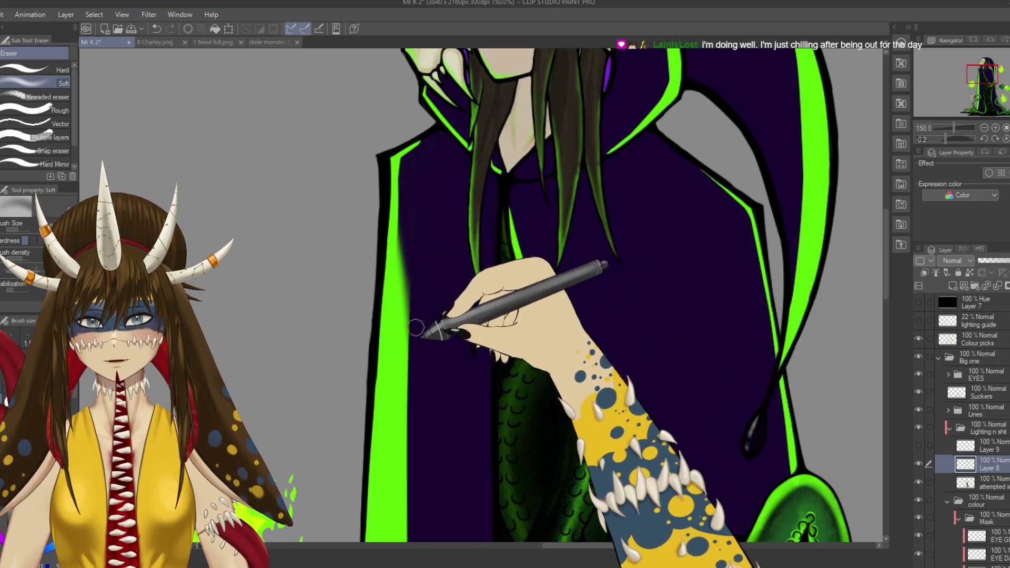
Step: Return to Layer 8 from the Lines folder layers and choose the Soft eraser sub tool
{"action": "left_click", "coordinate": [404, 260], "text": "ctrl+shift"}
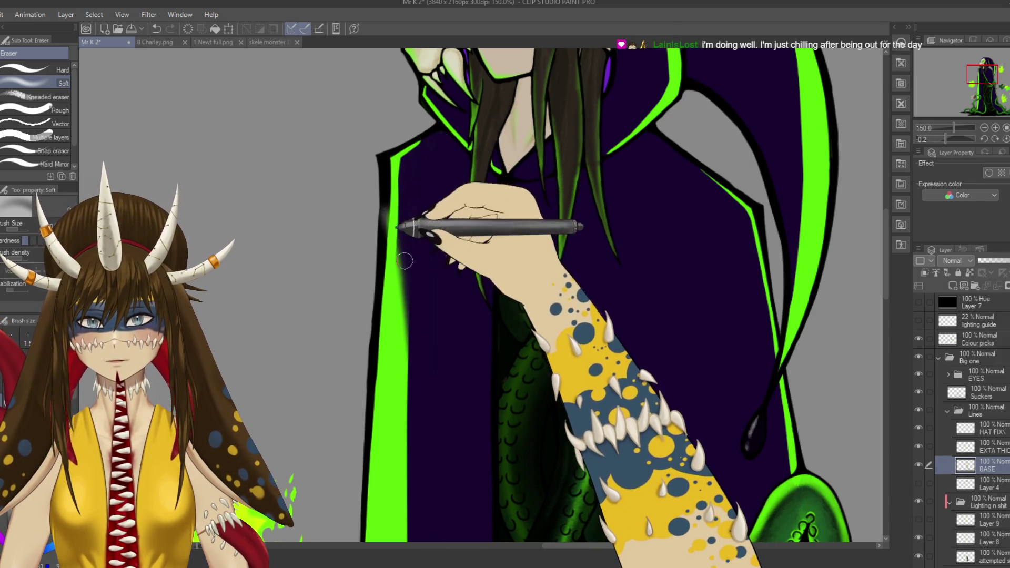
{"action": "left_click", "coordinate": [400, 231], "text": "ctrl+shift"}
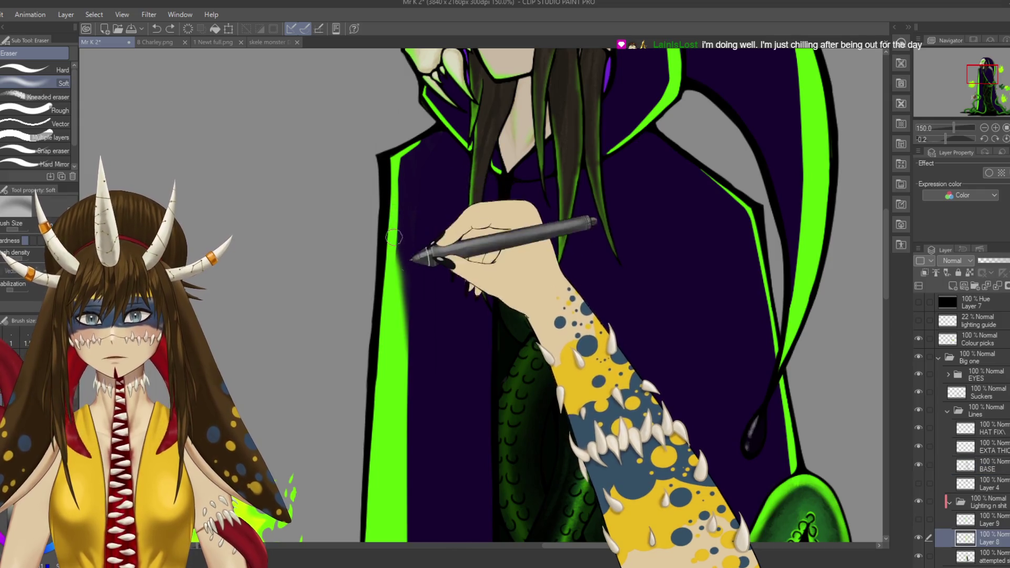
{"action": "left_click", "coordinate": [404, 255], "text": "ctrl+shift"}
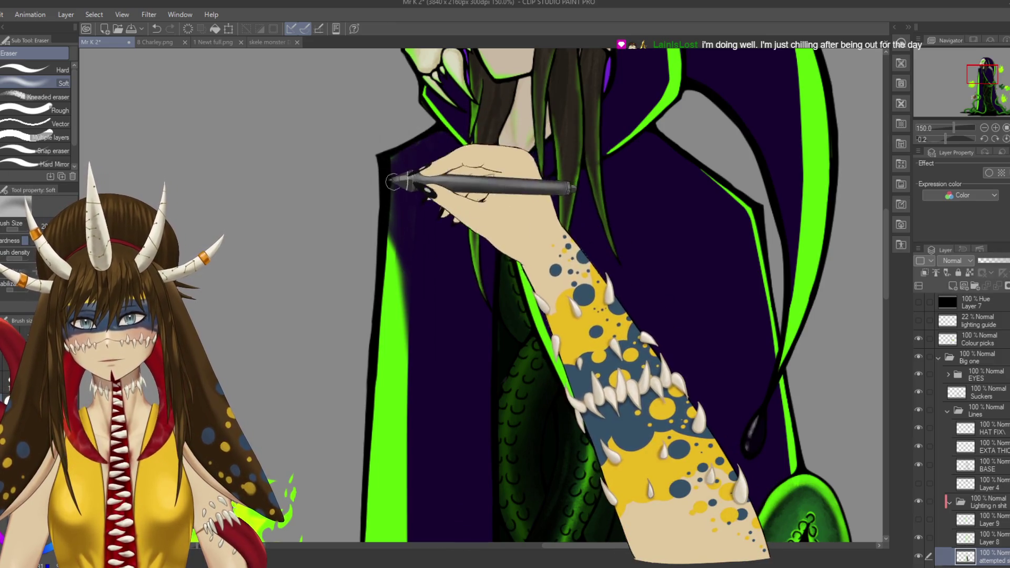
{"action": "left_click", "coordinate": [57, 69]}
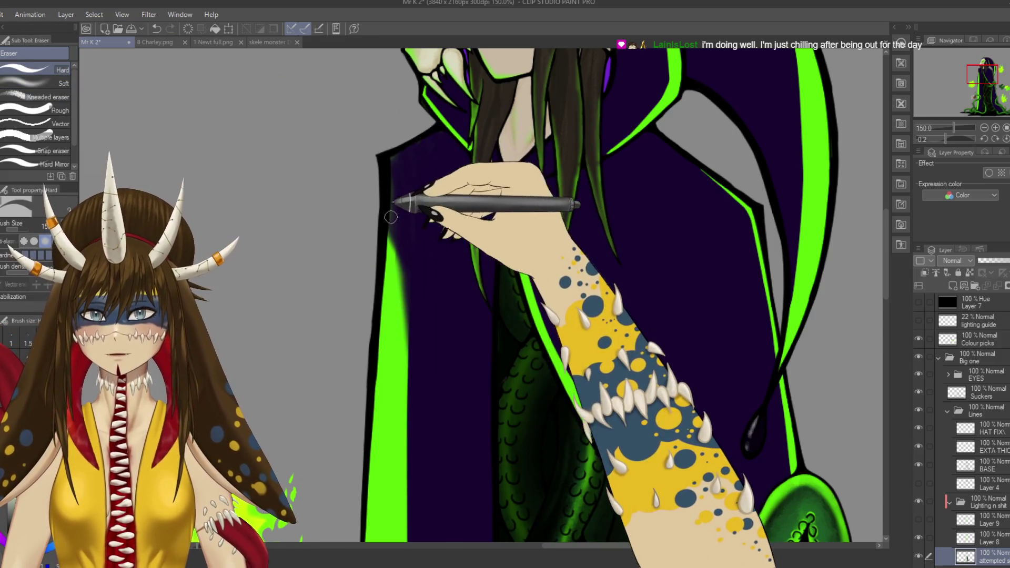
{"action": "left_click", "coordinate": [390, 218], "text": "ctrl+shift"}
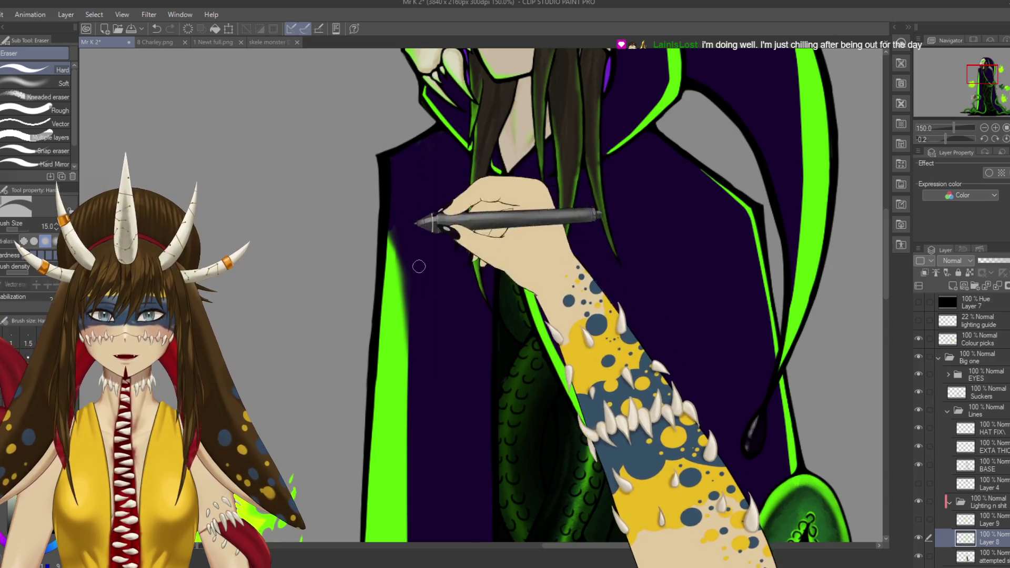
{"action": "scroll", "coordinate": [419, 266], "scroll_direction": "down", "scroll_amount": 5}
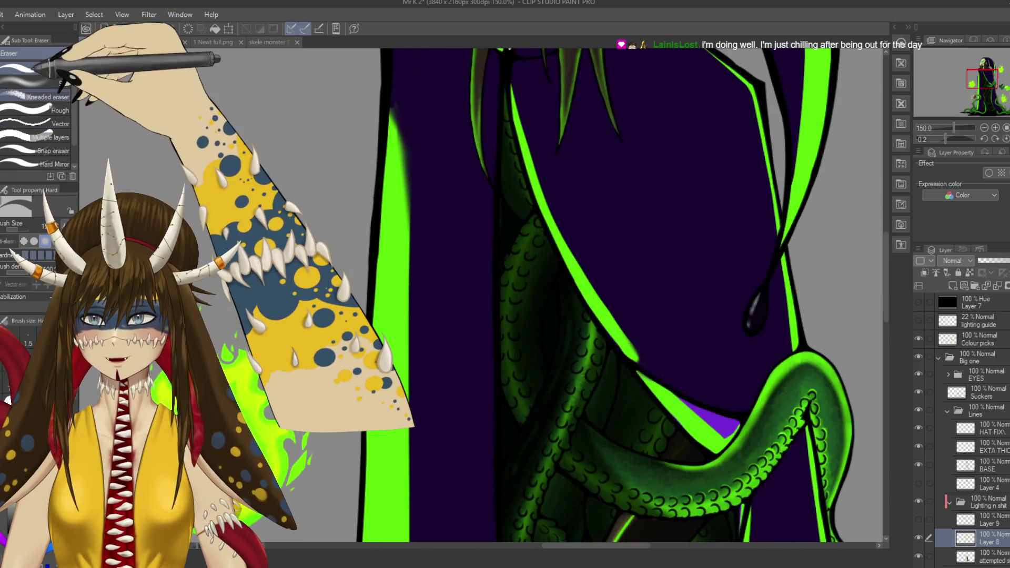
{"action": "left_click", "coordinate": [58, 83]}
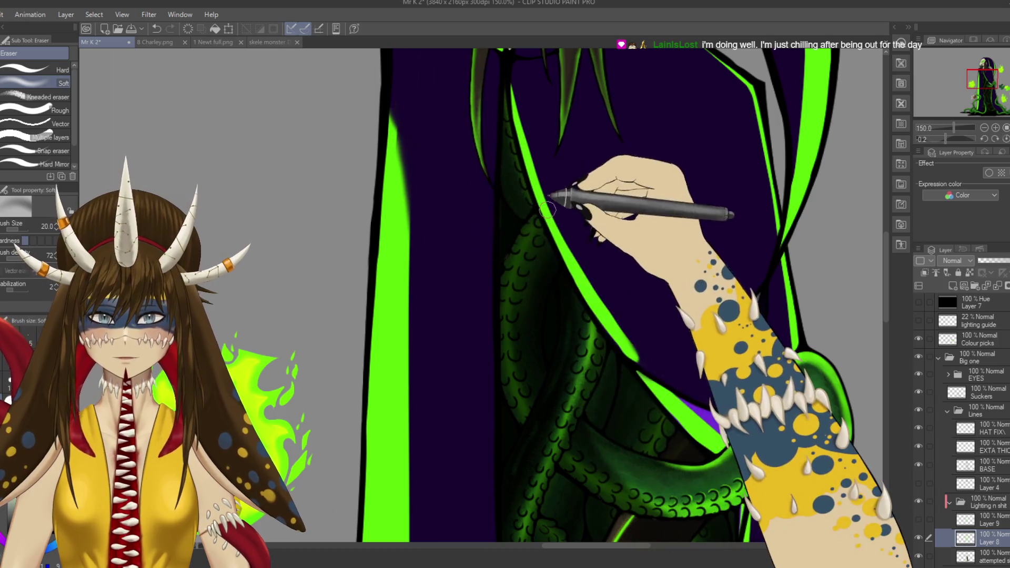
Step: Pan across the cloak's rim light and save the artwork
{"action": "scroll", "coordinate": [547, 210], "scroll_direction": "left", "scroll_amount": 1}
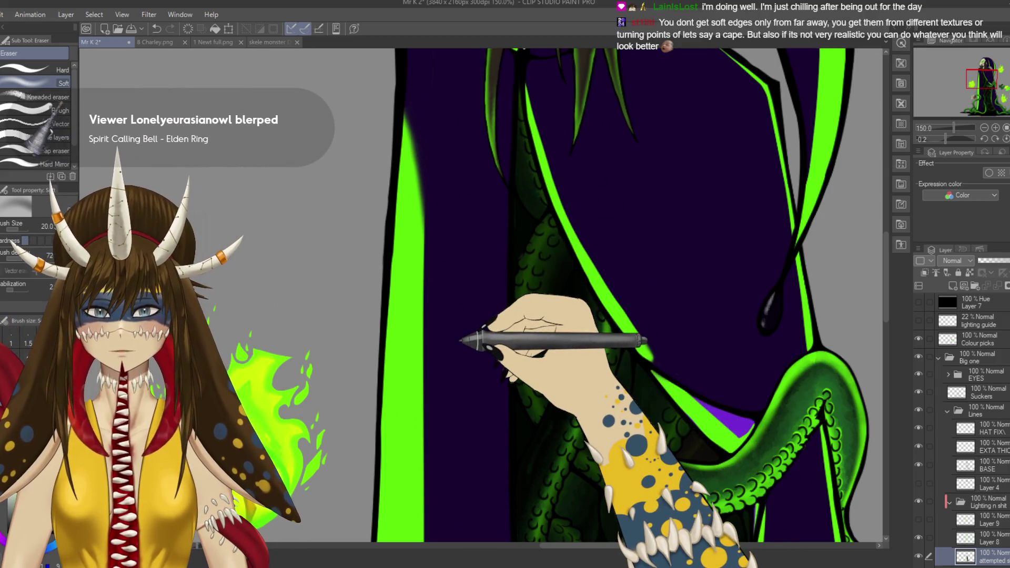
{"action": "scroll", "coordinate": [459, 341], "scroll_direction": "down", "scroll_amount": 4}
{"action": "key", "text": "ctrl+s"}
{"action": "scroll", "coordinate": [461, 340], "scroll_direction": "down", "scroll_amount": 3}
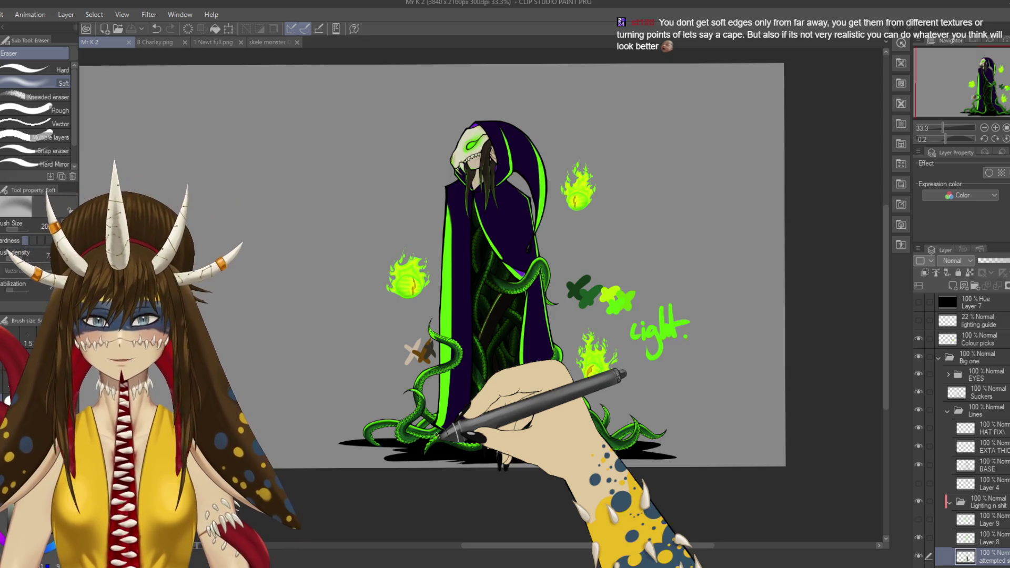
Step: Soften the robe's bottom edge above the tentacles with a soft eraser stroke
{"action": "scroll", "coordinate": [432, 435], "scroll_direction": "down", "scroll_amount": 4}
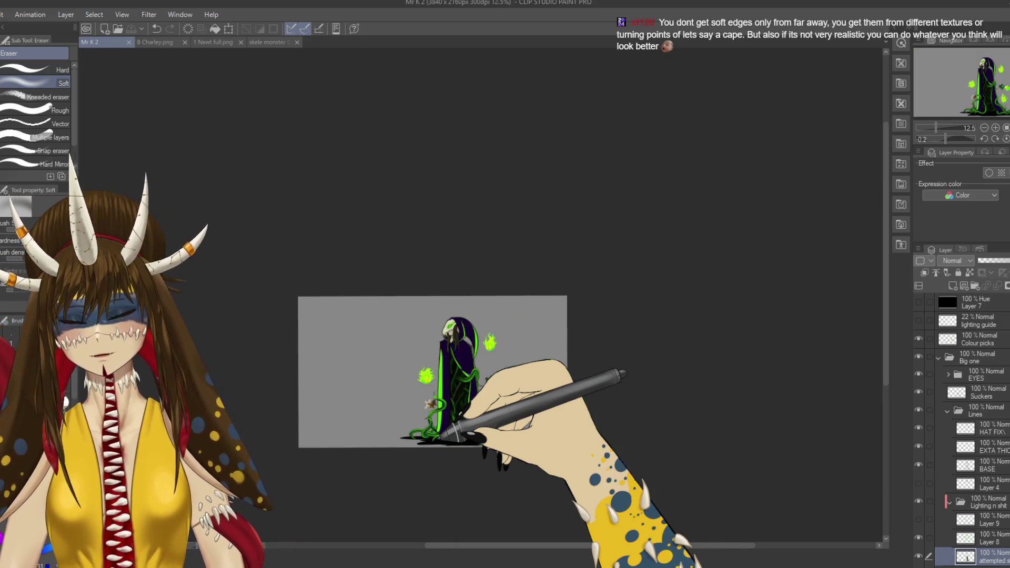
{"action": "scroll", "coordinate": [434, 436], "scroll_direction": "up", "scroll_amount": 6}
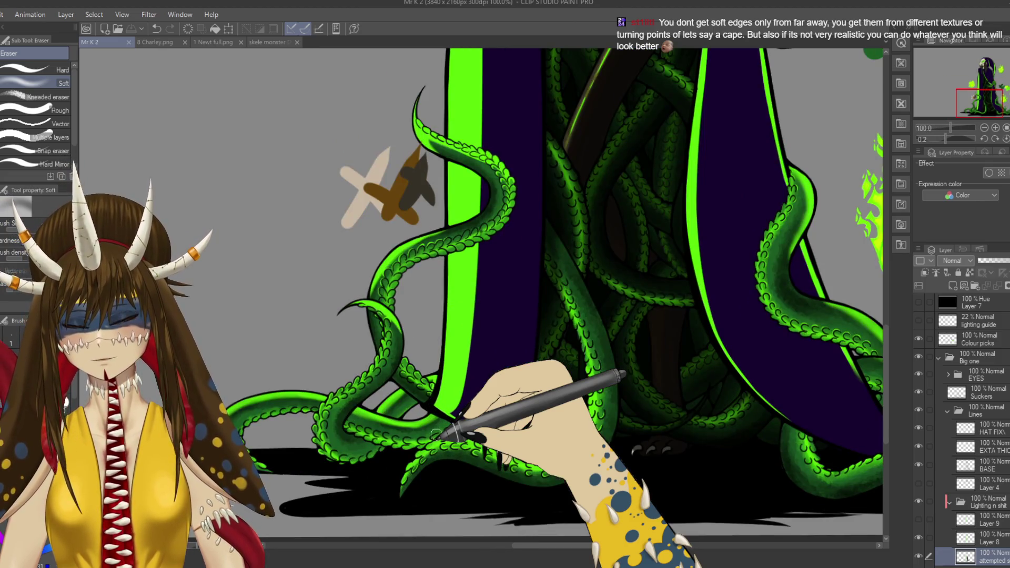
{"action": "mouse_move", "coordinate": [436, 435]}
{"action": "left_mouse_down"}
{"action": "mouse_move", "coordinate": [427, 404]}
{"action": "mouse_move", "coordinate": [461, 353]}
{"action": "left_mouse_up"}
Step: Compare the attempted layer with Layer 8, then save and zoom out to the whole figure
{"action": "key", "text": "alt+bracketright"}
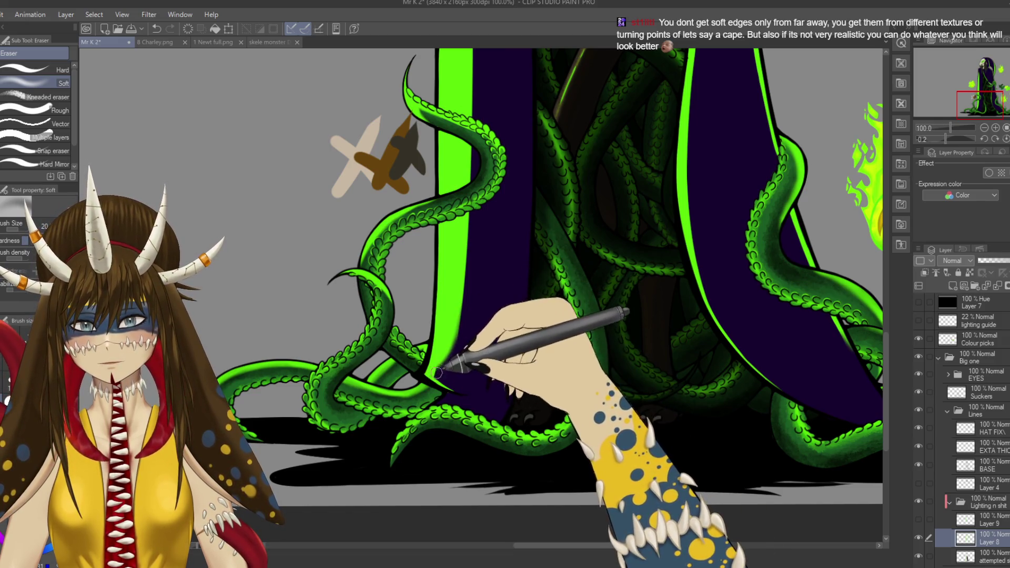
{"action": "left_click", "coordinate": [978, 556]}
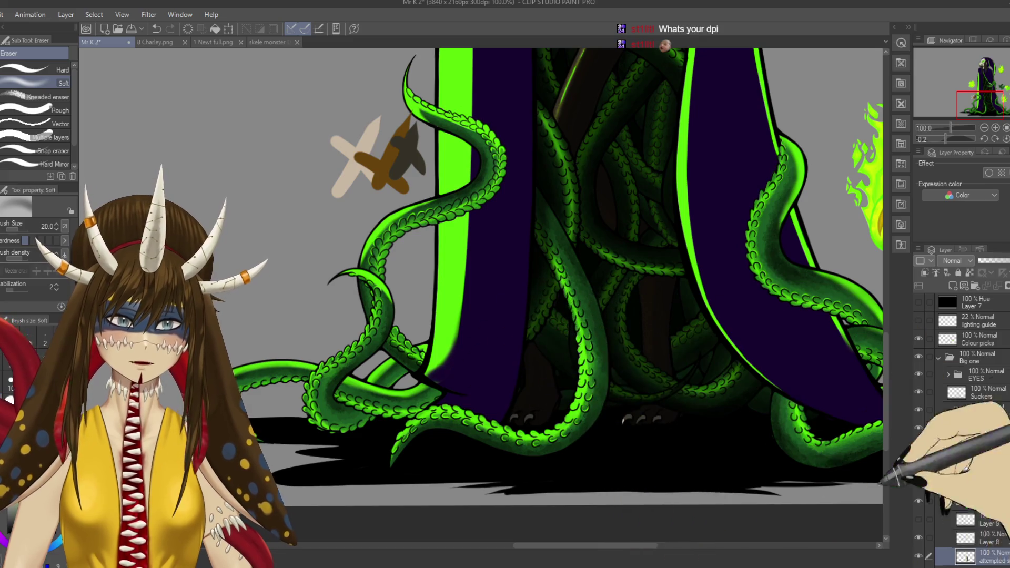
{"action": "left_click", "coordinate": [979, 537]}
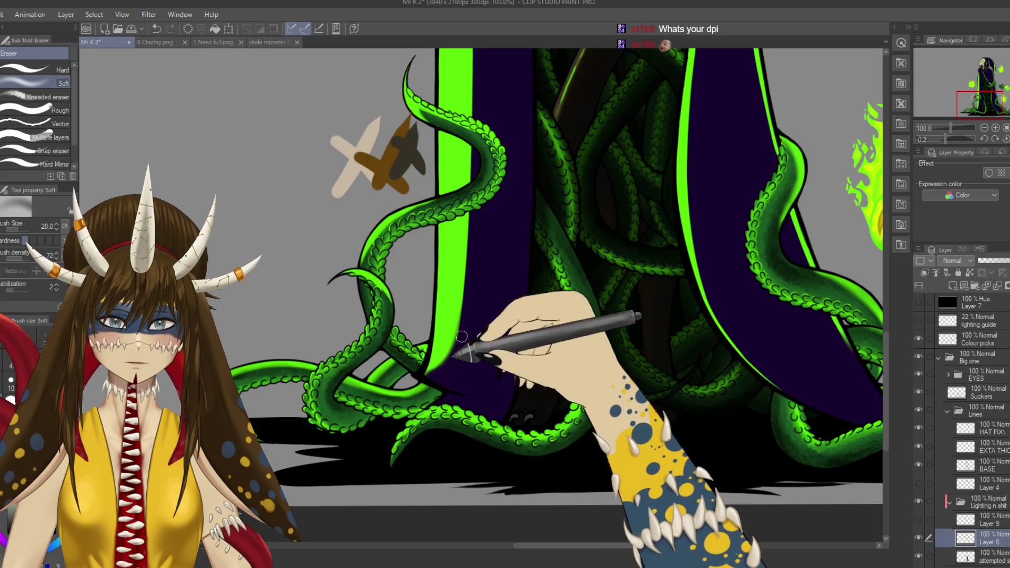
{"action": "key", "text": "ctrl+s"}
{"action": "key", "text": "ctrl+0"}
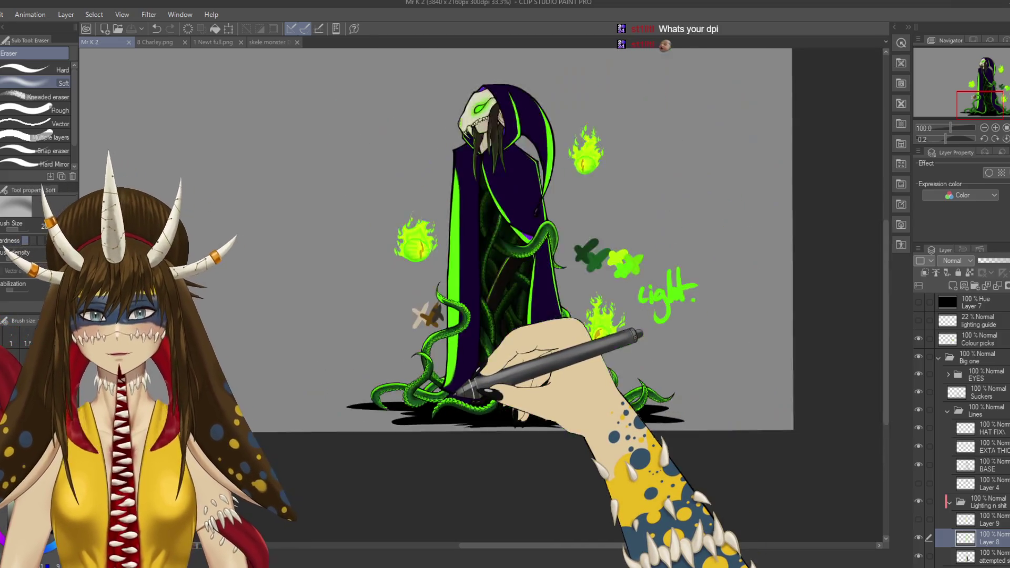
{"action": "scroll", "coordinate": [451, 402], "scroll_direction": "up", "scroll_amount": 1}
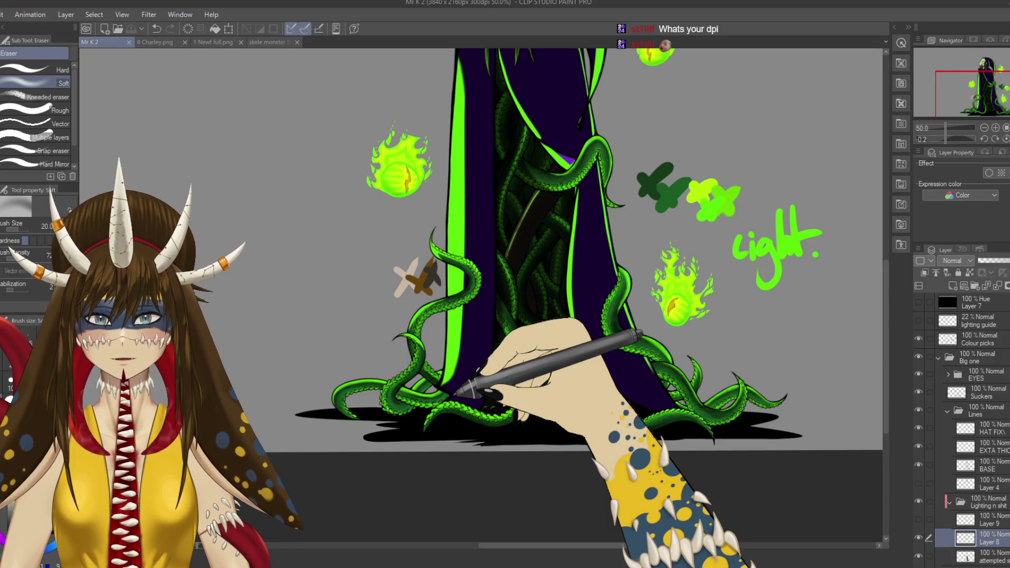
Step: Check the skull and hood, return to the robe bottom, and add a new raster layer above Layer 8
{"action": "left_click_drag", "start_coordinate": [473, 263], "coordinate": [457, 358]}
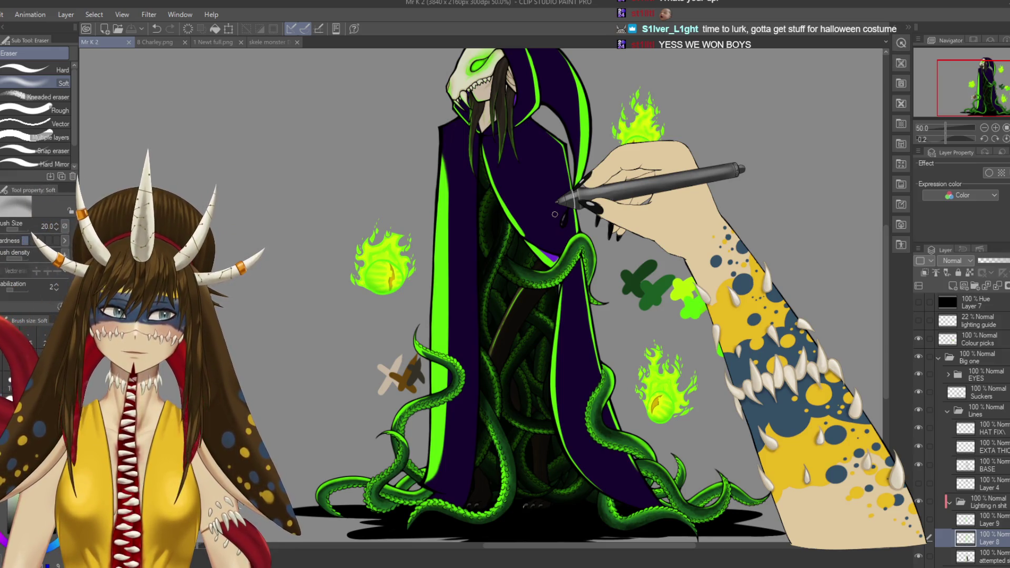
{"action": "mouse_move", "coordinate": [731, 329]}
{"action": "left_mouse_down"}
{"action": "mouse_move", "coordinate": [773, 353]}
{"action": "mouse_move", "coordinate": [800, 352]}
{"action": "left_mouse_up"}
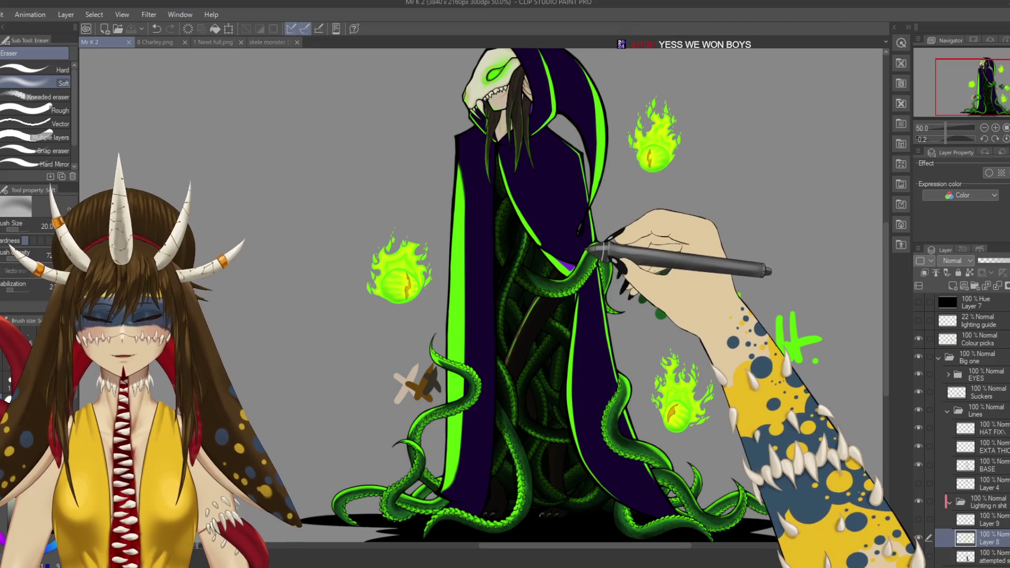
{"action": "mouse_move", "coordinate": [569, 170]}
{"action": "left_mouse_down"}
{"action": "mouse_move", "coordinate": [582, 293]}
{"action": "mouse_move", "coordinate": [564, 198]}
{"action": "left_mouse_up"}
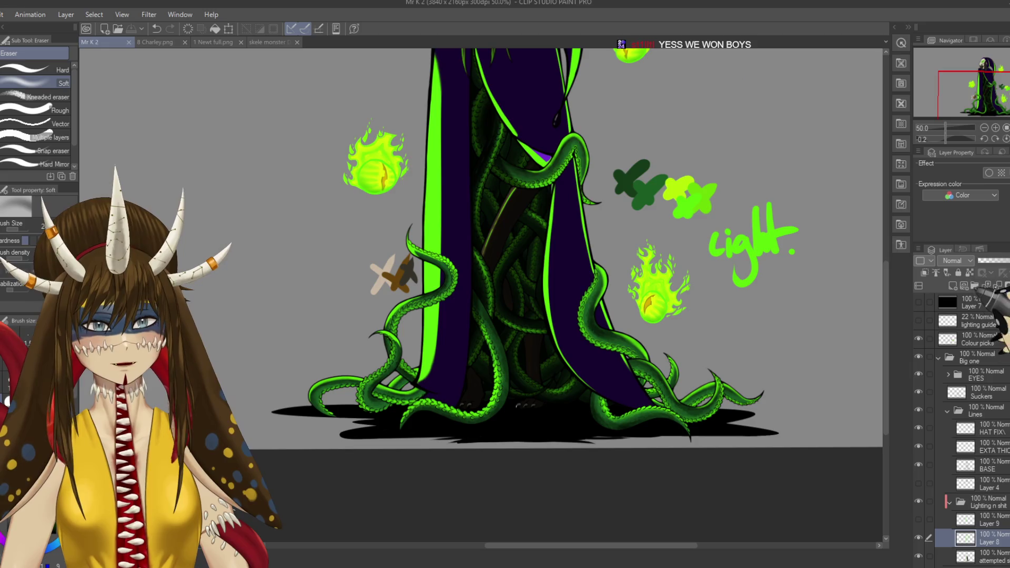
{"action": "left_click", "coordinate": [952, 286]}
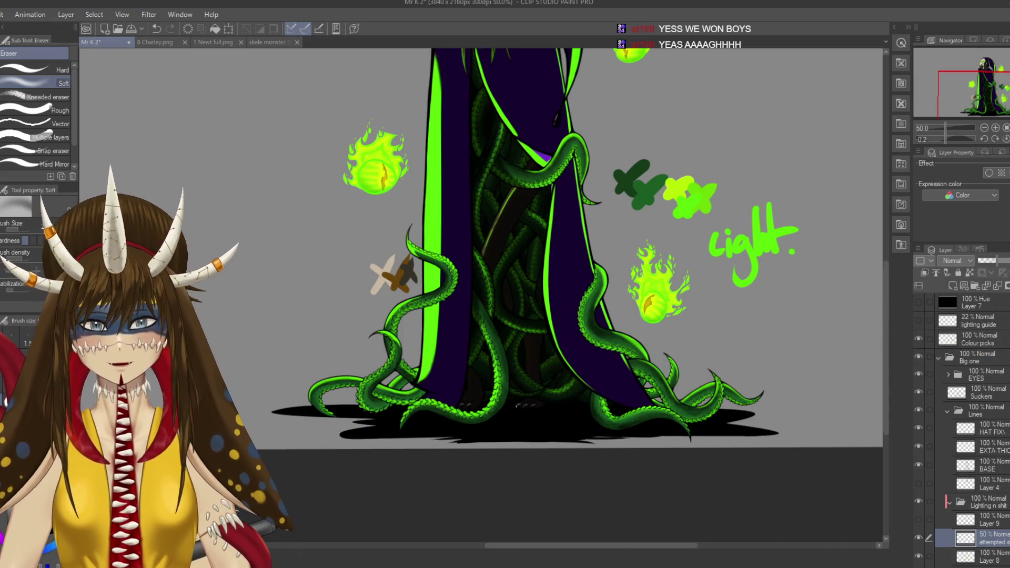
Step: Spray soft green airbrush glow over the tentacles at the robe's lower left
{"action": "scroll", "coordinate": [324, 319], "scroll_direction": "up", "scroll_amount": 4}
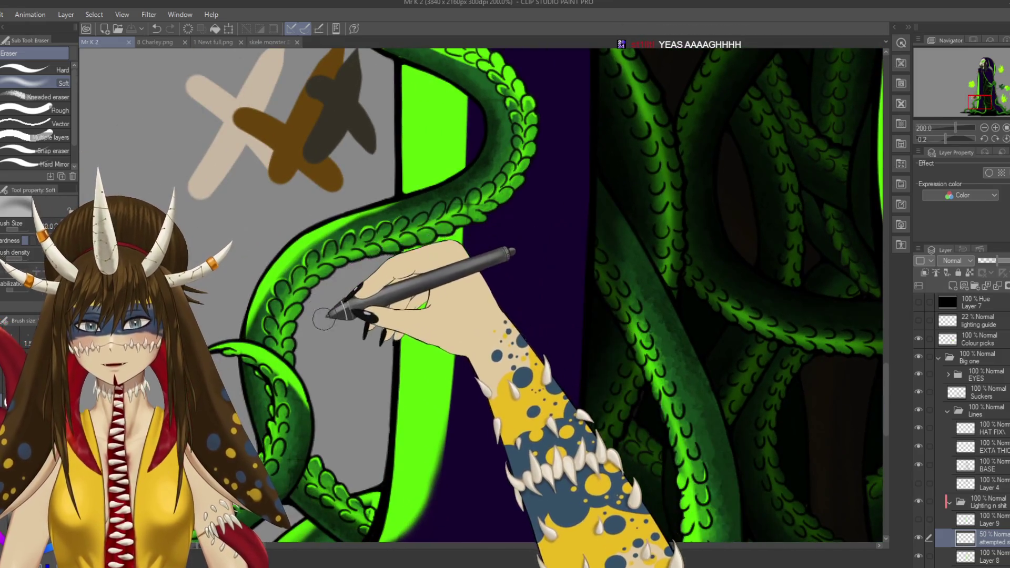
{"action": "key", "text": "b"}
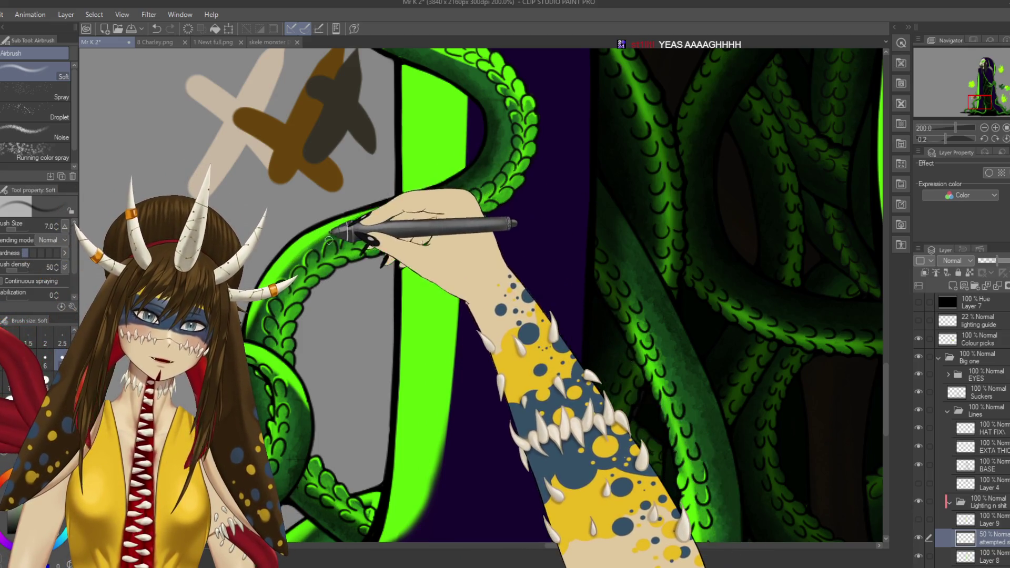
{"action": "left_click_drag", "start_coordinate": [521, 363], "coordinate": [563, 316]}
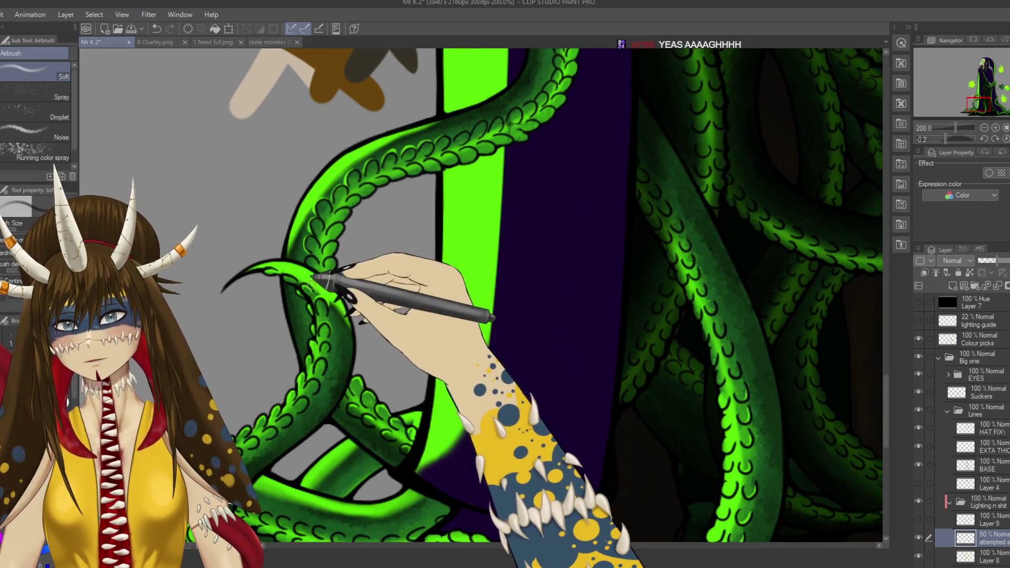
{"action": "left_click_drag", "start_coordinate": [360, 365], "coordinate": [373, 286]}
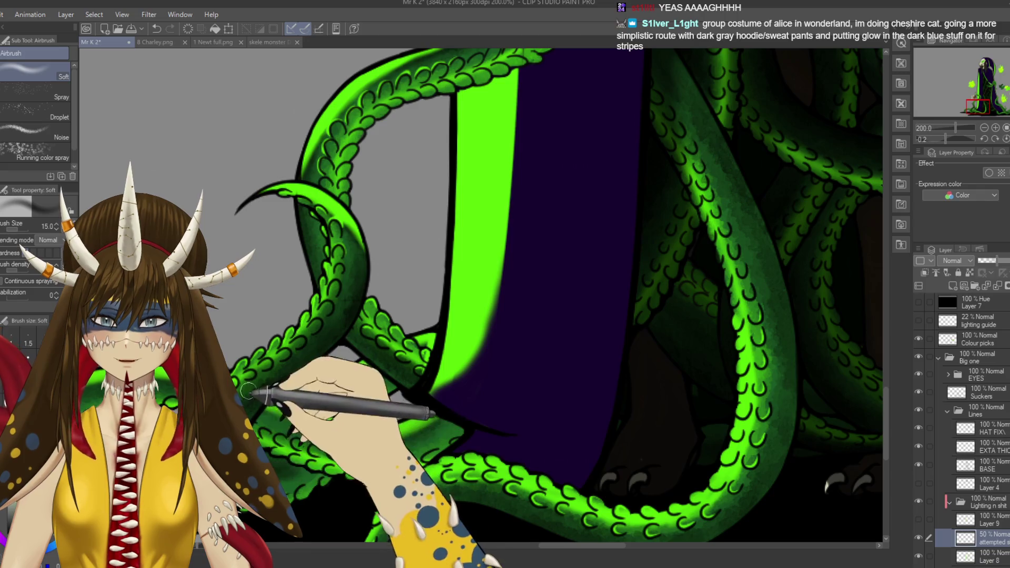
{"action": "left_click_drag", "start_coordinate": [355, 416], "coordinate": [392, 373]}
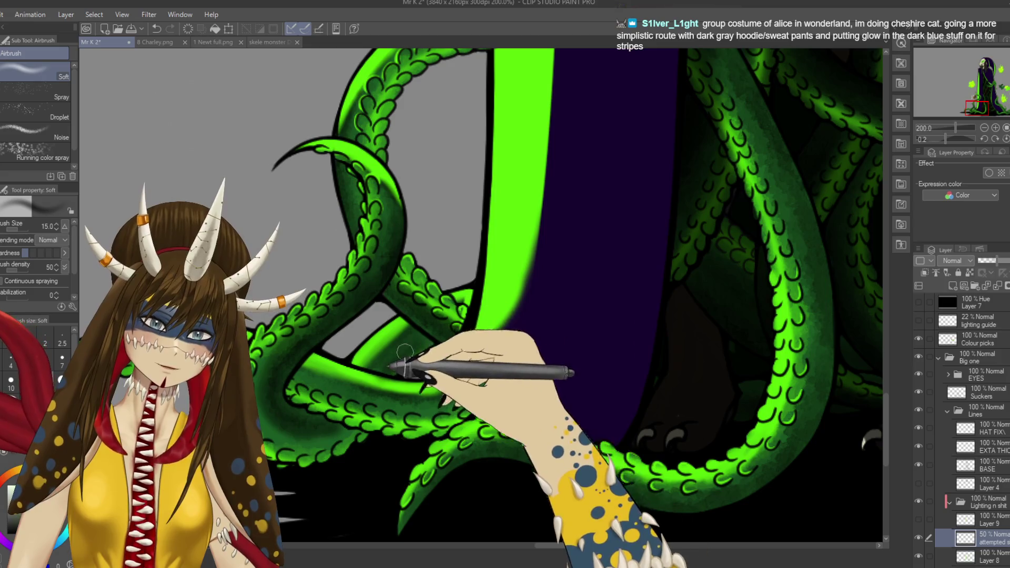
{"action": "left_click_drag", "start_coordinate": [470, 309], "coordinate": [436, 317]}
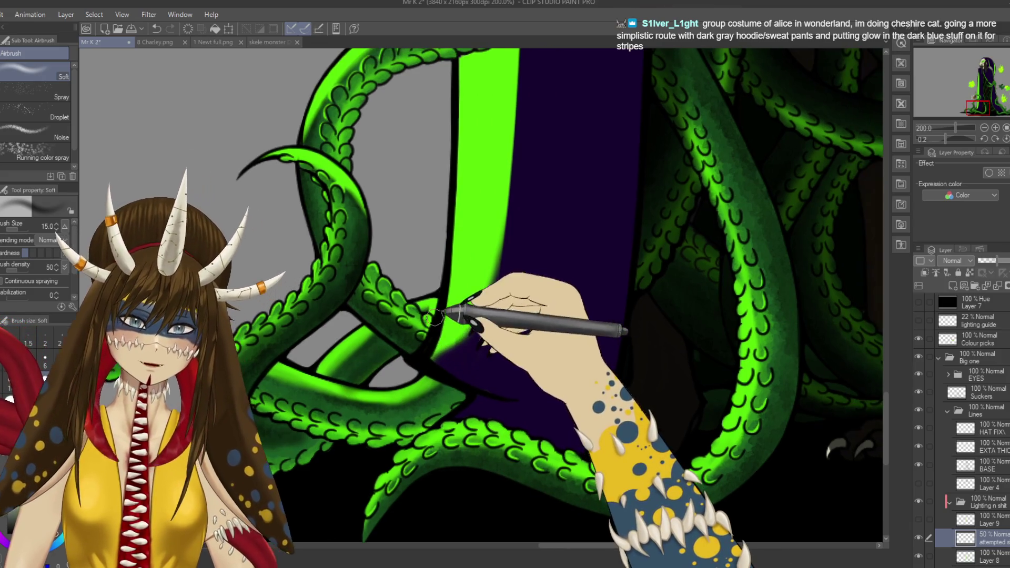
{"action": "left_click", "coordinate": [434, 318], "text": "ctrl+shift"}
Step: Erase the stray mark near the robe's lower corner on Layer 8 with the Hard eraser
{"action": "key", "text": "e"}
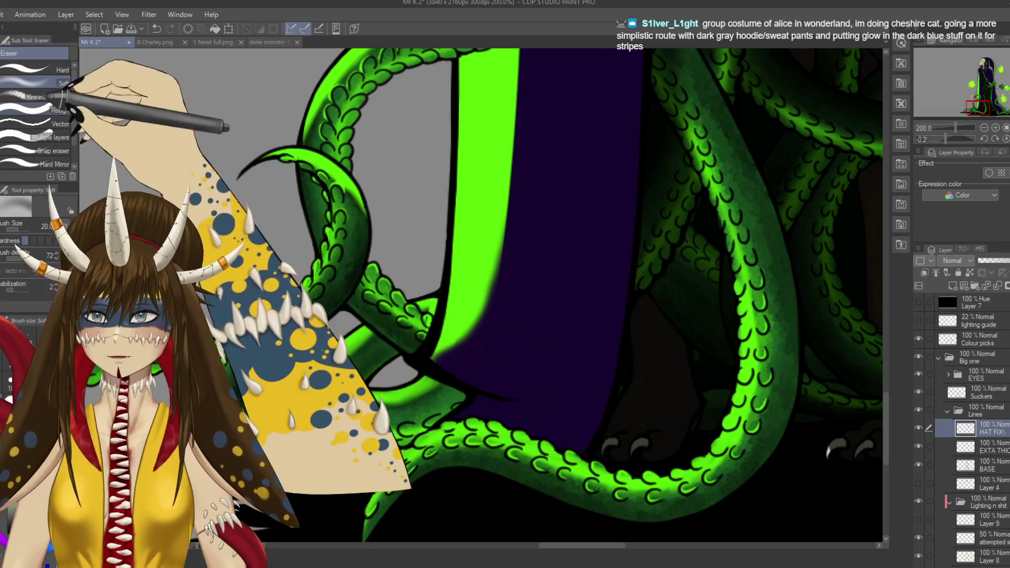
{"action": "left_click", "coordinate": [32, 69]}
{"action": "left_click", "coordinate": [427, 321], "text": "ctrl+shift"}
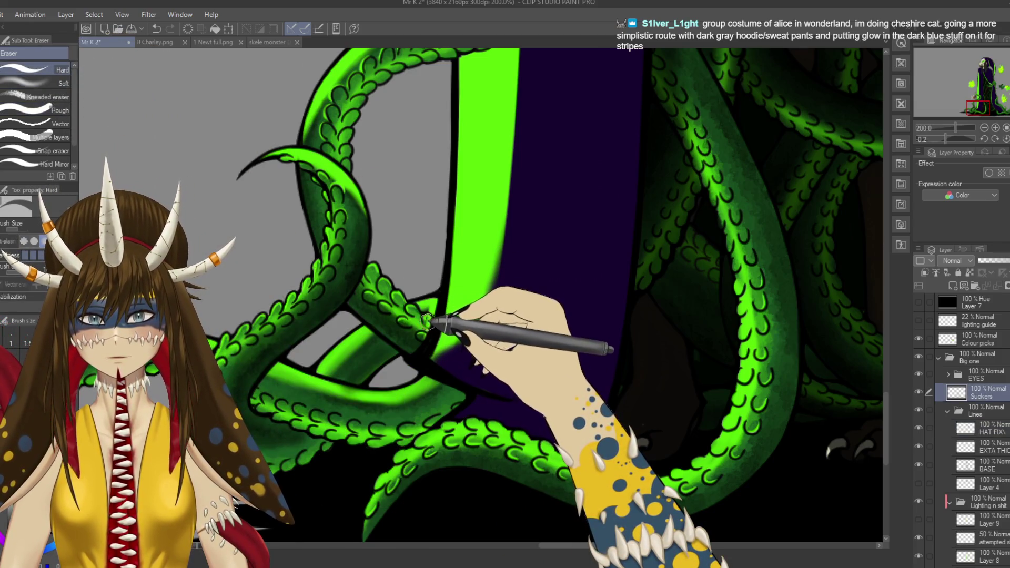
{"action": "left_click", "coordinate": [427, 321], "text": "ctrl+shift"}
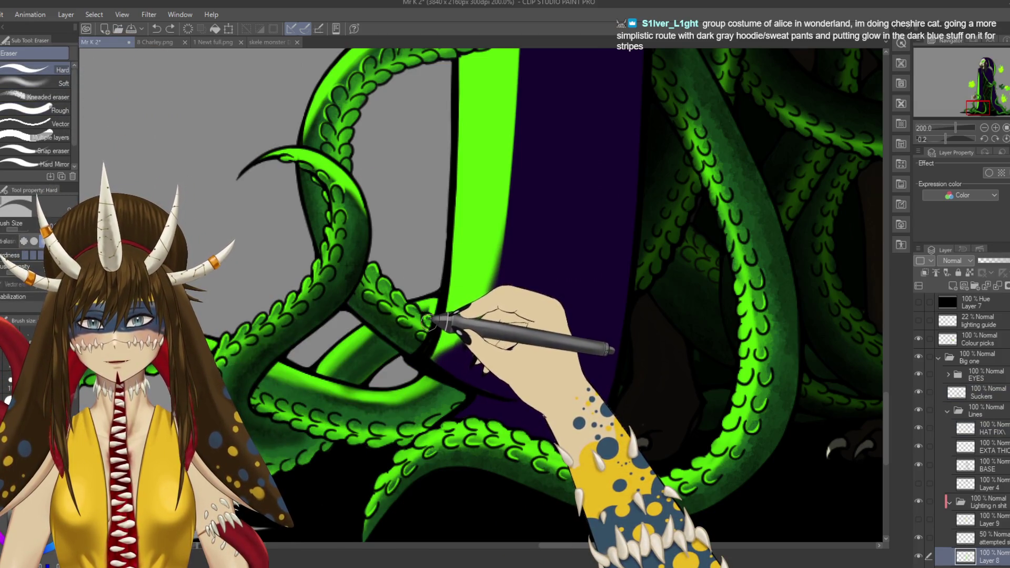
{"action": "left_click_drag", "start_coordinate": [420, 349], "coordinate": [389, 386]}
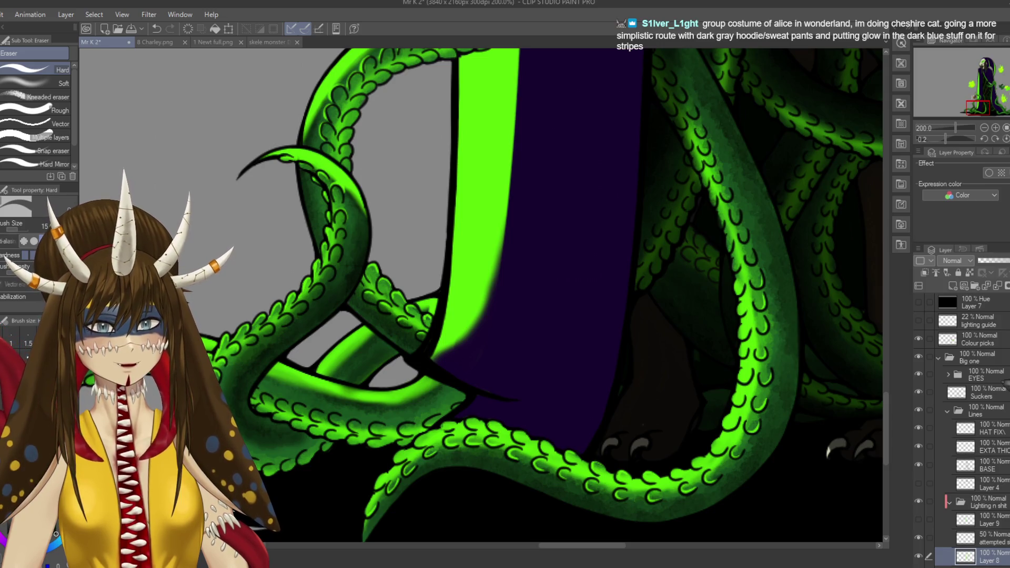
Step: Save the artwork and bring the lower left tentacles into view
{"action": "key", "text": "ctrl+s"}
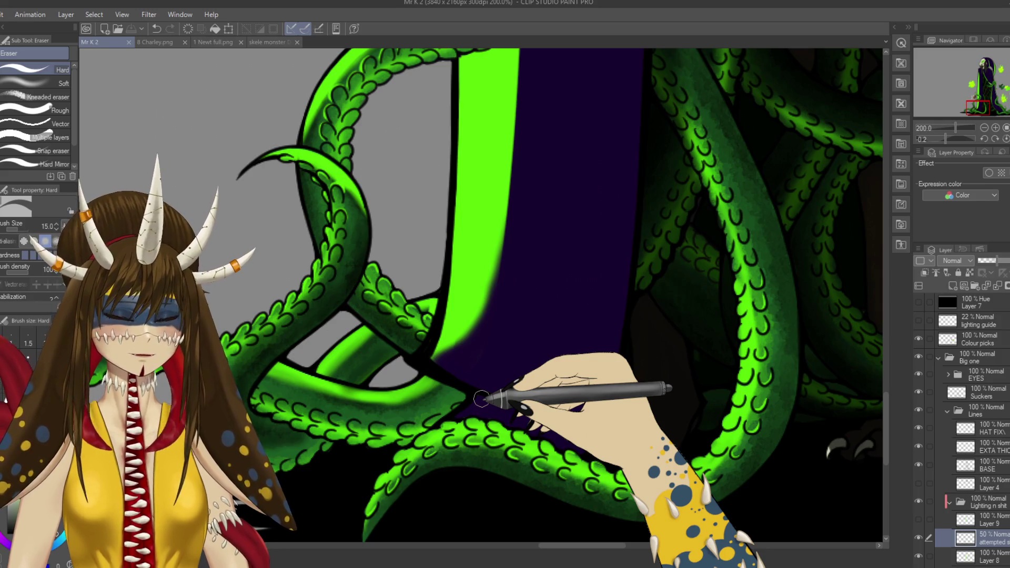
{"action": "left_click_drag", "start_coordinate": [416, 292], "coordinate": [547, 246]}
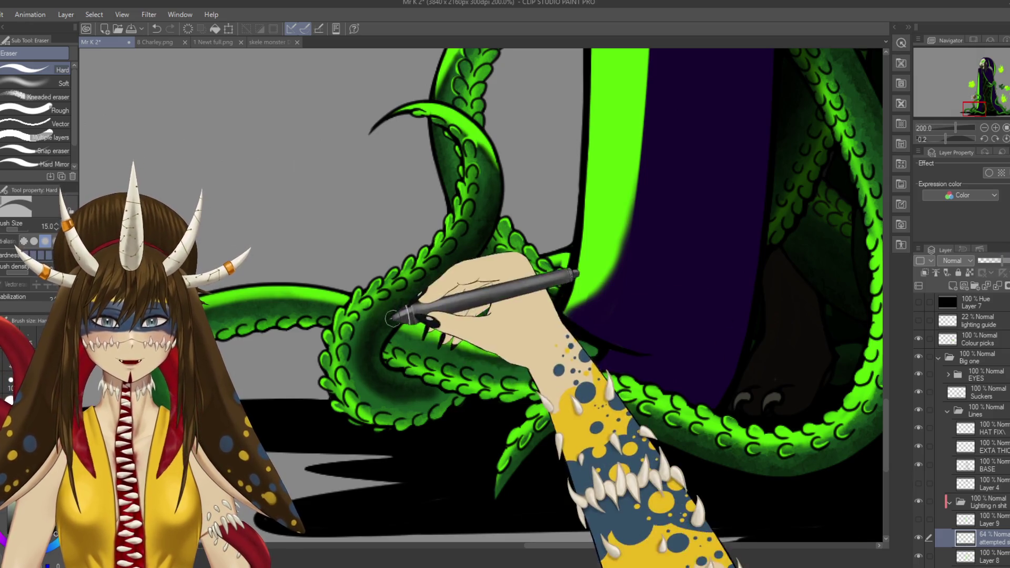
{"action": "key", "text": "b"}
{"action": "key", "text": "b"}
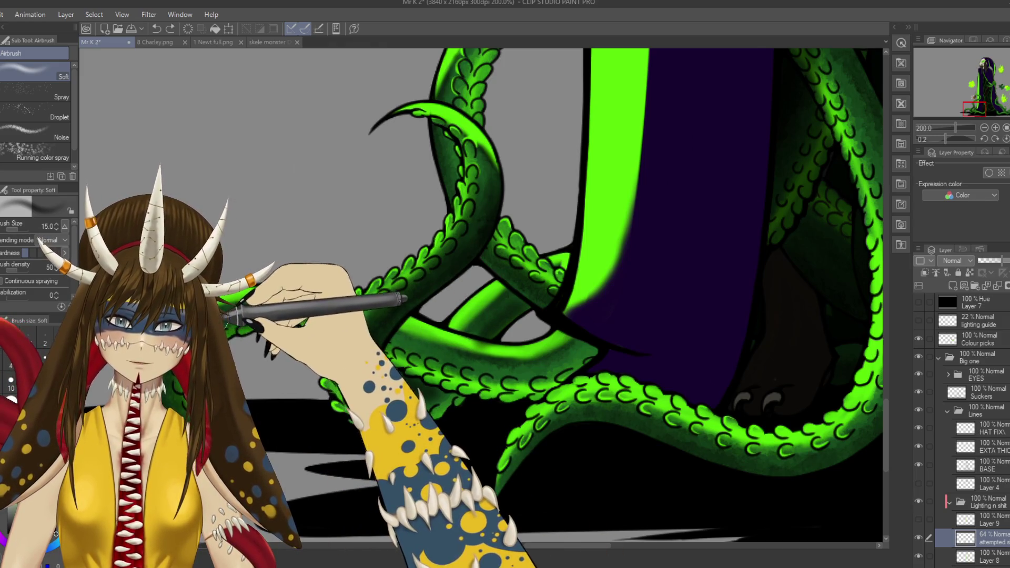
Step: Airbrush bright green glow along the tips and edges of the left, right and lower tentacles
{"action": "key", "text": "ctrl+y"}
{"action": "left_click_drag", "start_coordinate": [400, 429], "coordinate": [340, 413]}
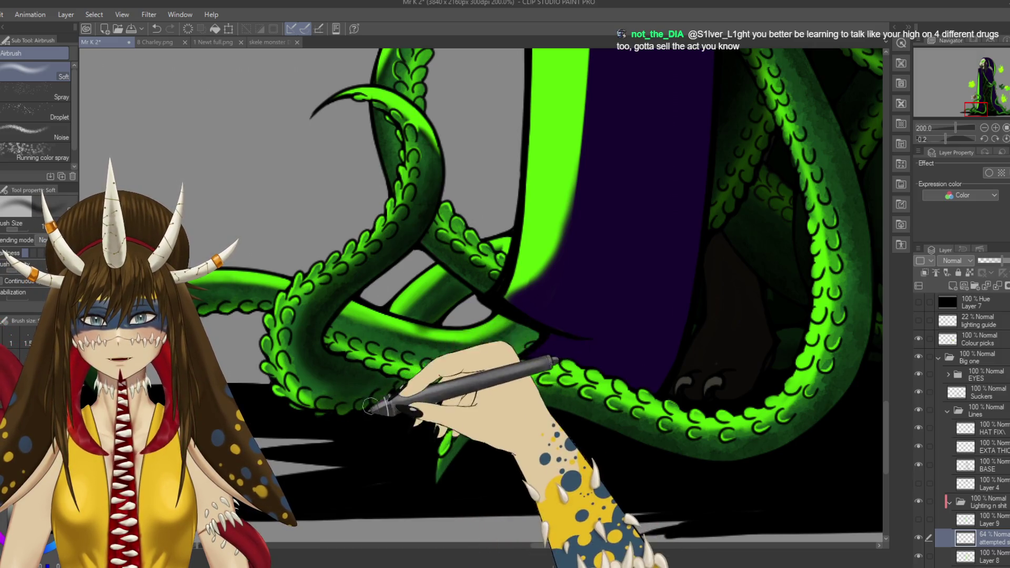
{"action": "left_click_drag", "start_coordinate": [463, 358], "coordinate": [406, 345]}
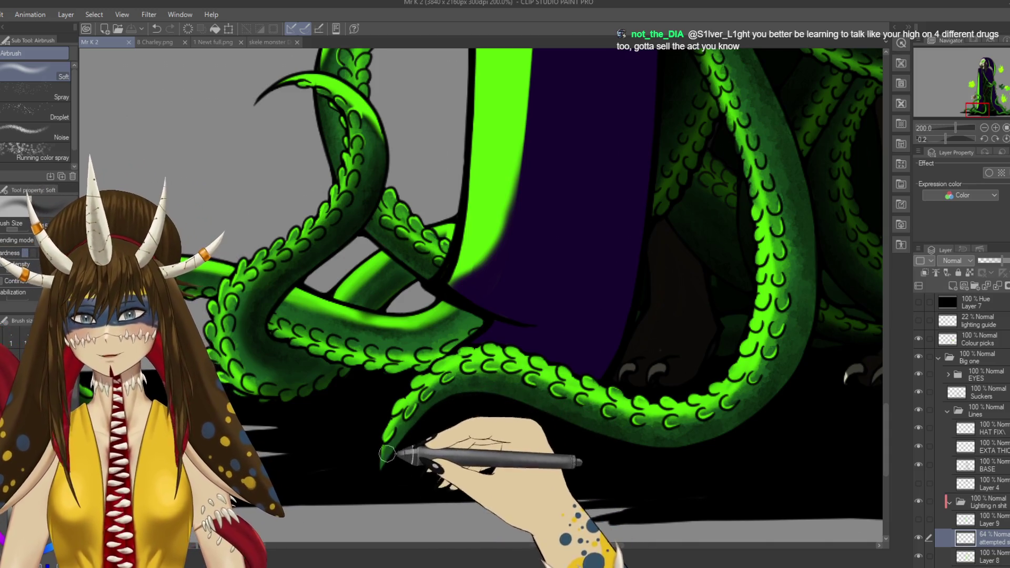
{"action": "left_click_drag", "start_coordinate": [380, 467], "coordinate": [405, 434]}
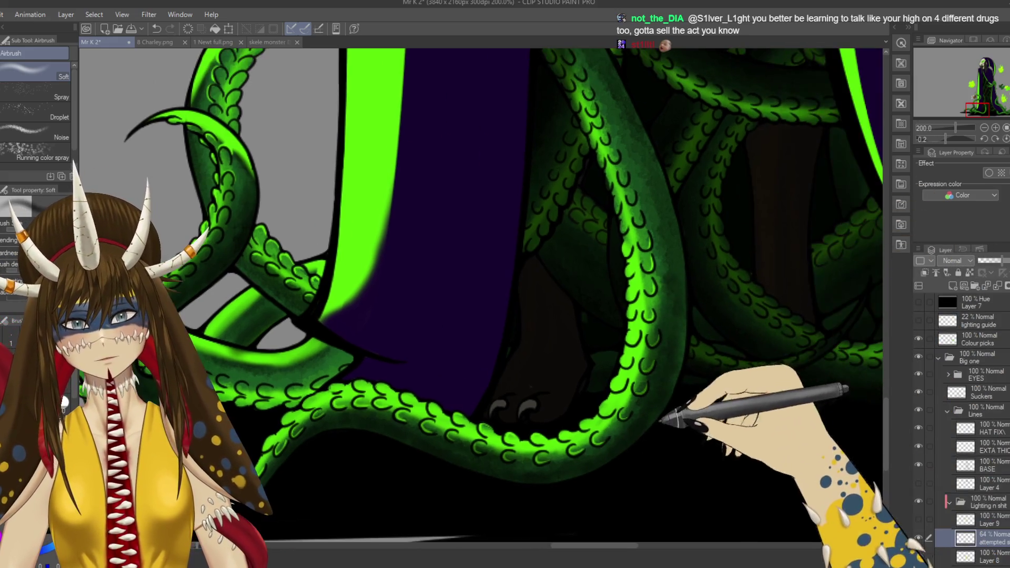
{"action": "left_click_drag", "start_coordinate": [773, 409], "coordinate": [670, 422]}
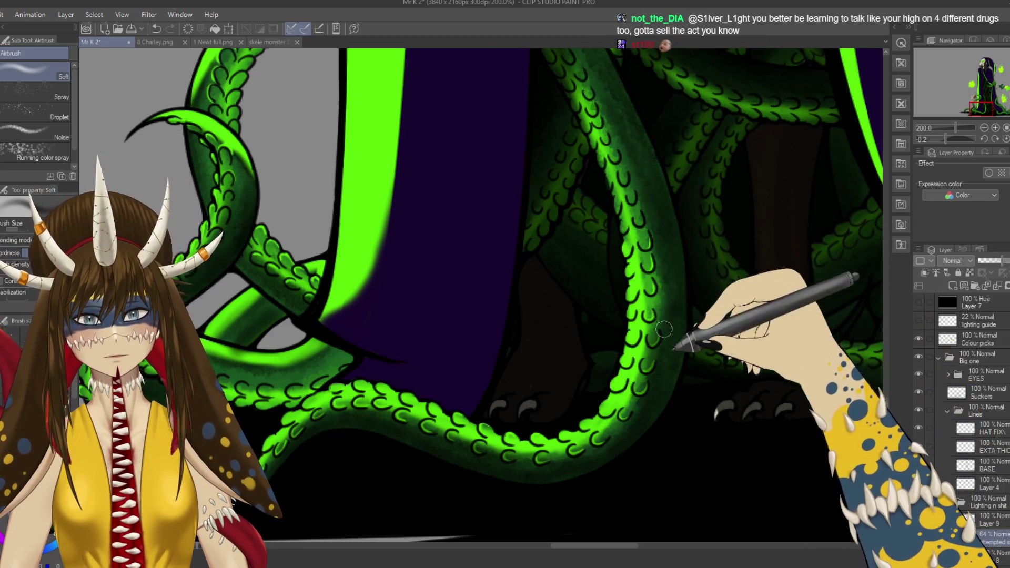
{"action": "left_click_drag", "start_coordinate": [651, 185], "coordinate": [703, 332]}
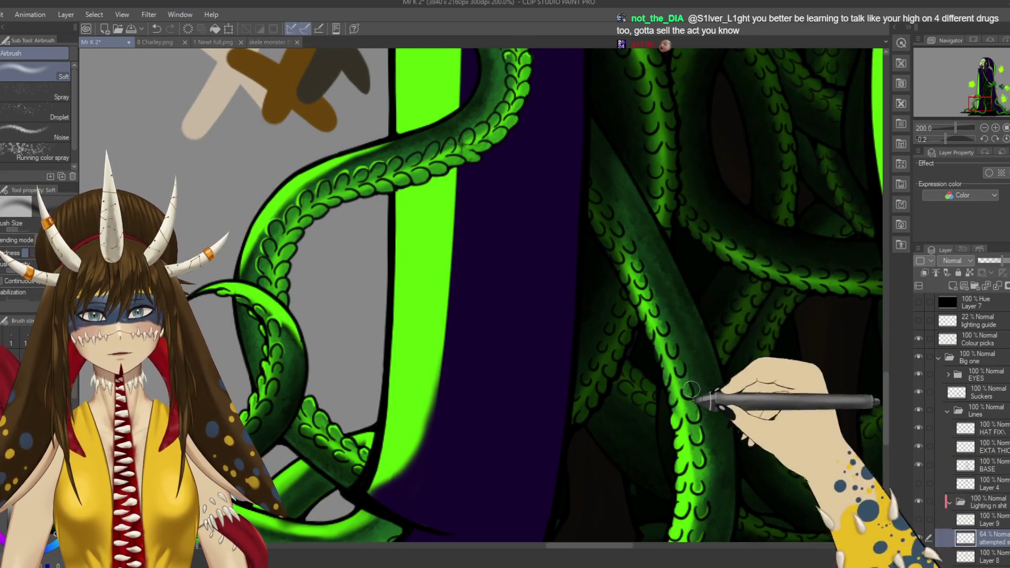
{"action": "left_click_drag", "start_coordinate": [696, 390], "coordinate": [715, 307]}
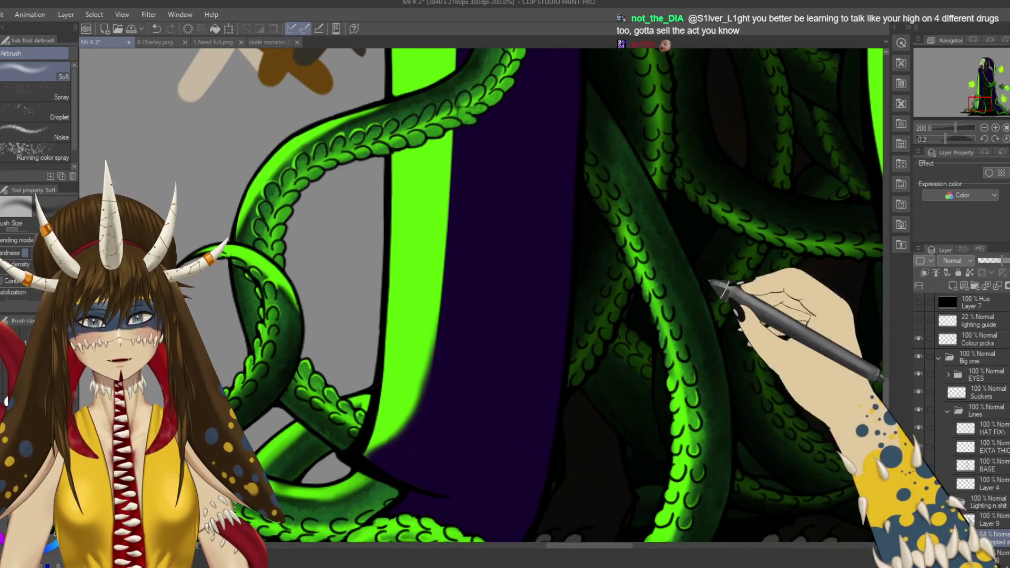
{"action": "left_click_drag", "start_coordinate": [706, 377], "coordinate": [710, 348]}
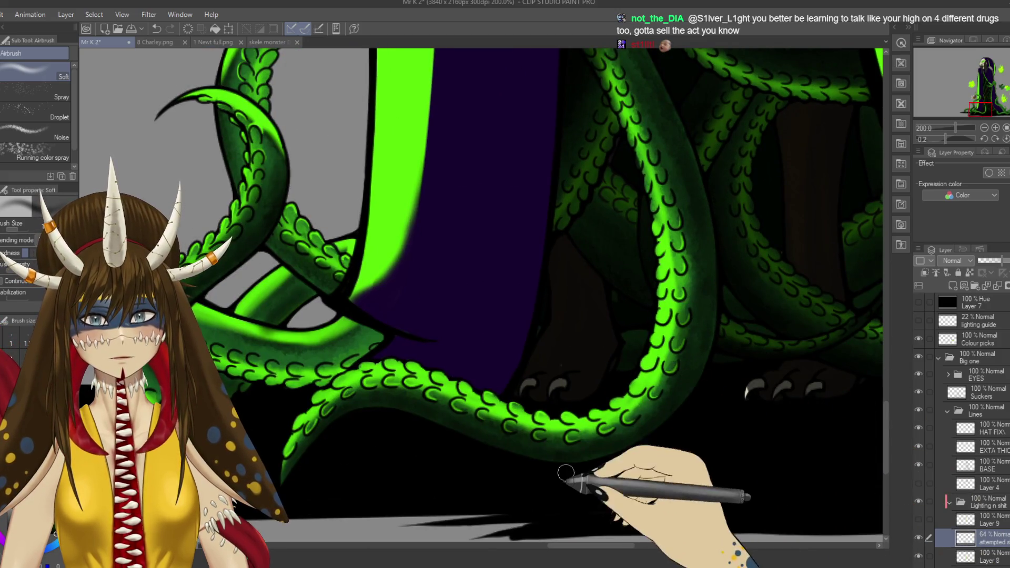
{"action": "scroll", "coordinate": [570, 480], "scroll_direction": "up", "scroll_amount": 3}
{"action": "scroll", "coordinate": [571, 479], "scroll_direction": "down", "scroll_amount": 3}
{"action": "left_click_drag", "start_coordinate": [571, 480], "coordinate": [547, 440]}
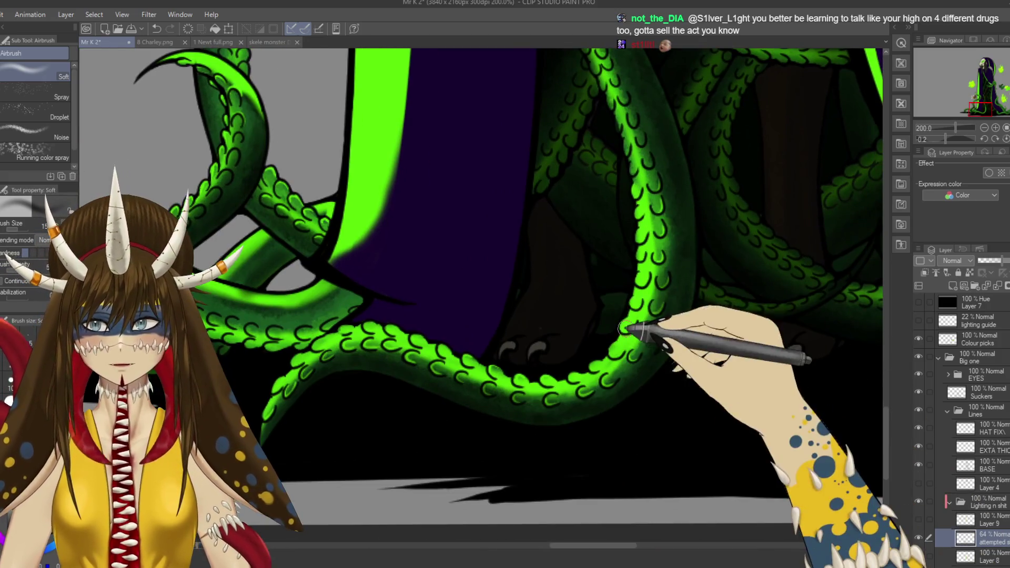
Step: Switch to the G-pen at size 4 and ink a sucker outline, undoing the bad stroke
{"action": "key", "text": "e"}
{"action": "key", "text": "p"}
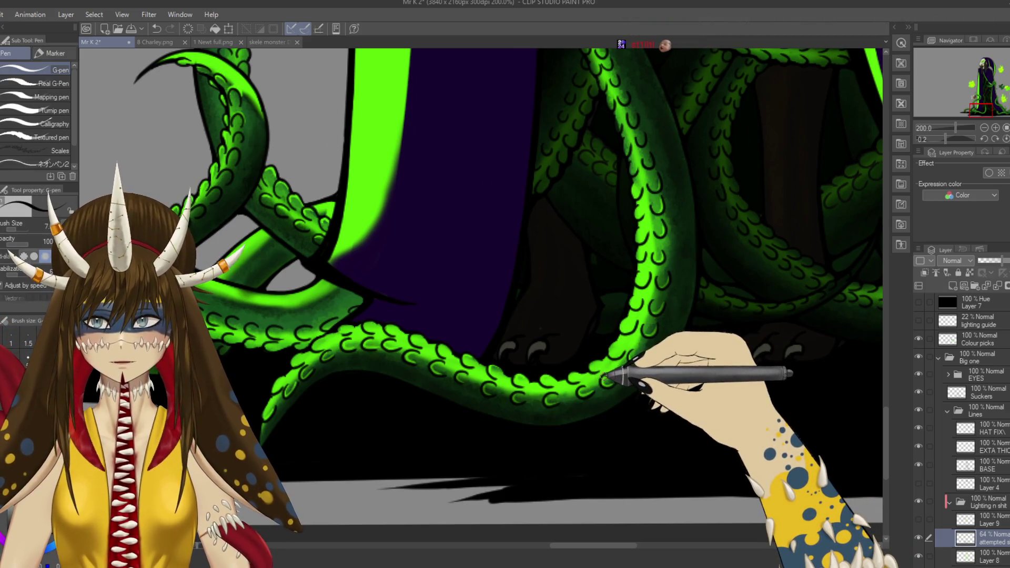
{"action": "scroll", "coordinate": [620, 390], "scroll_direction": "up", "scroll_amount": 4}
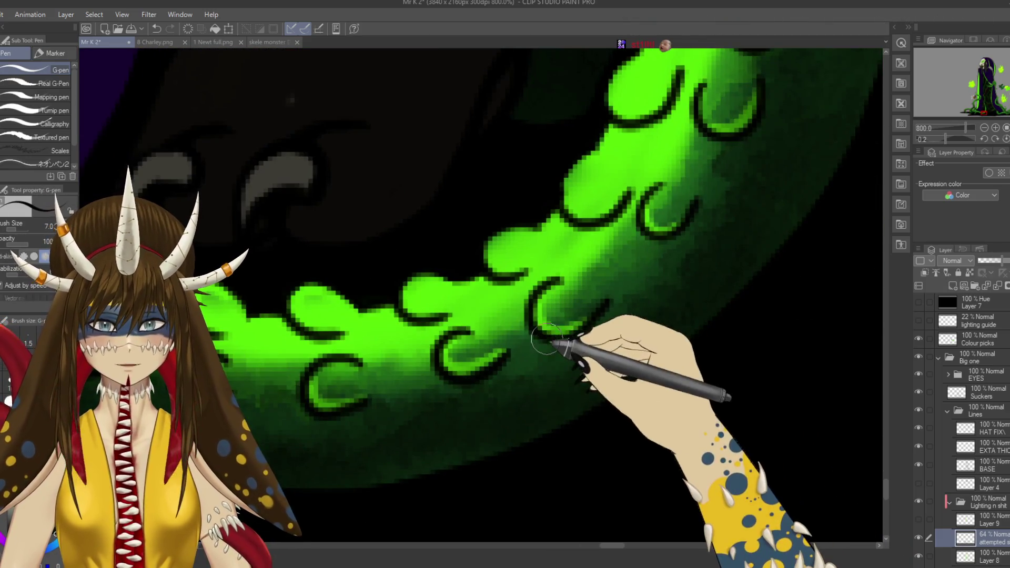
{"action": "key", "text": "bracketleft"}
{"action": "key", "text": "bracketleft"}
{"action": "key", "text": "bracketleft"}
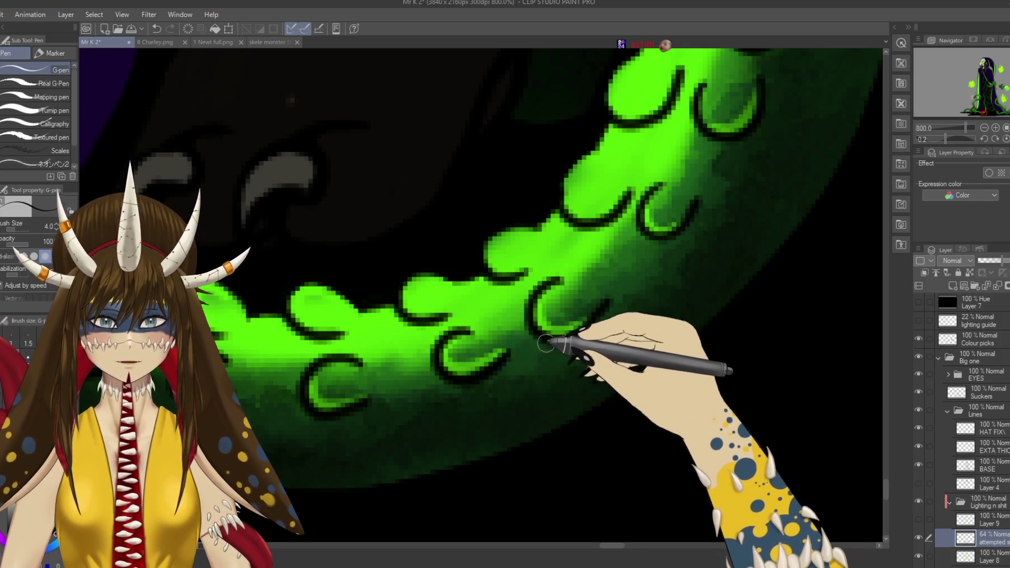
{"action": "left_click_drag", "start_coordinate": [531, 335], "coordinate": [605, 302]}
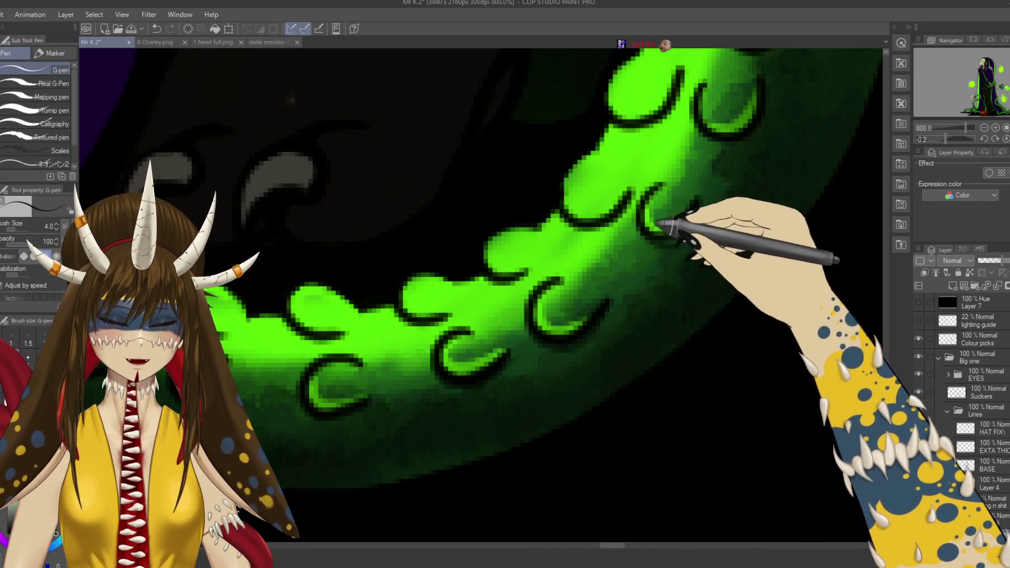
{"action": "key", "text": "ctrl+z"}
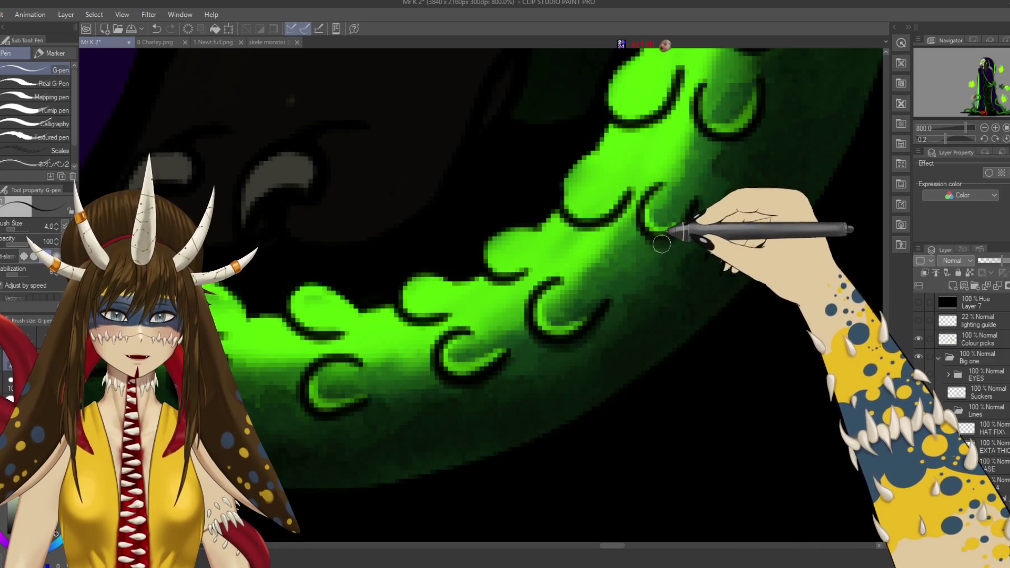
Step: Ink sucker outlines along the tentacle from its horizontal stretch to under the purple cloak
{"action": "left_click_drag", "start_coordinate": [718, 216], "coordinate": [666, 263]}
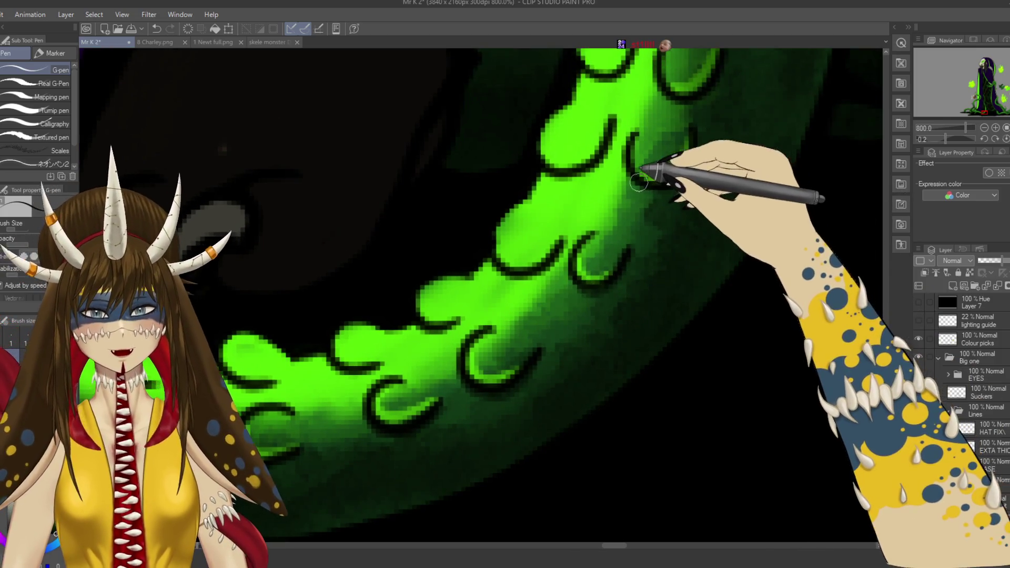
{"action": "mouse_move", "coordinate": [707, 144]}
{"action": "left_mouse_down"}
{"action": "mouse_move", "coordinate": [687, 207]}
{"action": "mouse_move", "coordinate": [619, 174]}
{"action": "left_mouse_up"}
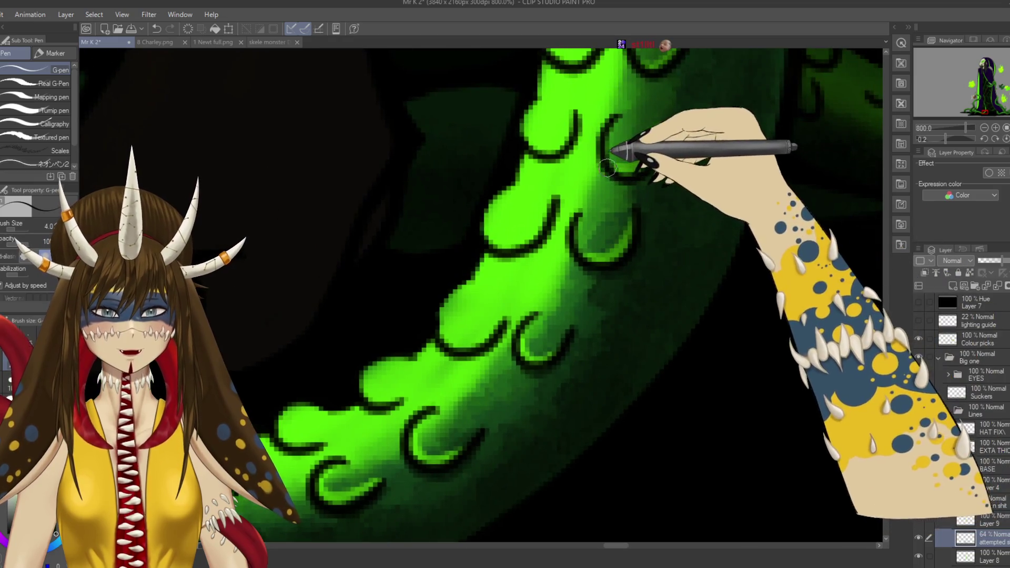
{"action": "left_click_drag", "start_coordinate": [681, 117], "coordinate": [613, 153]}
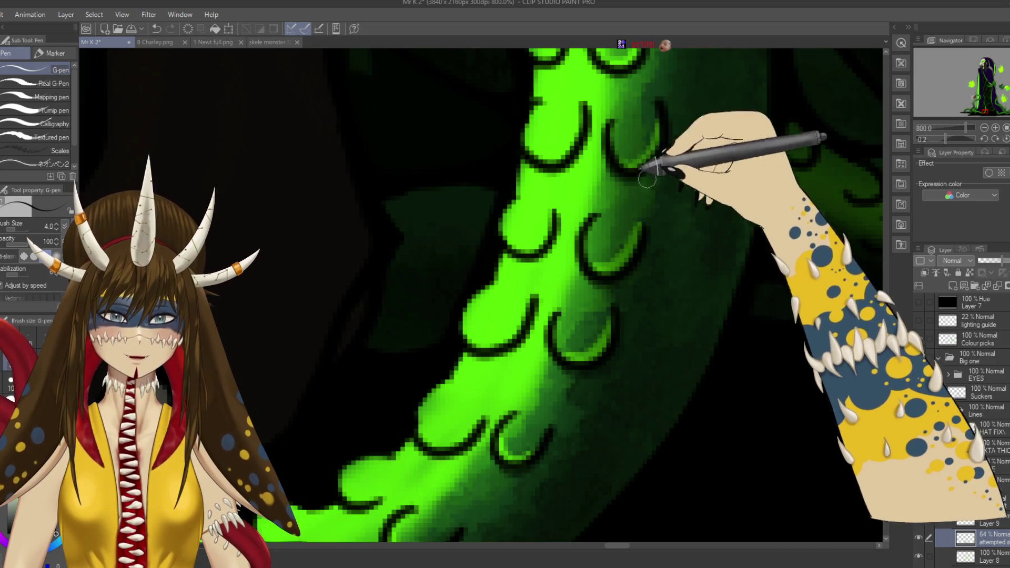
{"action": "mouse_move", "coordinate": [657, 160]}
{"action": "left_mouse_down"}
{"action": "mouse_move", "coordinate": [699, 101]}
{"action": "mouse_move", "coordinate": [530, 244]}
{"action": "mouse_move", "coordinate": [657, 260]}
{"action": "left_mouse_up"}
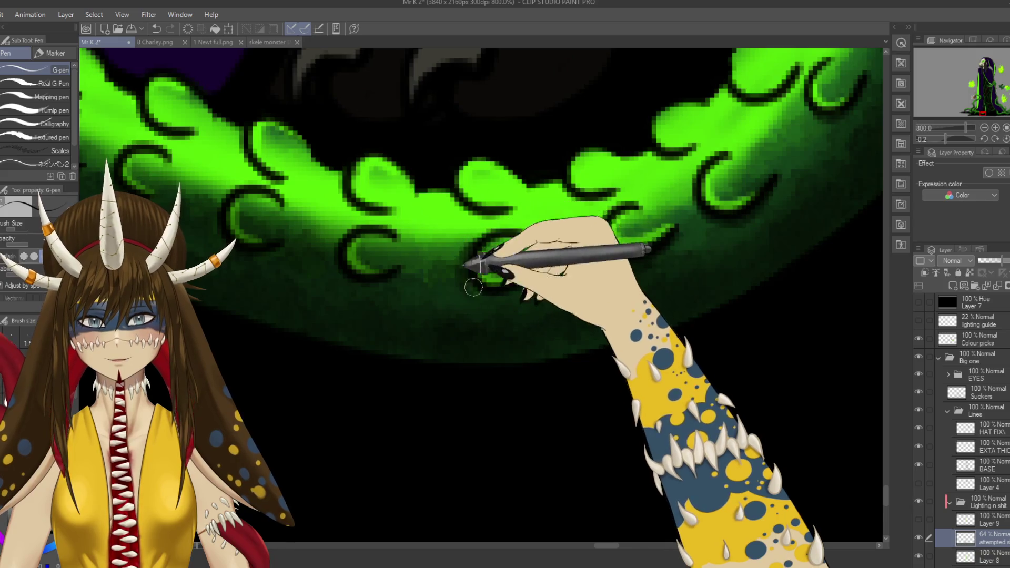
{"action": "left_click_drag", "start_coordinate": [494, 288], "coordinate": [617, 311]}
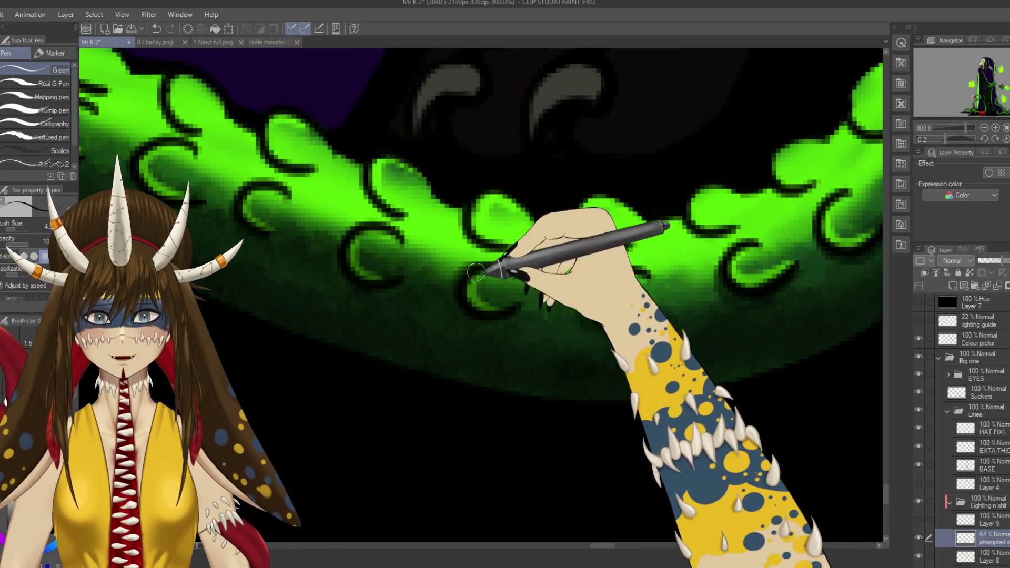
{"action": "left_click_drag", "start_coordinate": [410, 287], "coordinate": [505, 360]}
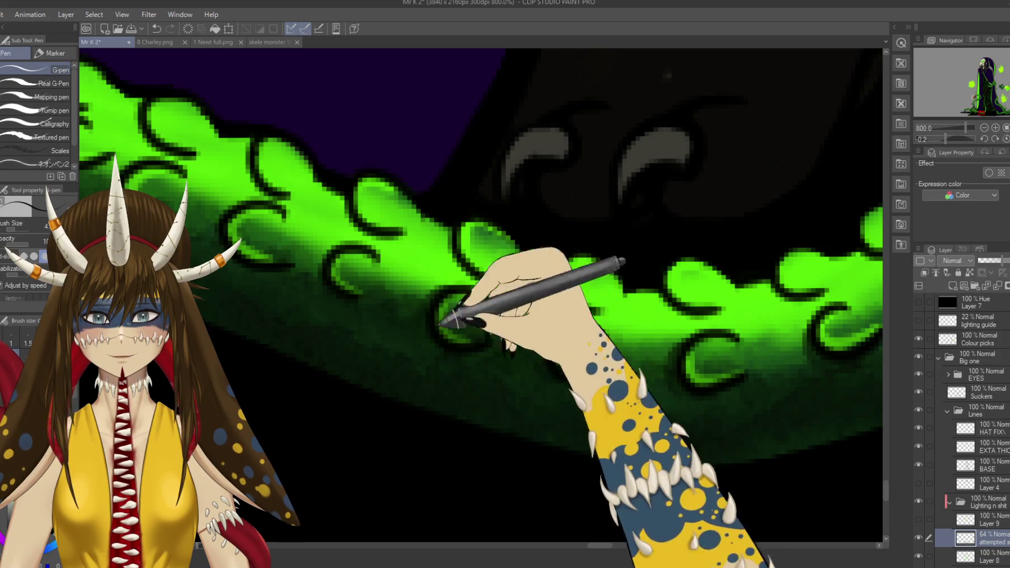
{"action": "left_click_drag", "start_coordinate": [325, 256], "coordinate": [399, 319]}
{"action": "mouse_move", "coordinate": [315, 289]}
{"action": "left_mouse_down"}
{"action": "mouse_move", "coordinate": [389, 292]}
{"action": "mouse_move", "coordinate": [406, 322]}
{"action": "left_mouse_up"}
{"action": "mouse_move", "coordinate": [378, 361]}
{"action": "left_mouse_down"}
{"action": "mouse_move", "coordinate": [417, 338]}
{"action": "mouse_move", "coordinate": [514, 368]}
{"action": "left_mouse_up"}
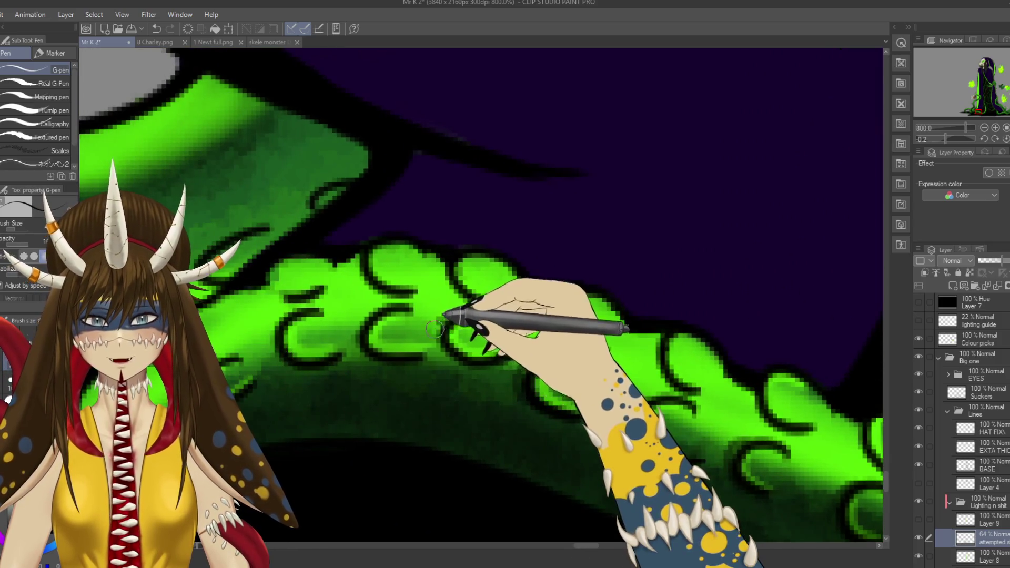
{"action": "left_click_drag", "start_coordinate": [361, 320], "coordinate": [476, 302]}
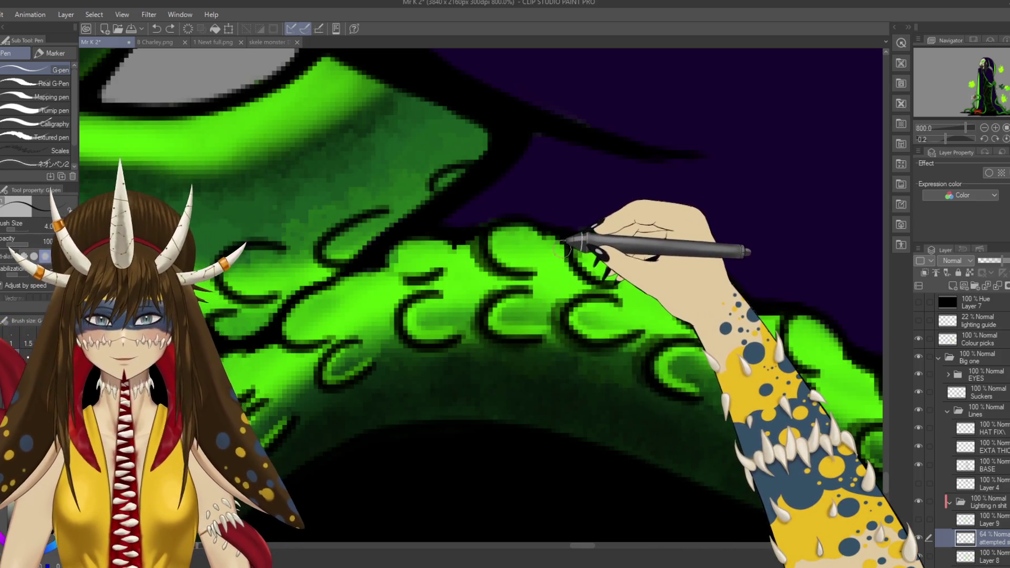
Step: Continue the sucker outlines beneath the claws and up the tentacle's rising curve
{"action": "left_click_drag", "start_coordinate": [661, 295], "coordinate": [598, 234]}
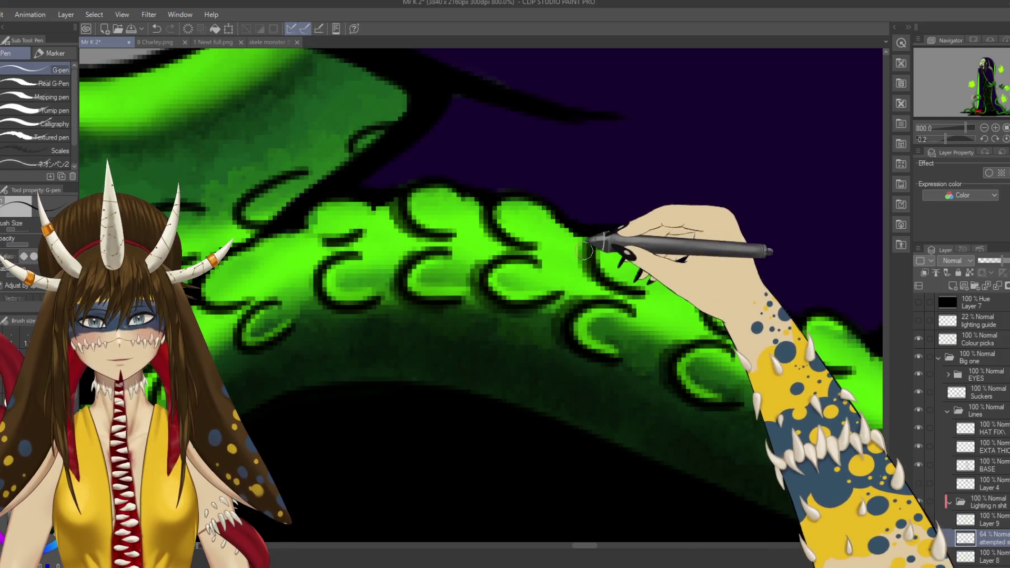
{"action": "mouse_move", "coordinate": [689, 290]}
{"action": "left_mouse_down"}
{"action": "mouse_move", "coordinate": [641, 249]}
{"action": "mouse_move", "coordinate": [684, 292]}
{"action": "mouse_move", "coordinate": [664, 284]}
{"action": "left_mouse_up"}
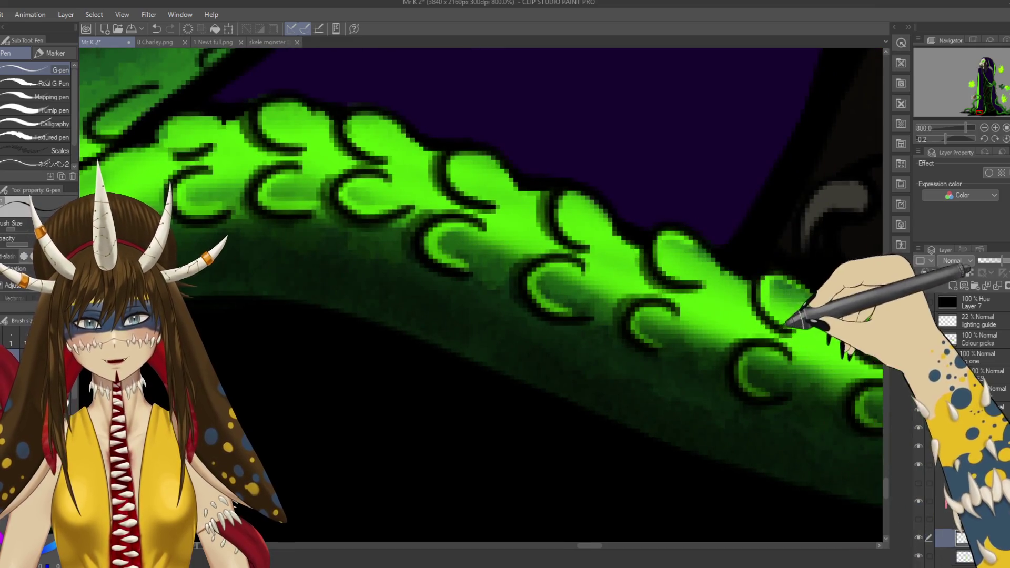
{"action": "left_click_drag", "start_coordinate": [789, 325], "coordinate": [665, 261]}
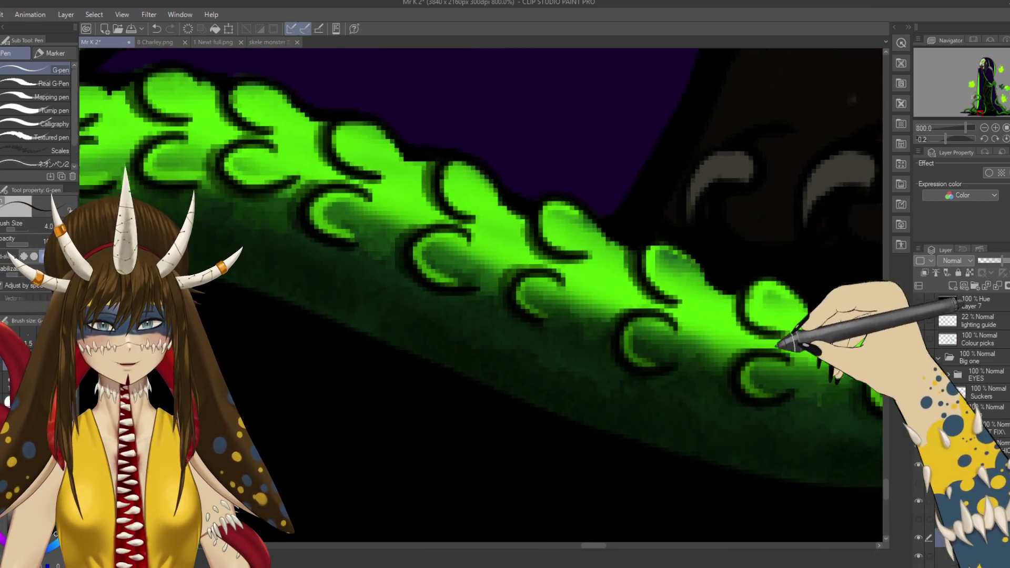
{"action": "left_click_drag", "start_coordinate": [779, 334], "coordinate": [662, 262]}
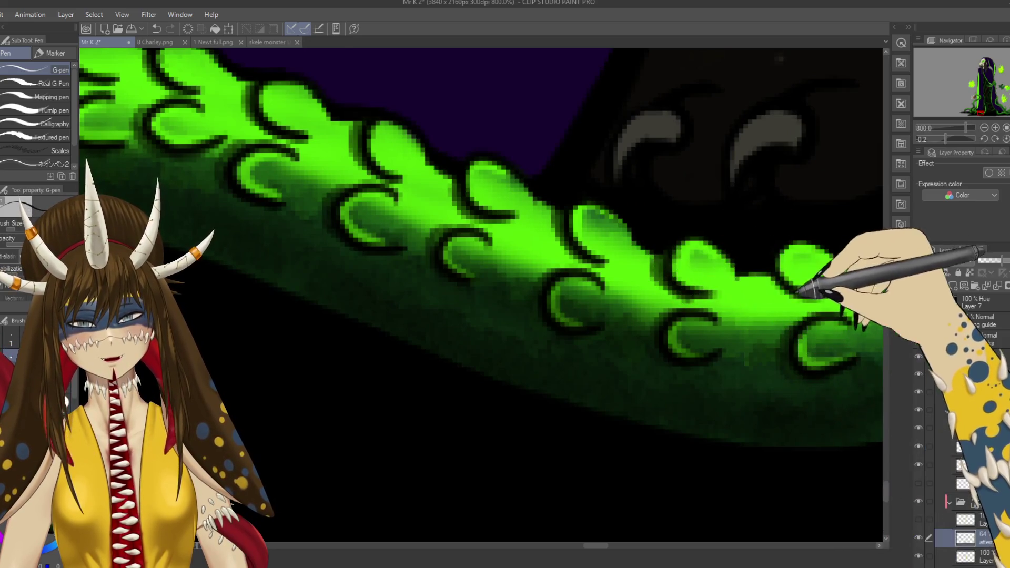
{"action": "left_click_drag", "start_coordinate": [813, 292], "coordinate": [659, 270]}
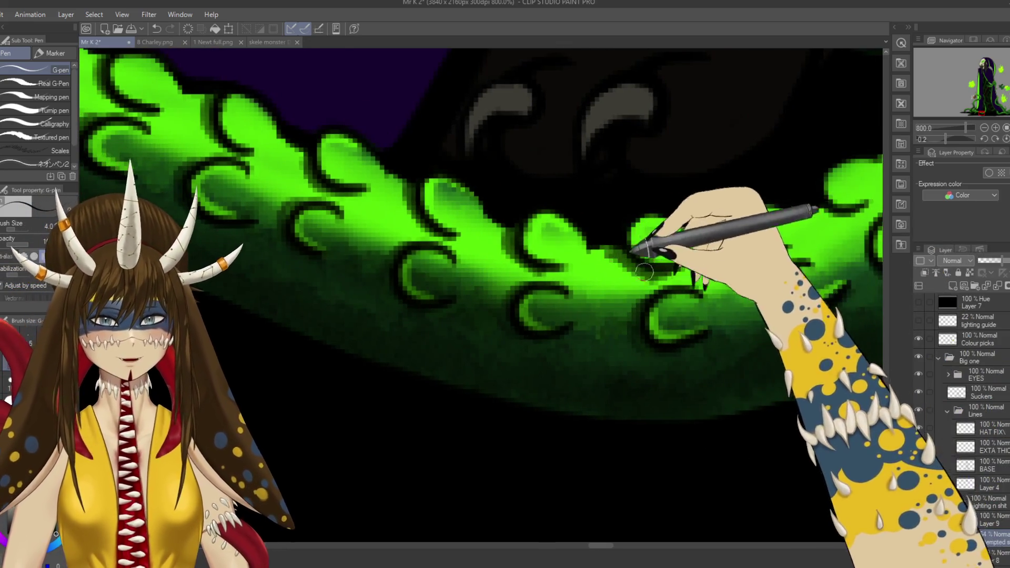
{"action": "left_click_drag", "start_coordinate": [747, 266], "coordinate": [640, 259]}
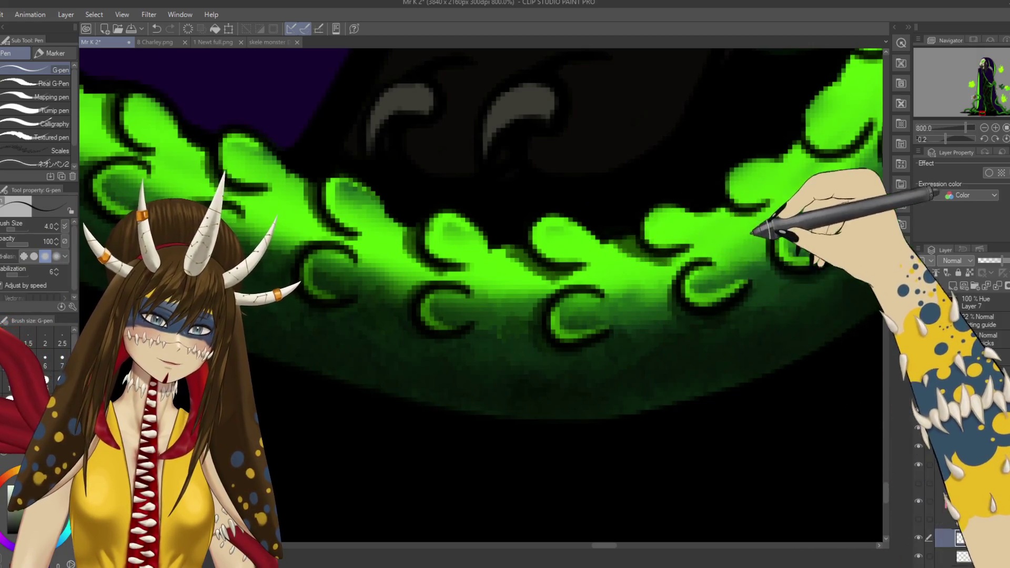
{"action": "left_click_drag", "start_coordinate": [753, 233], "coordinate": [682, 231]}
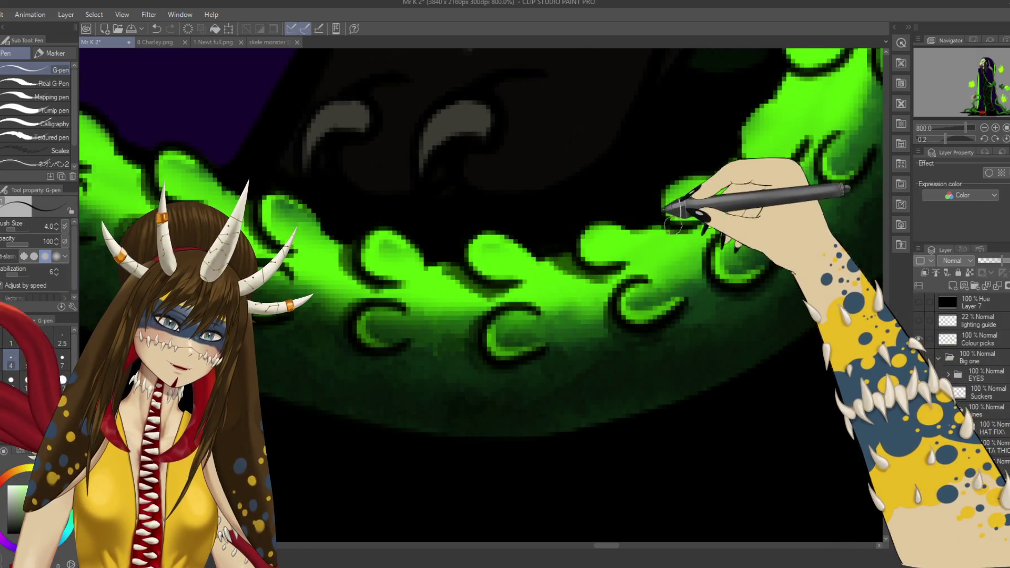
{"action": "left_click_drag", "start_coordinate": [725, 182], "coordinate": [674, 217]}
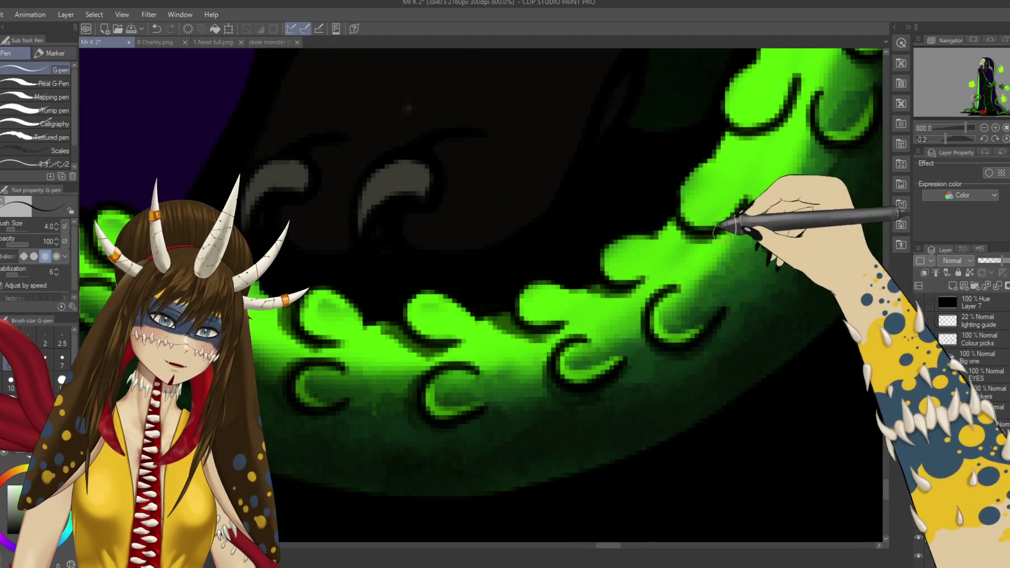
{"action": "left_click_drag", "start_coordinate": [753, 196], "coordinate": [654, 210]}
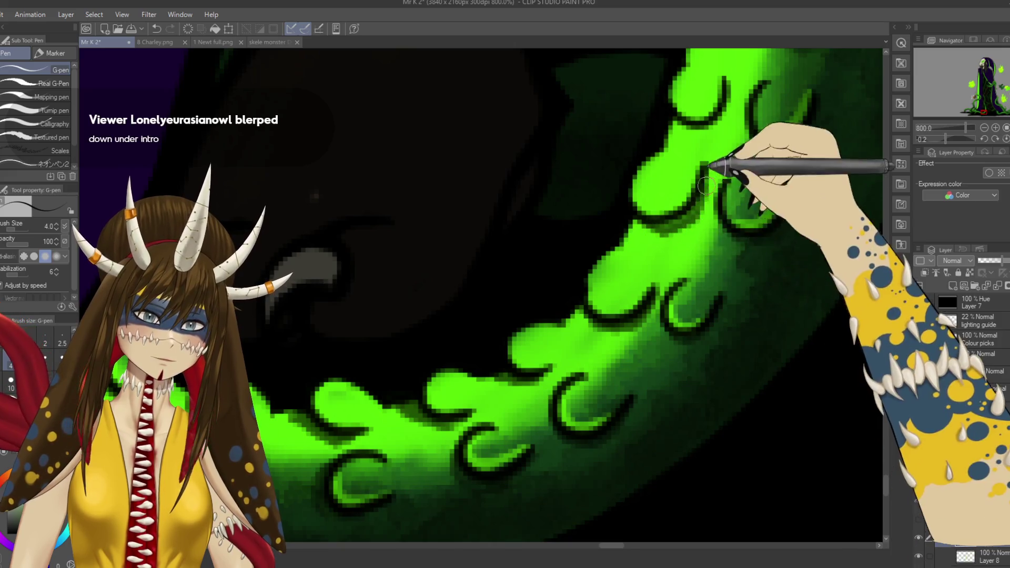
{"action": "left_click_drag", "start_coordinate": [700, 203], "coordinate": [655, 179]}
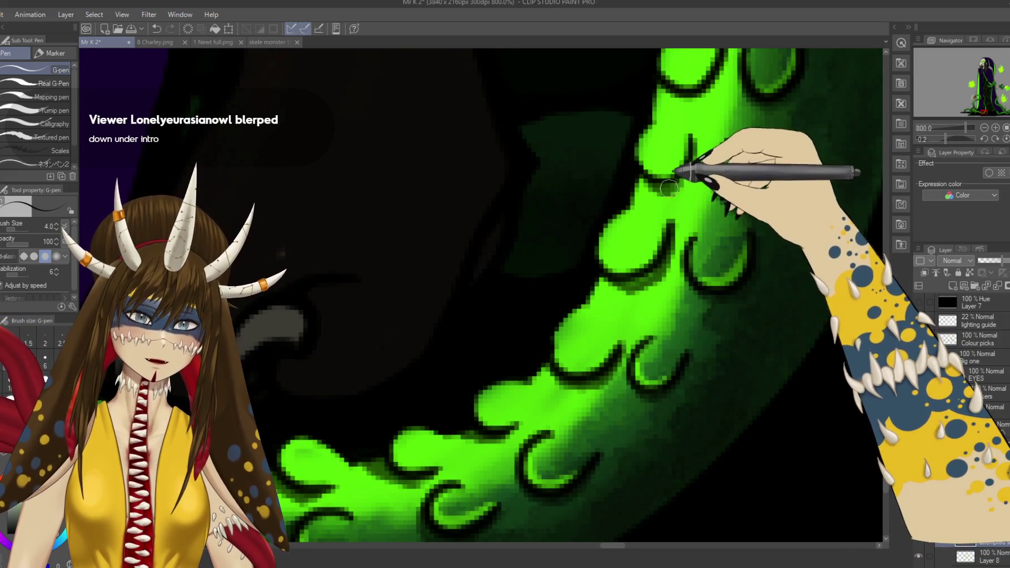